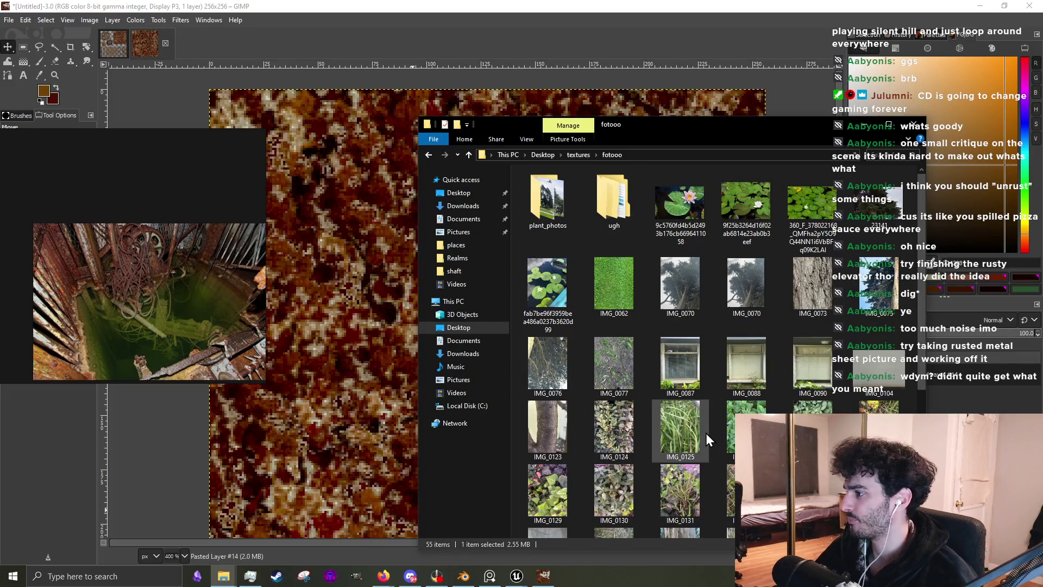
Hide the photo folder window so the rust texture canvas is visible
scroll(706, 433, down, 5)
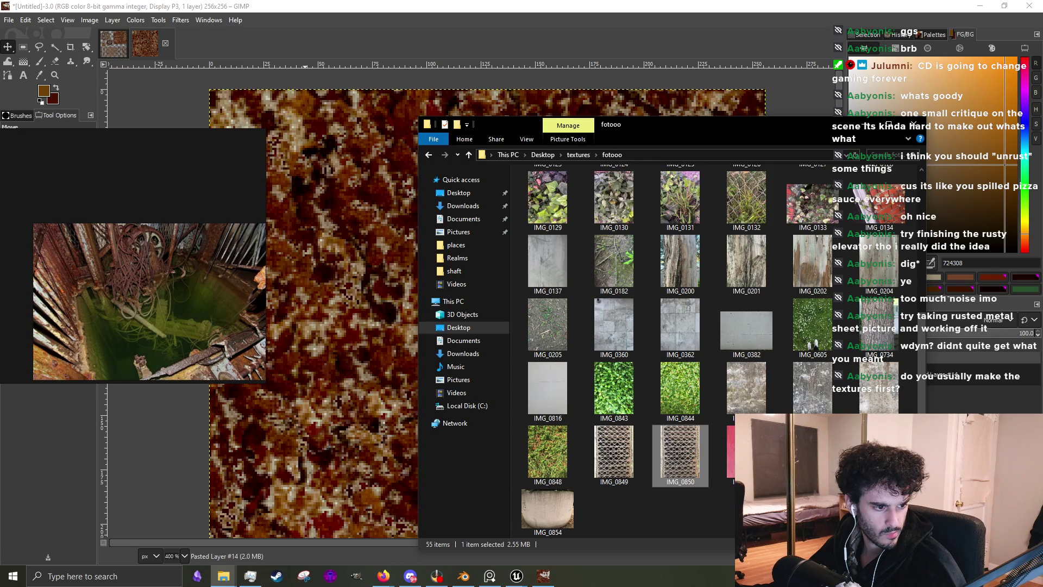
key(alt+Tab)
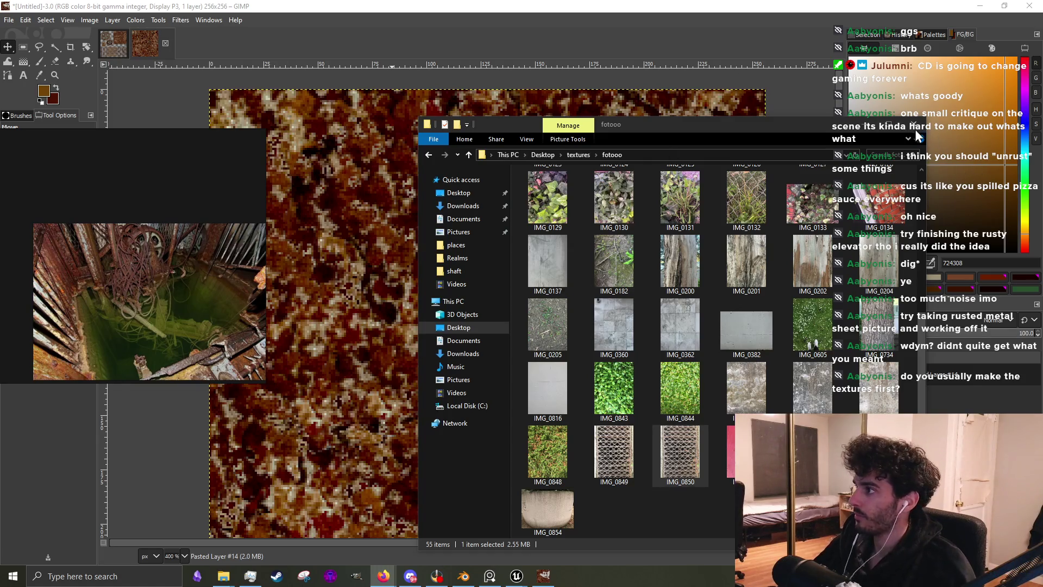
click(869, 130)
scroll(476, 298, down, 3)
scroll(476, 297, up, 2)
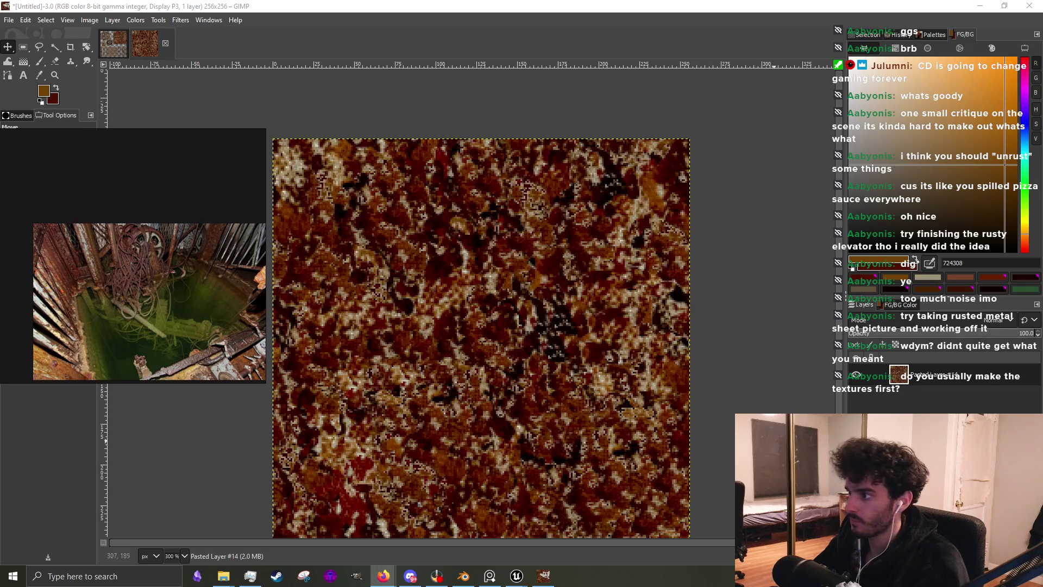
Add a horizontal guide at 50% with New Guide (by Percent)
key(slash)
text(guide)
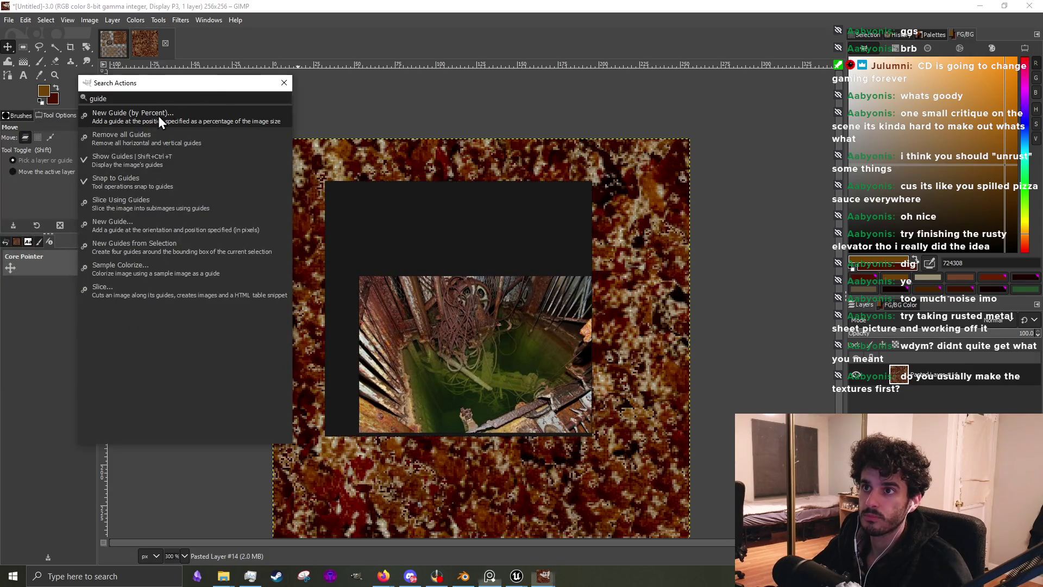
click(473, 301)
drag(473, 301, 202, 179)
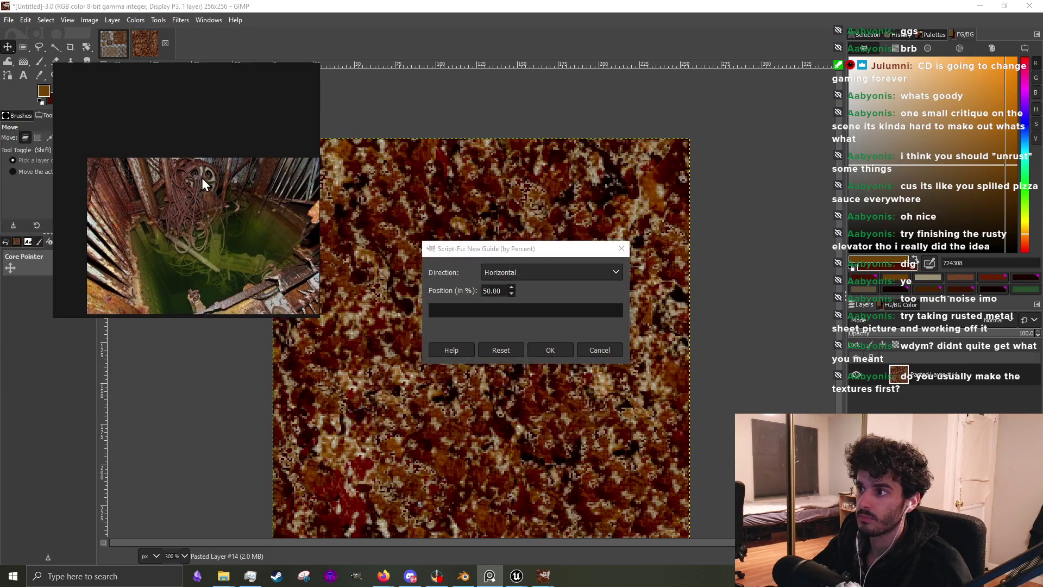
click(555, 351)
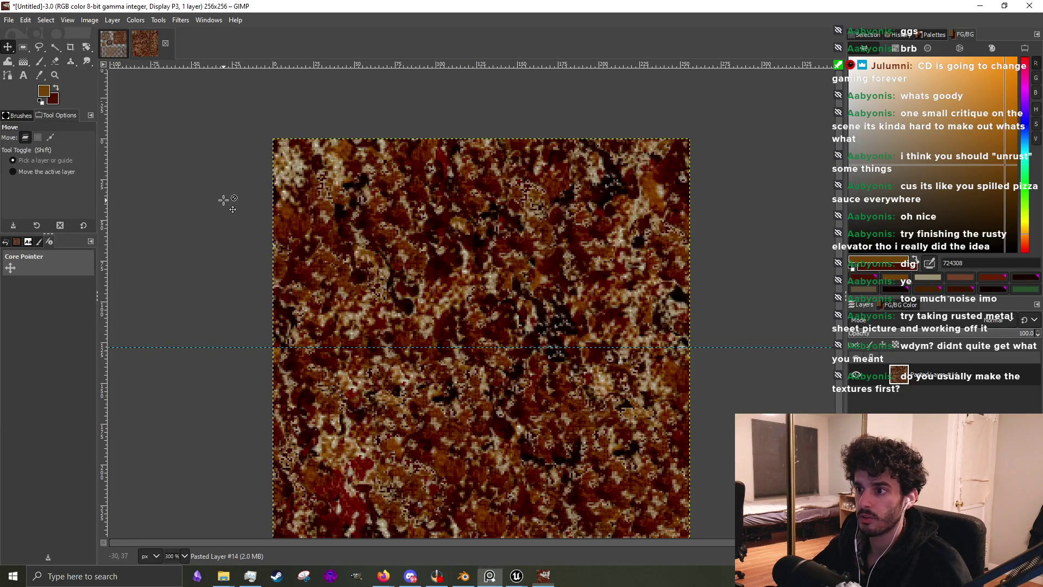
Add a vertical guide at 50% with New Guide (by Percent)
key(slash)
text(guide)
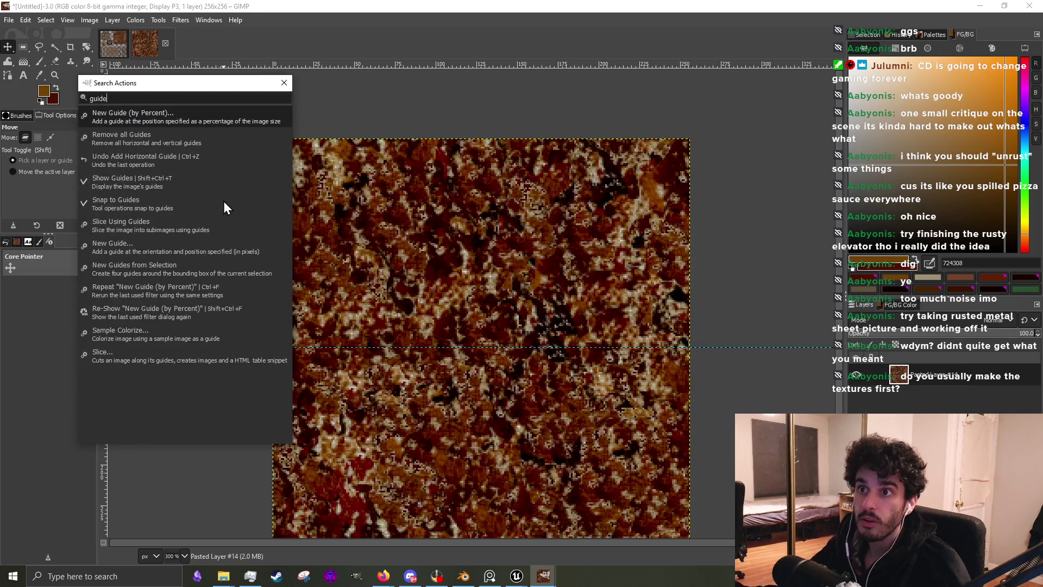
click(213, 118)
click(513, 272)
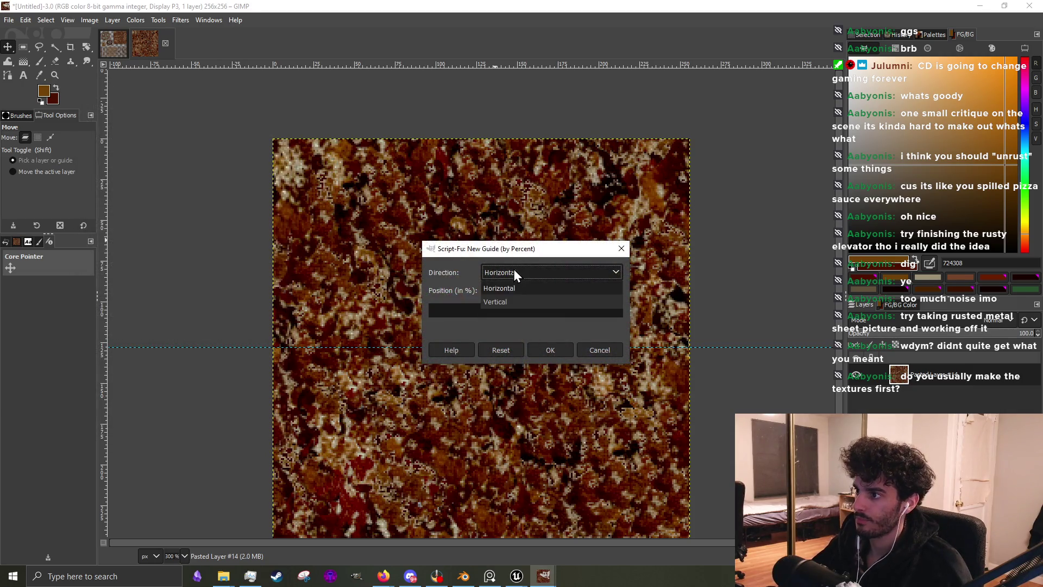
click(508, 304)
click(555, 348)
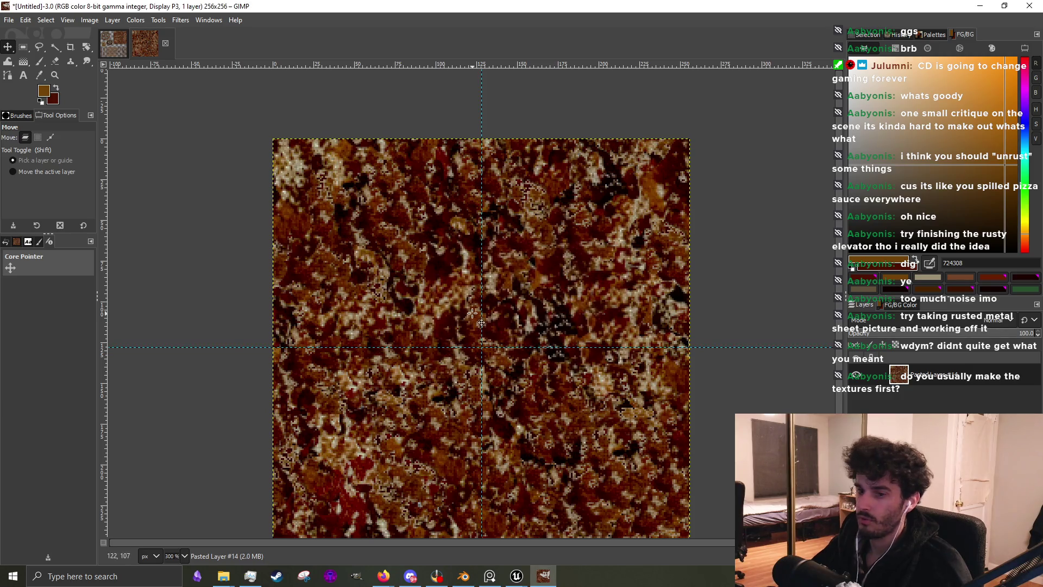
click(22, 48)
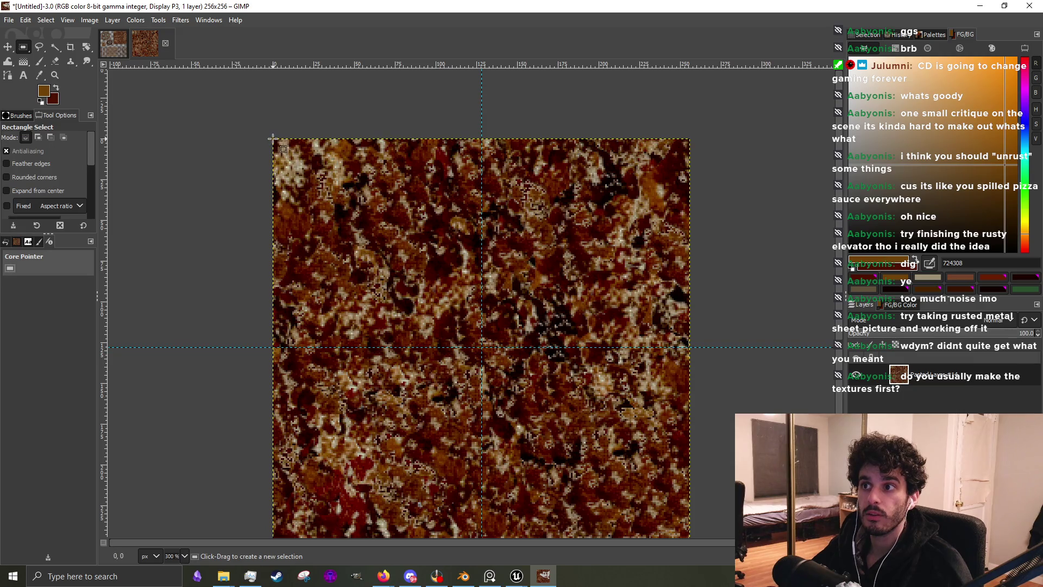
Cut the top-left quadrant to the guides and paste it back as a new layer
mouse_move(273, 139)
mouse_down()
mouse_move(482, 310)
mouse_move(486, 348)
mouse_up()
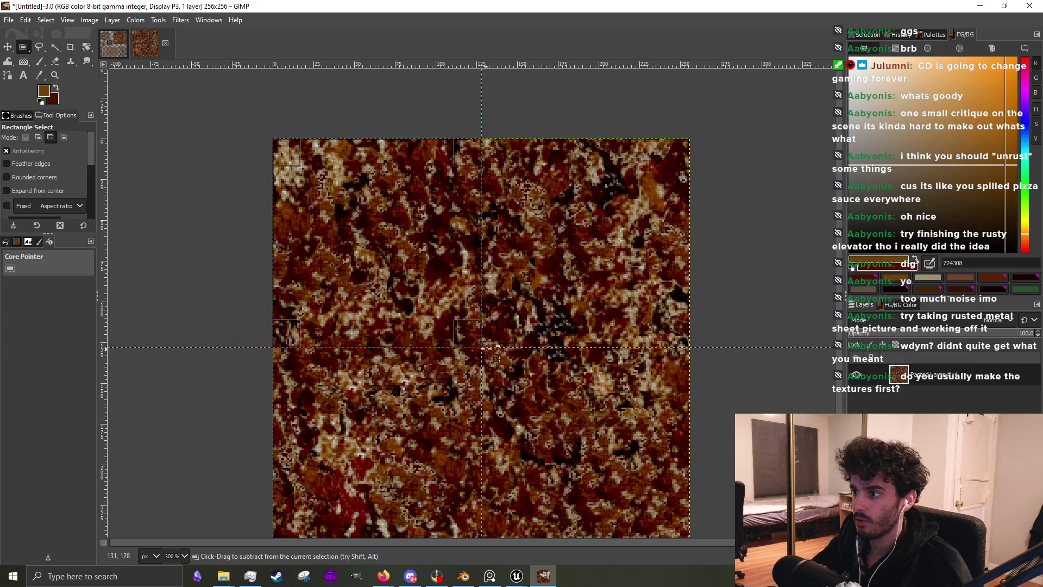
scroll(487, 348, up, 3)
scroll(484, 342, down, 2)
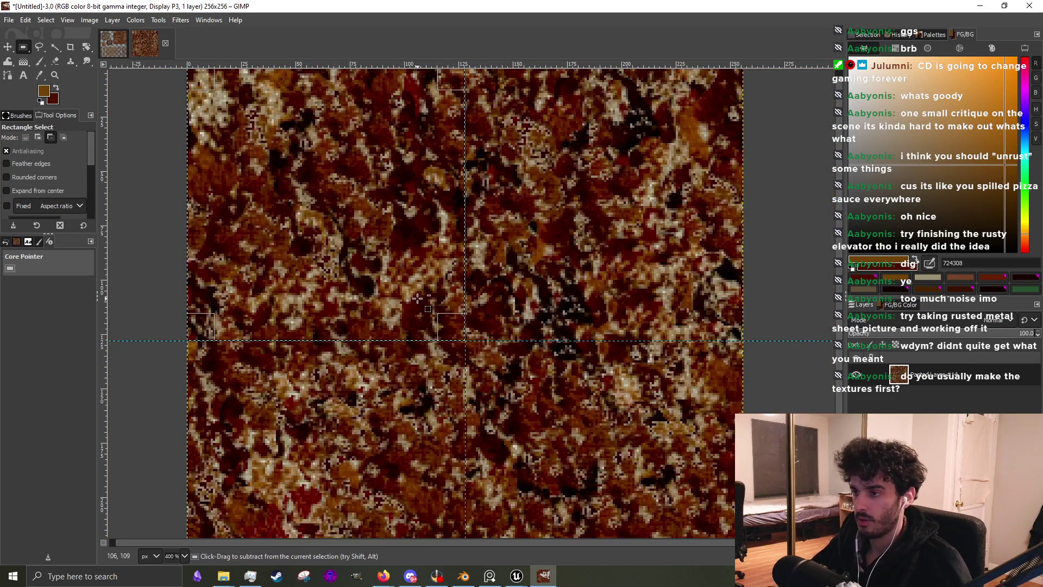
scroll(417, 298, down, 2)
scroll(419, 296, up, 2)
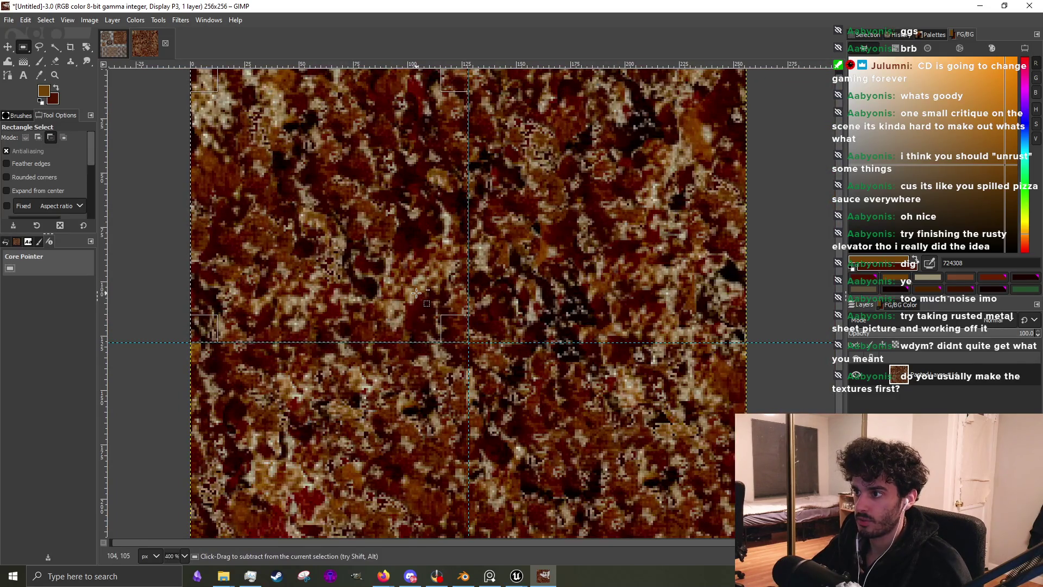
key(ctrl+x)
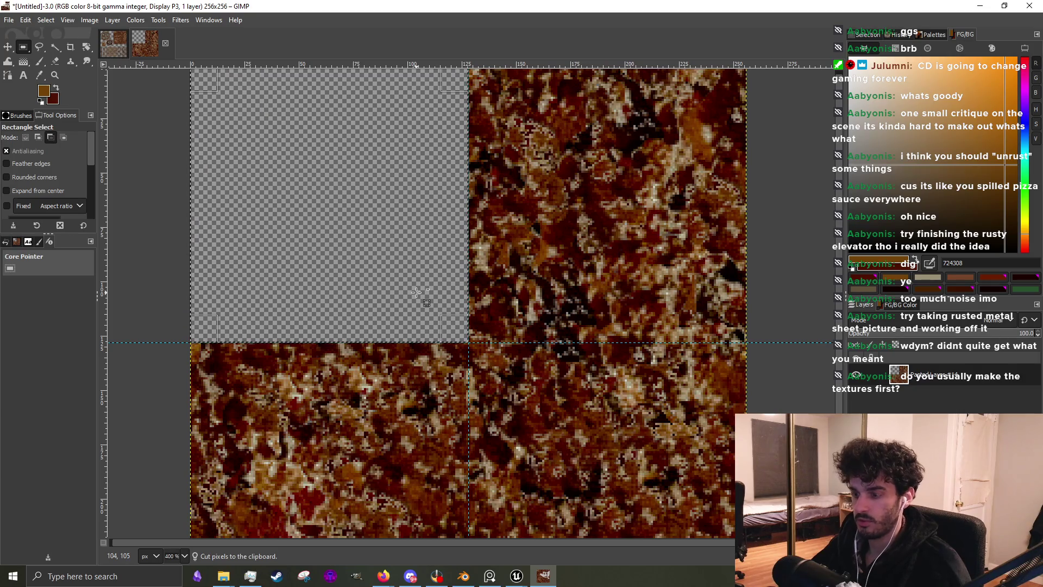
key(ctrl+v)
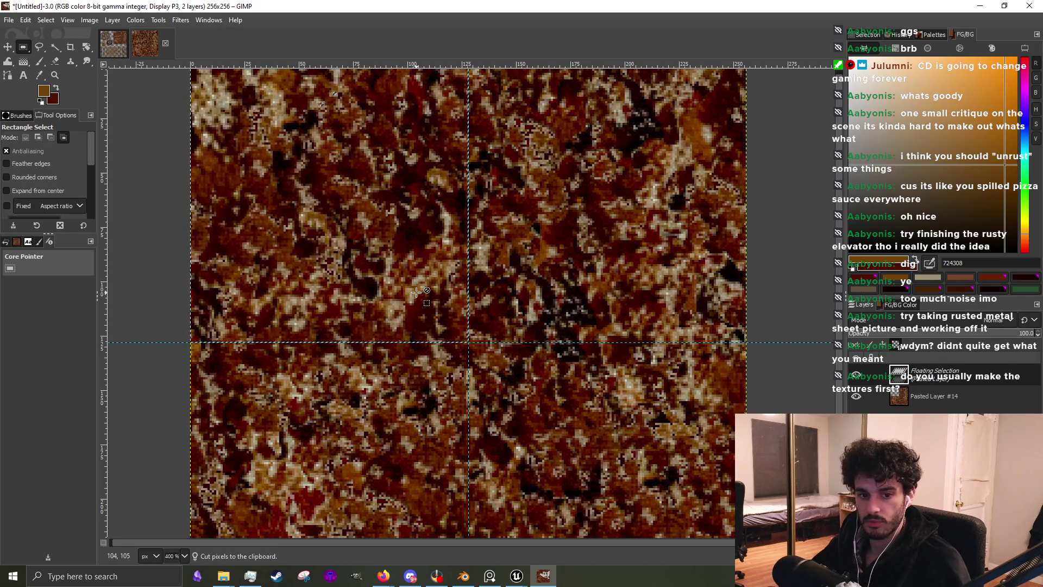
key(shift+ctrl+n)
click(876, 402)
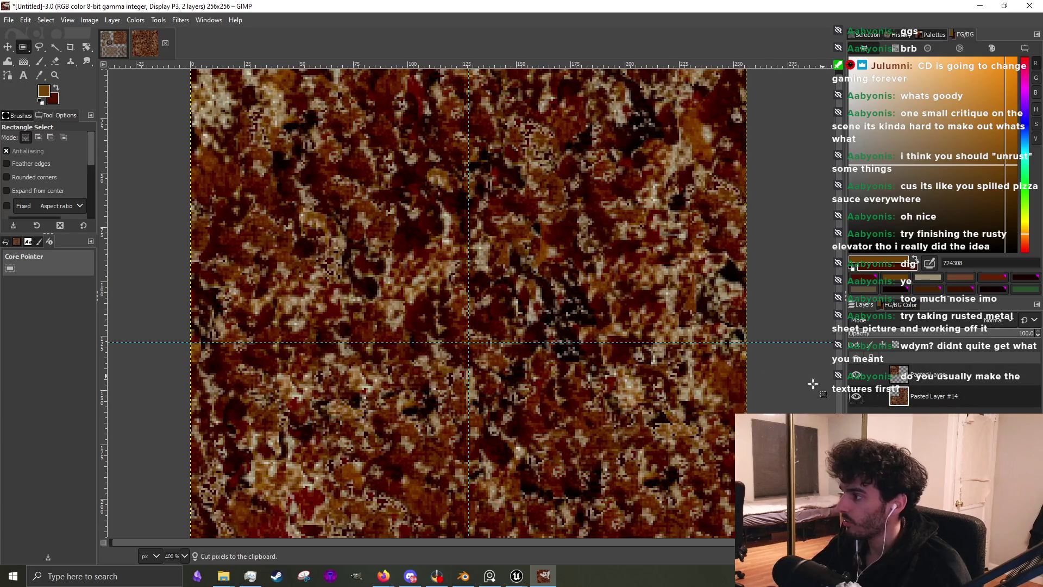
Cut the top-right quadrant and paste it back as its own layer
mouse_move(469, 343)
mouse_down()
mouse_move(677, 198)
mouse_move(827, 58)
mouse_move(742, 58)
mouse_move(762, 16)
mouse_move(745, 92)
mouse_move(747, 68)
mouse_up()
scroll(589, 193, down, 1)
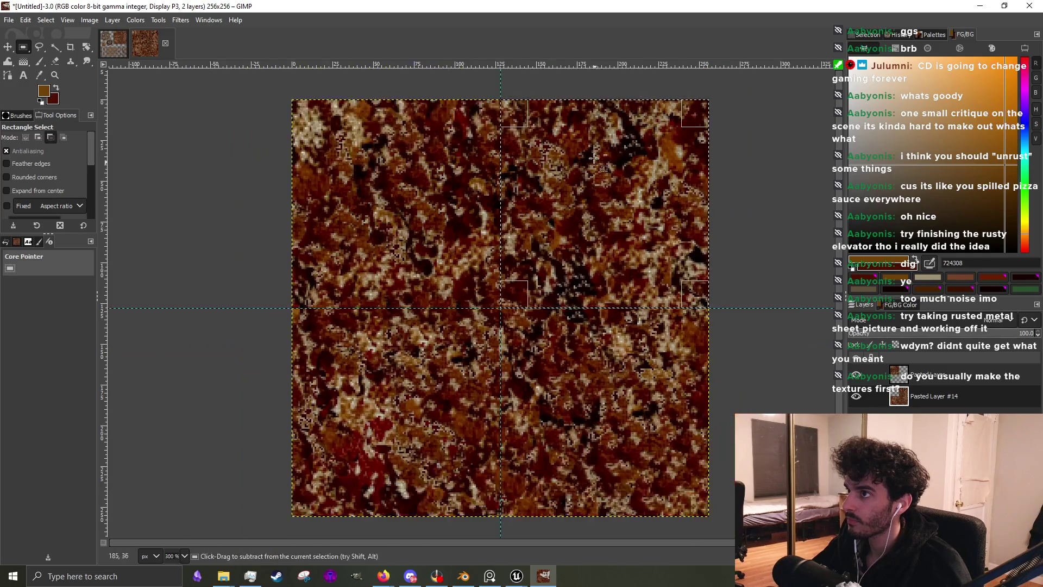
scroll(580, 223, up, 1)
key(ctrl+x)
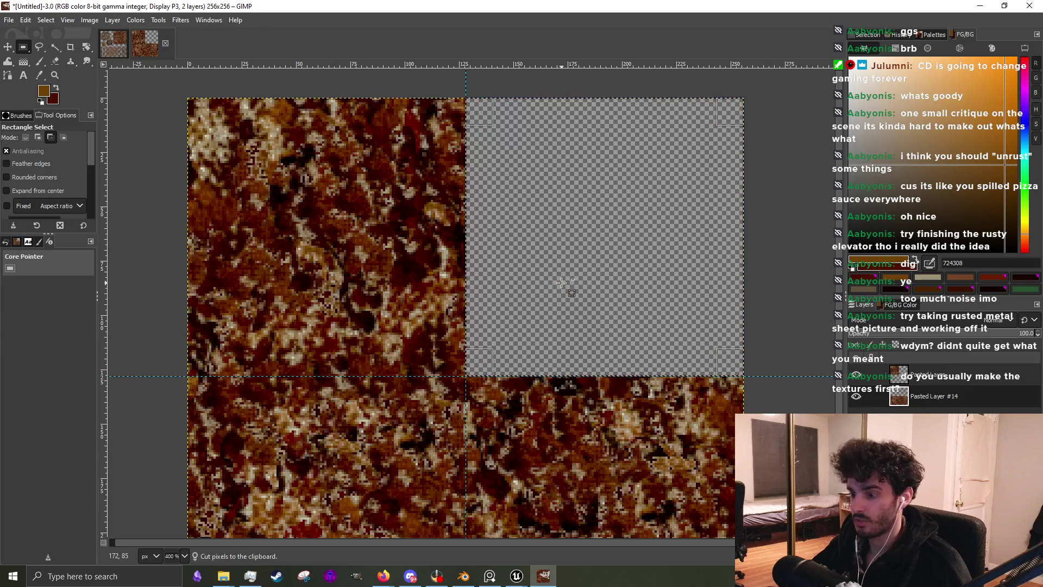
key(ctrl+v)
key(ctrl+shift+n)
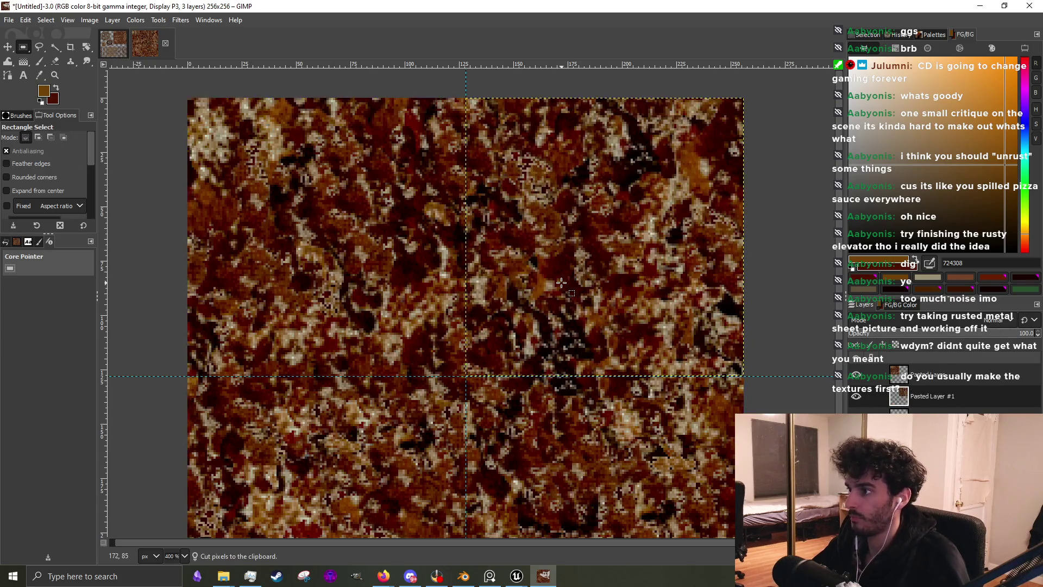
scroll(421, 206, down, 2)
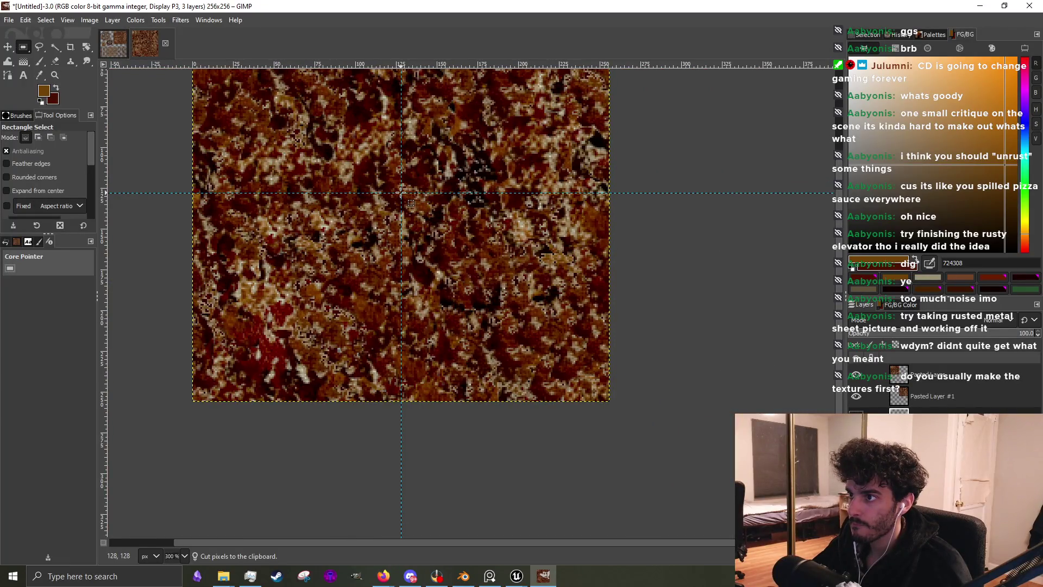
Cut the bottom-right quadrant and paste it back in place
mouse_move(429, 220)
mouse_down()
mouse_move(619, 409)
mouse_move(610, 401)
mouse_up()
scroll(611, 403, up, 4)
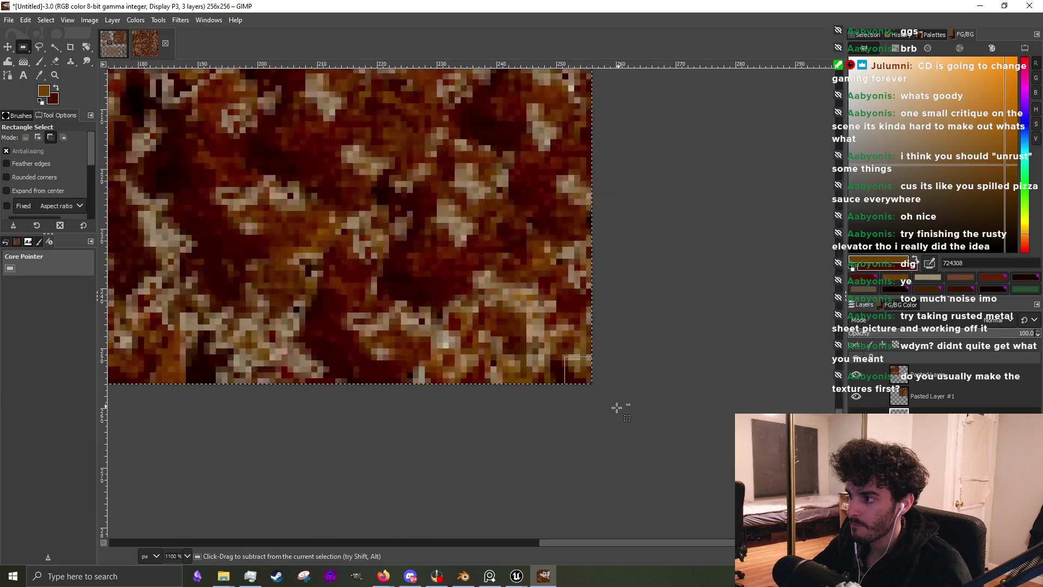
key(ctrl+x)
key(ctrl+v)
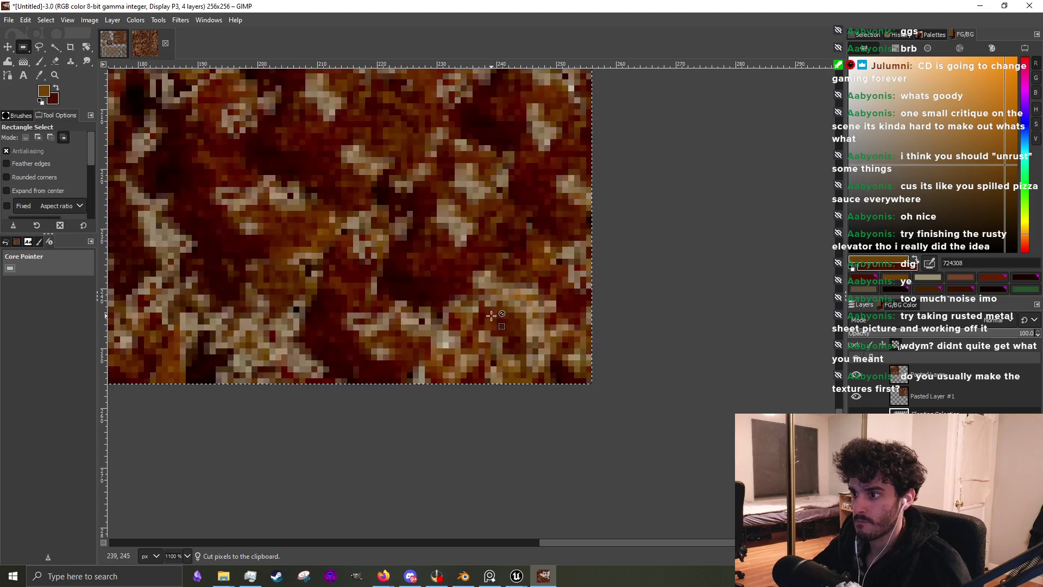
scroll(623, 379, down, 5)
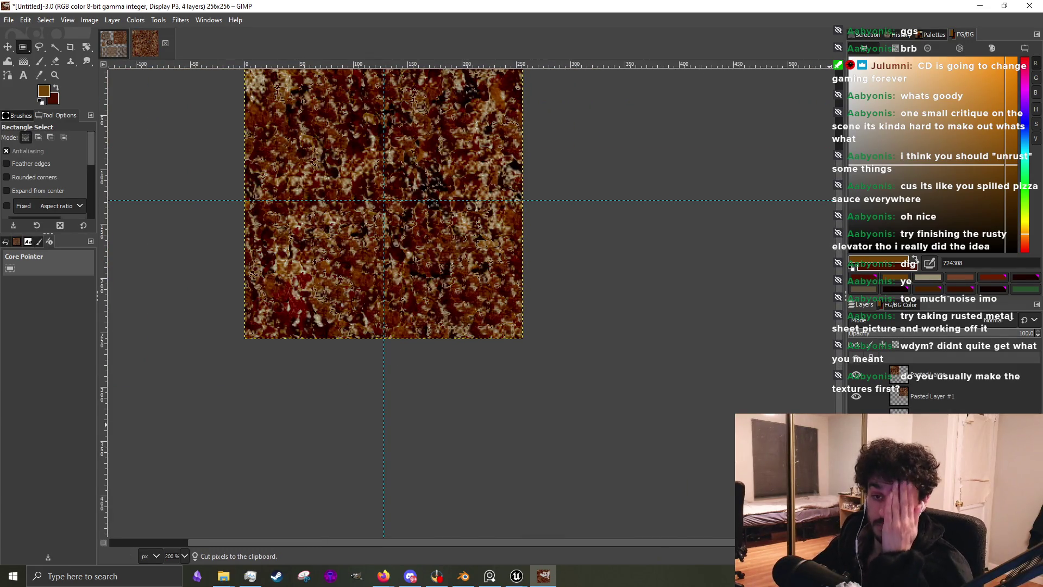
Anchor the floating piece in rust2.xcf, then activate the 256×256 image's top pasted layer
click(7, 47)
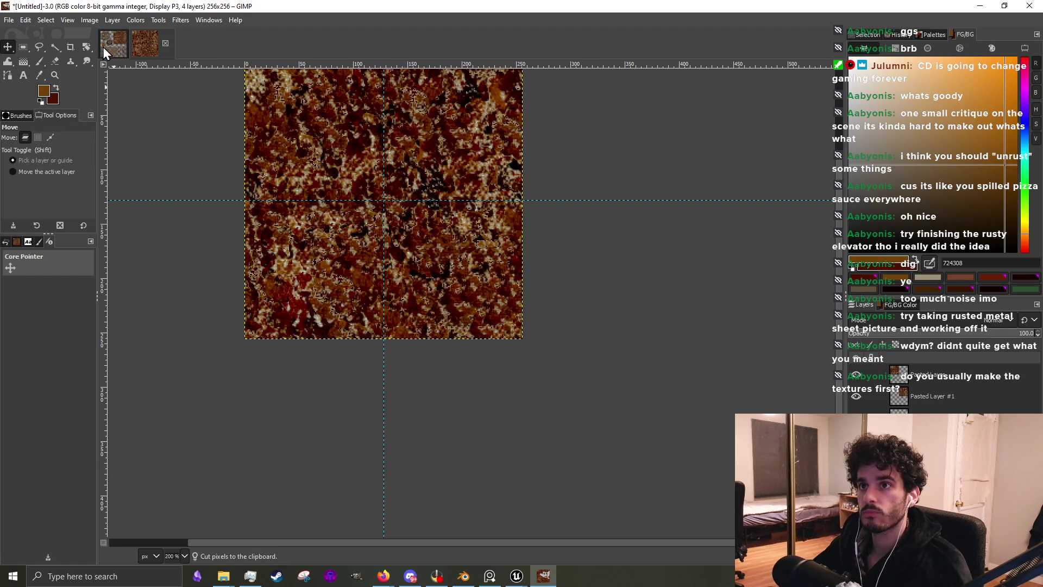
click(114, 43)
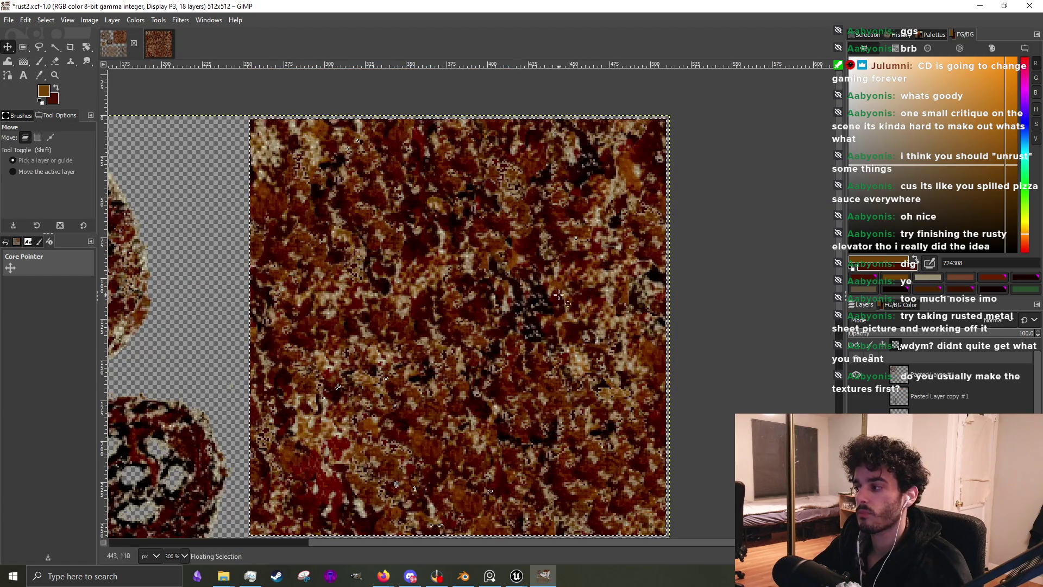
key(ctrl+h)
scroll(511, 269, down, 3)
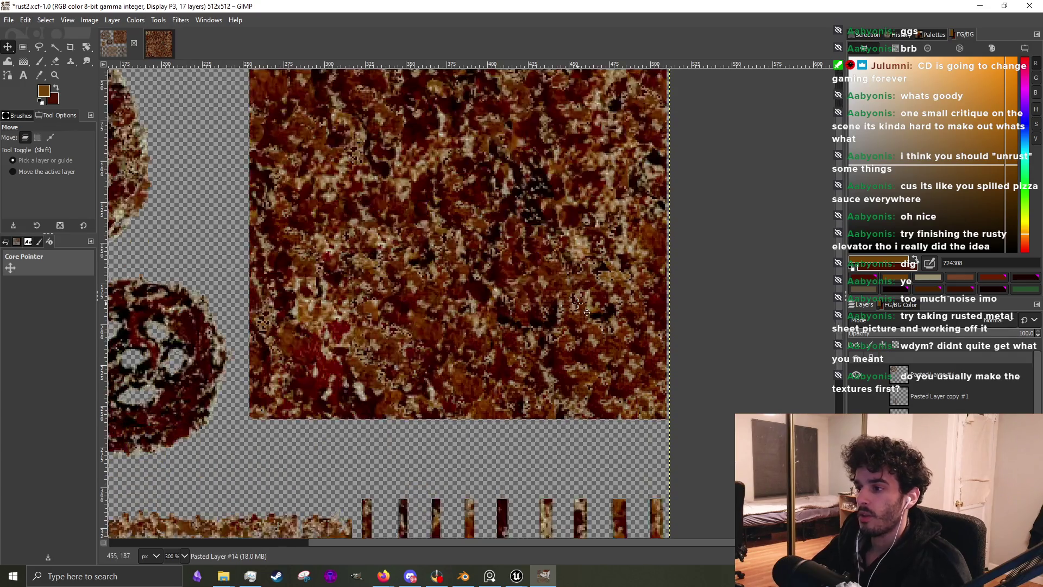
scroll(511, 269, down, 2)
scroll(510, 268, up, 1)
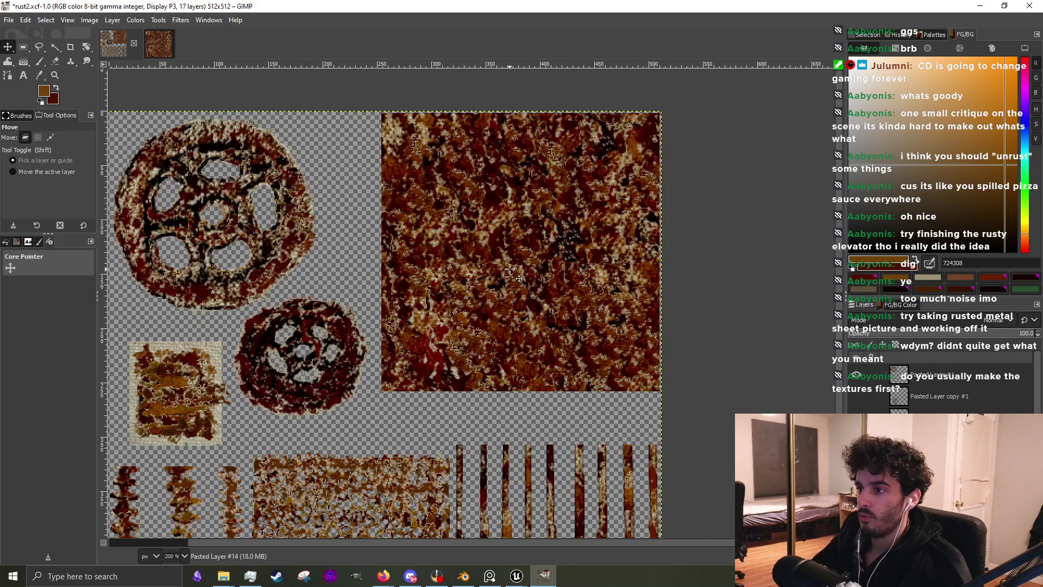
click(158, 45)
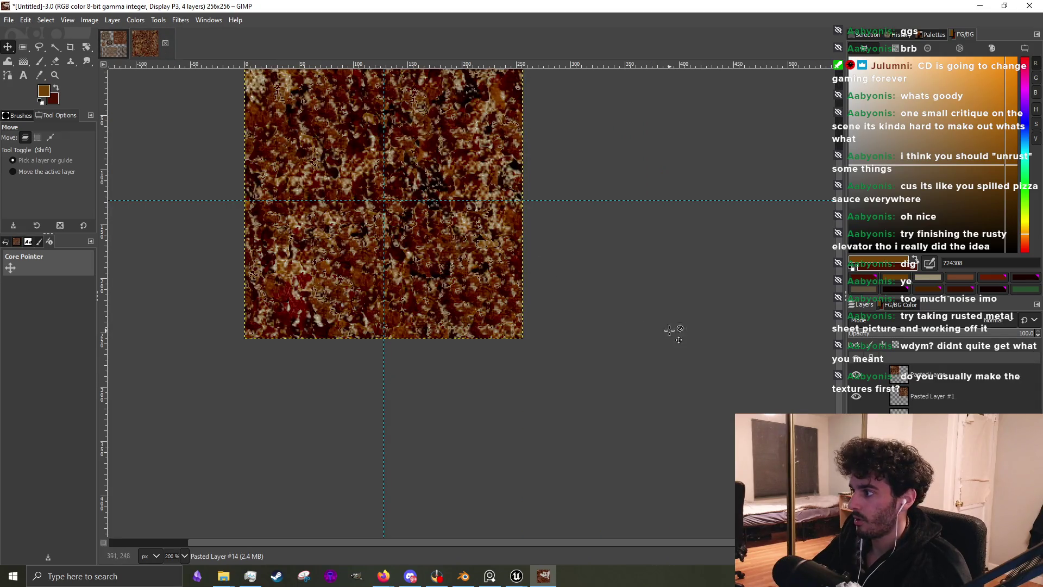
click(961, 381)
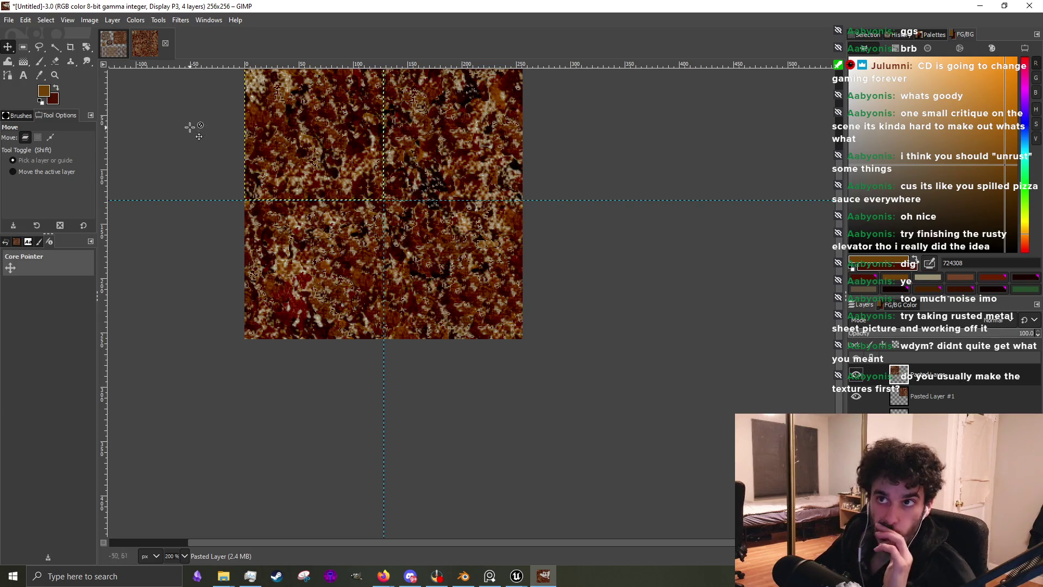
Copy the rust texture layer and paste it as a floating selection
click(122, 43)
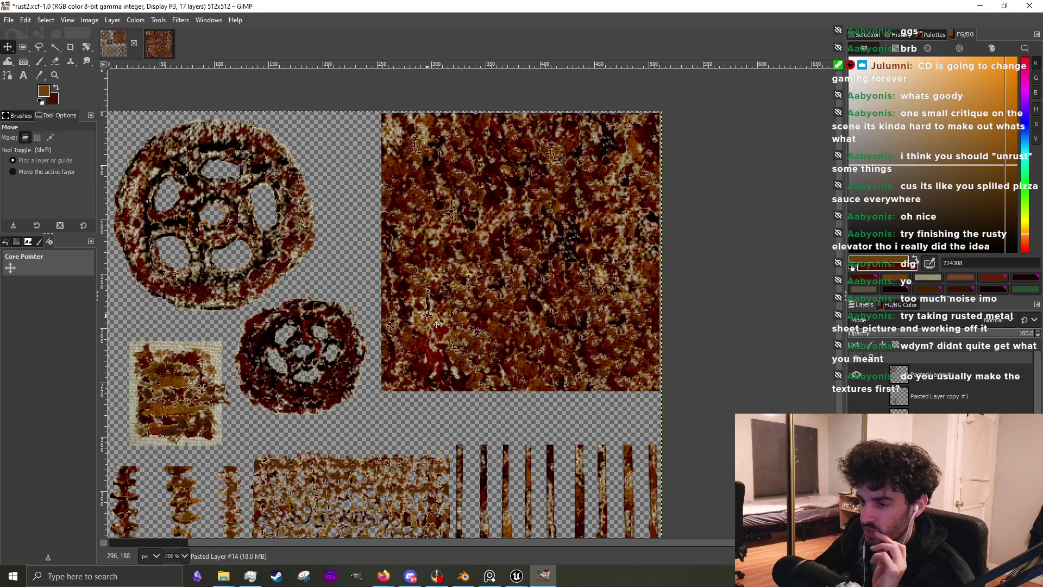
click(147, 47)
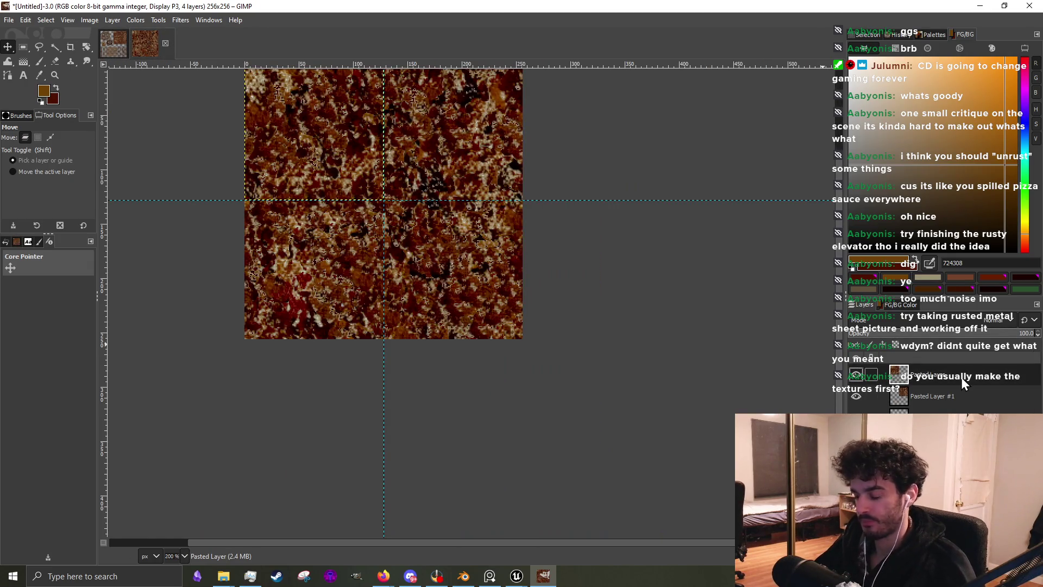
key(ctrl+c)
key(ctrl+v)
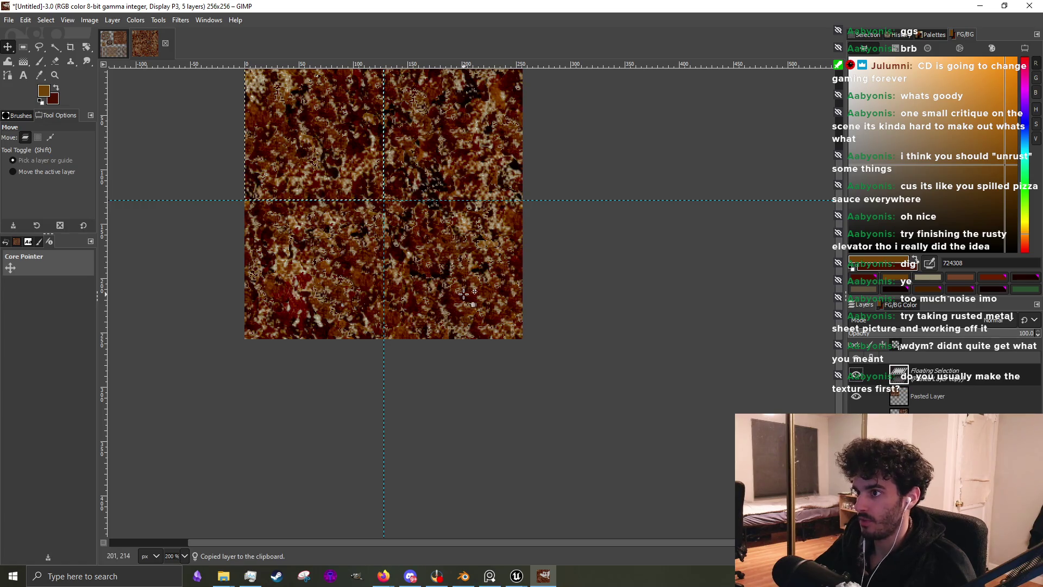
Paste the copied rust texture as a new 128×128 image
key(ctrl+shift+v)
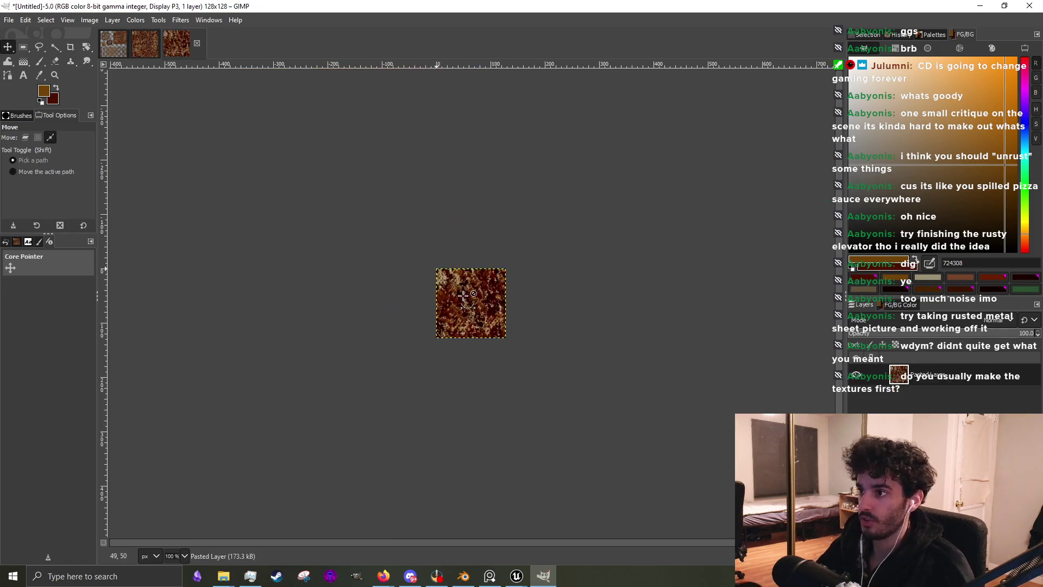
scroll(465, 314, up, 5)
scroll(487, 341, down, 1)
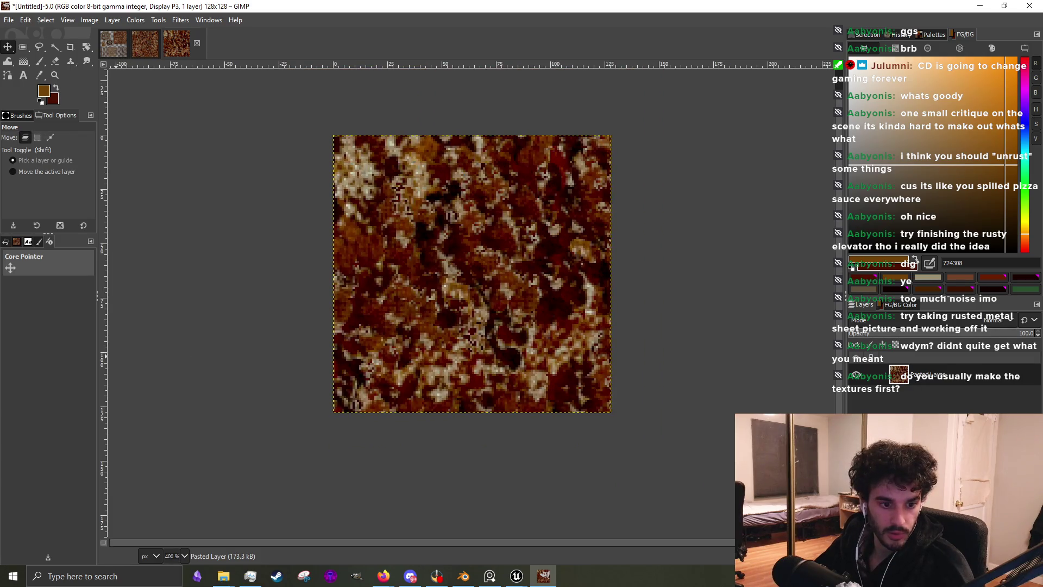
Bring the rusty elevator-shaft reference photo forward and move it to the upper left
key(alt+Tab)
drag(210, 234, 154, 201)
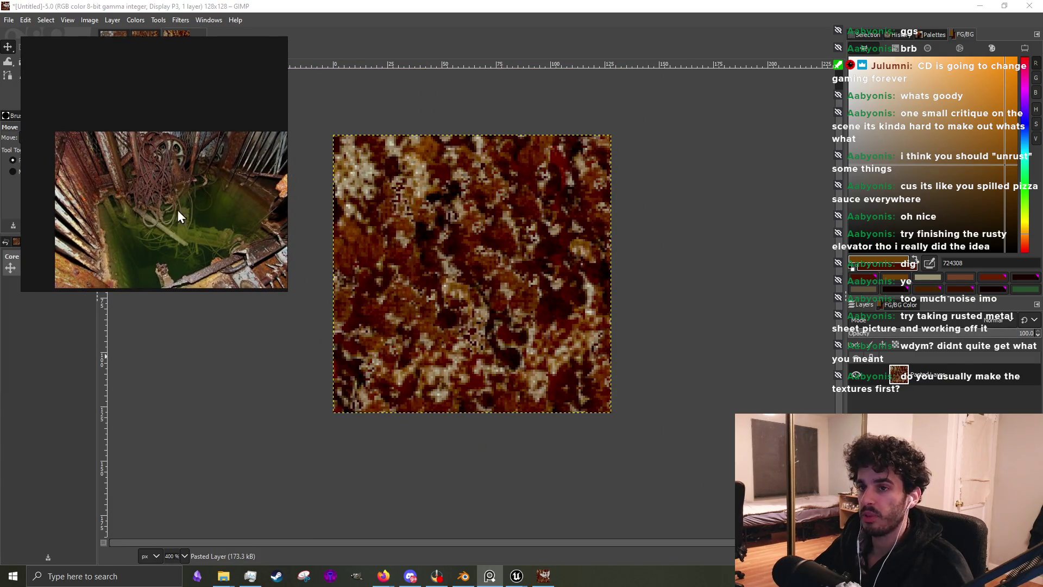
scroll(594, 310, down, 2)
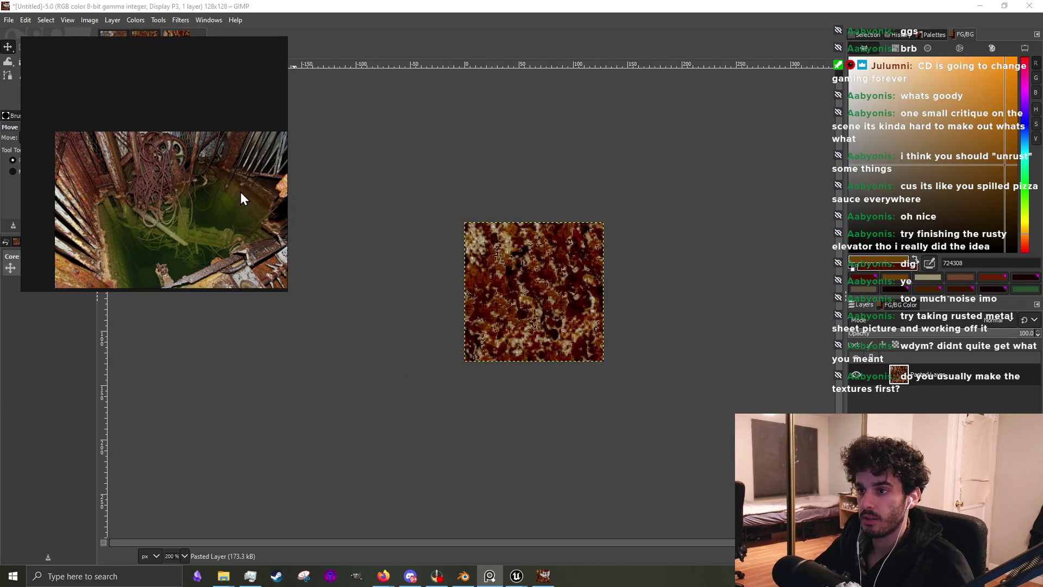
From the fotooo Explorer window, go to Desktop and open the 211221 notes file
click(163, 576)
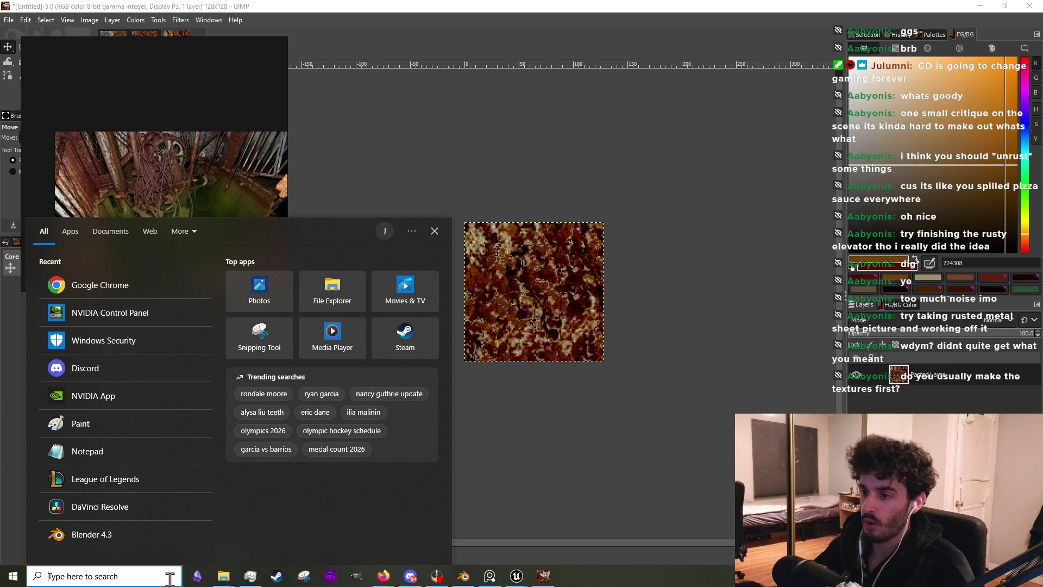
text(not)
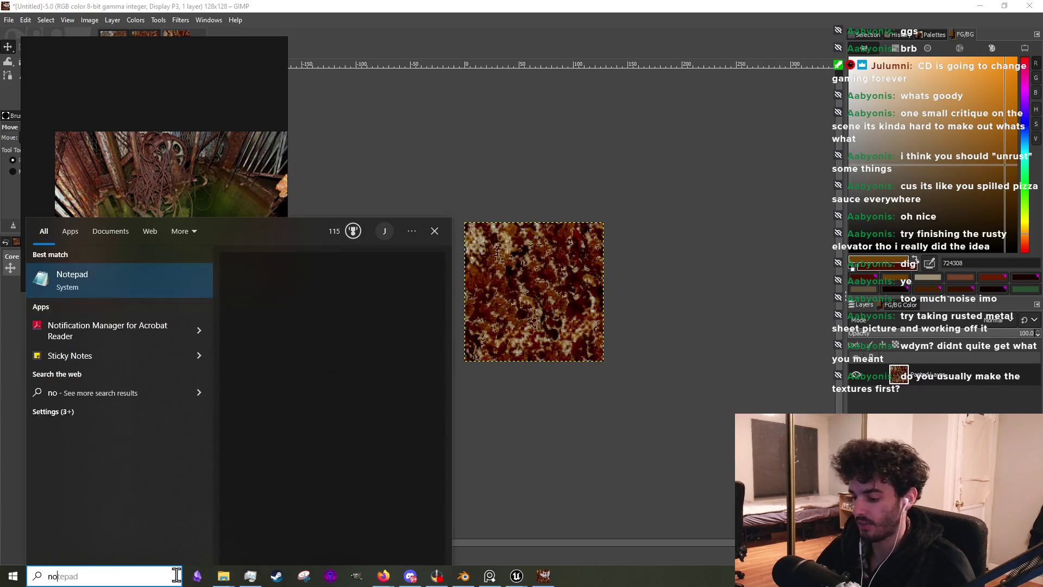
key(BackSpace)
key(BackSpace)
key(BackSpace)
click(223, 575)
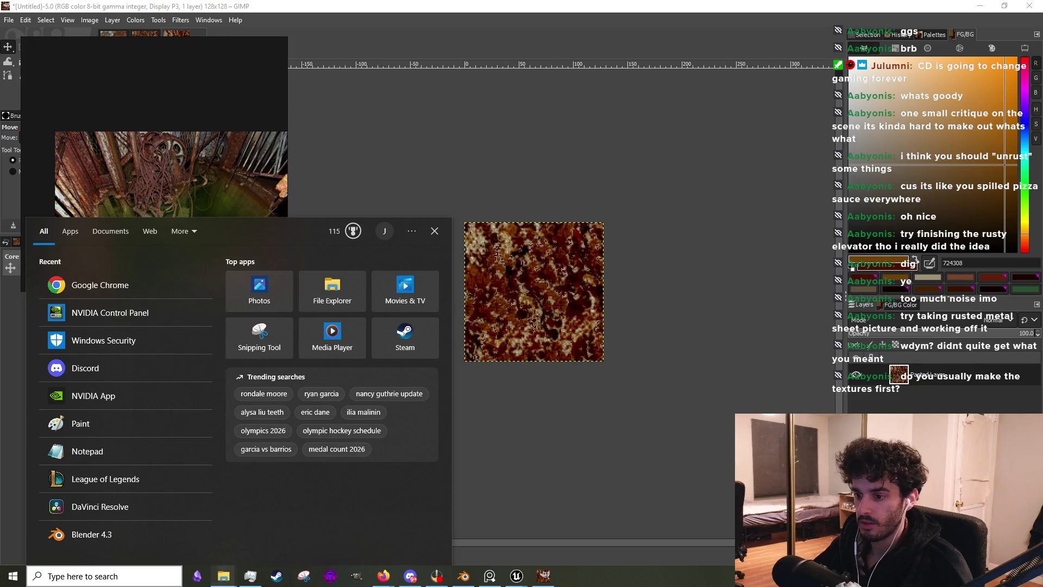
click(261, 521)
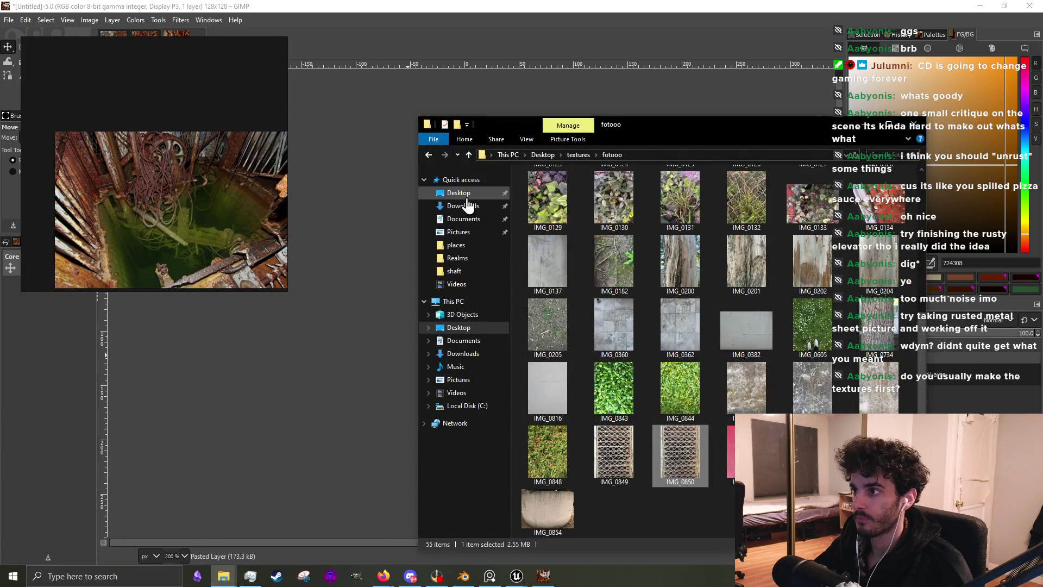
click(461, 194)
double_click(604, 318)
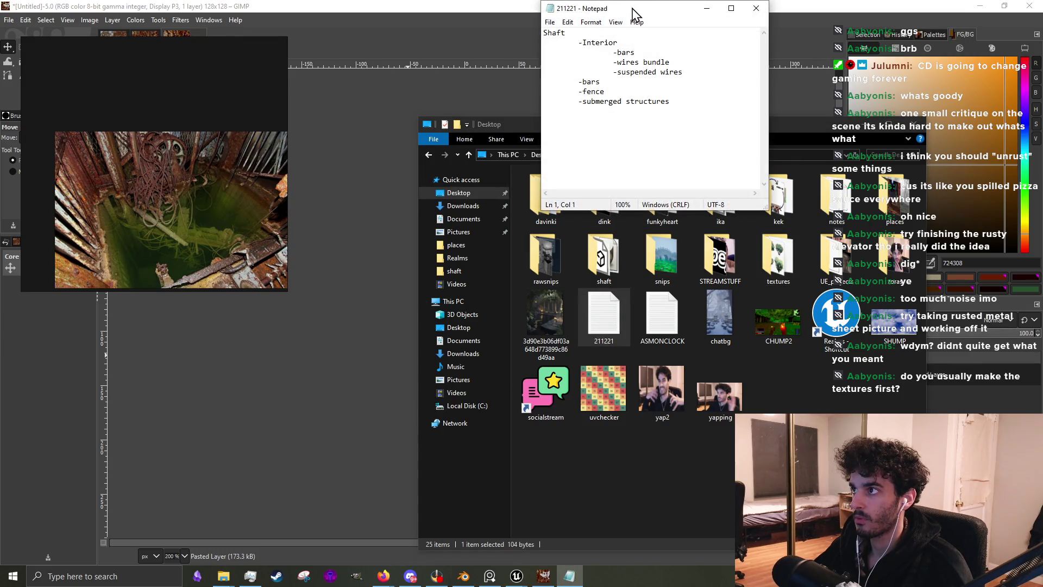
Move the 211221 Notepad window, start a new line below the Shaft list, return to GIMP
mouse_move(632, 9)
mouse_down()
mouse_move(516, 80)
mouse_move(510, 191)
mouse_up()
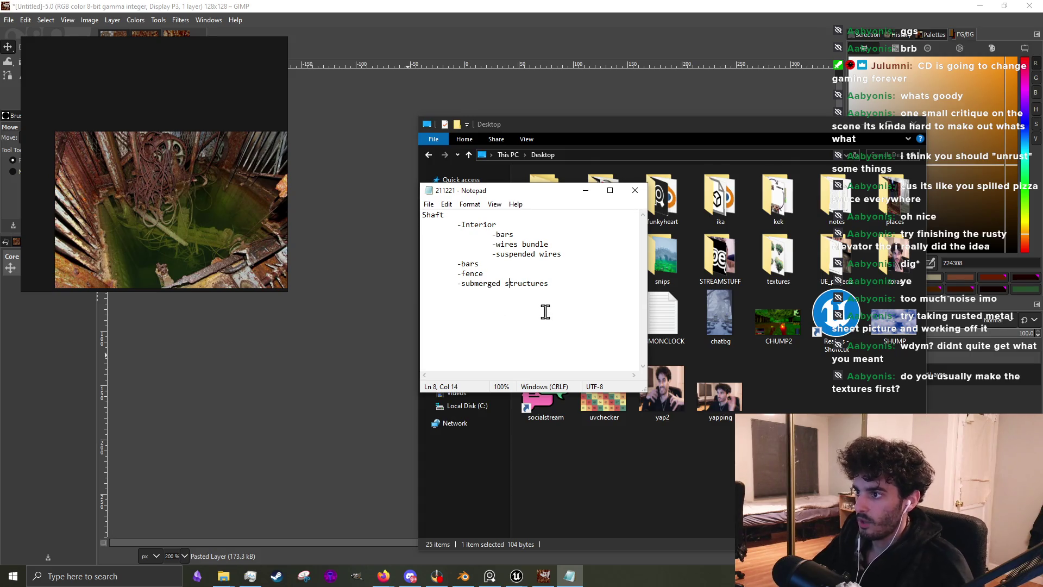
key(Return)
key(Return)
text(-textures)
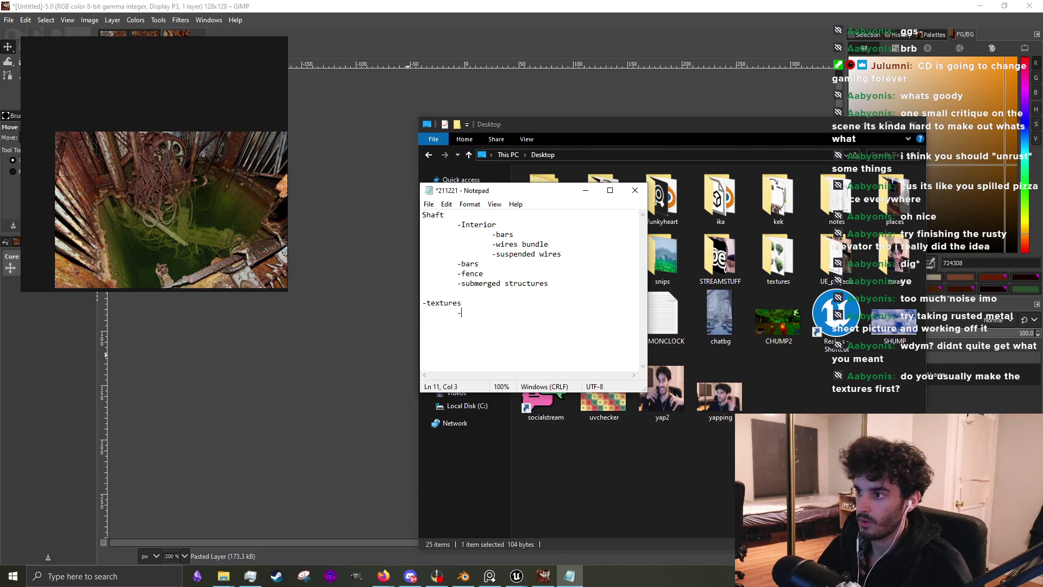
key(alt+Tab)
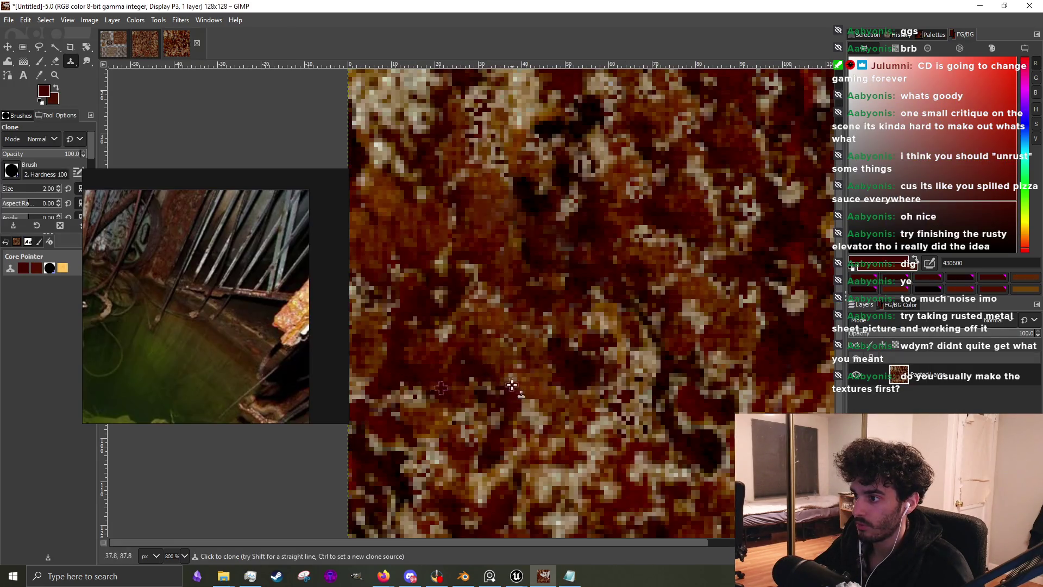
Clone darker rust over lower-right pixels, then paint a dark red stroke over light pixels
scroll(709, 453, up, 1)
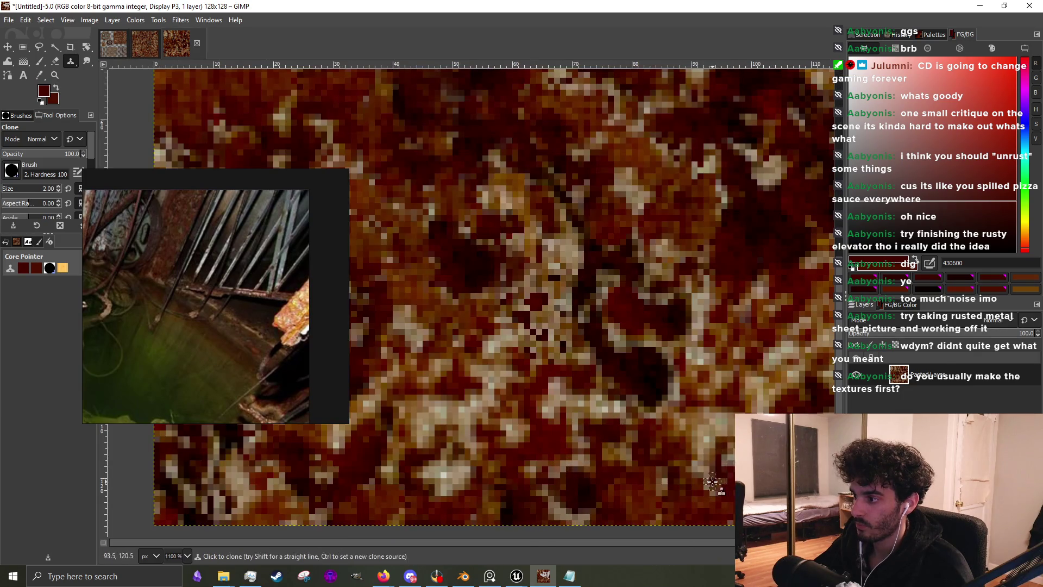
drag(722, 465, 689, 450)
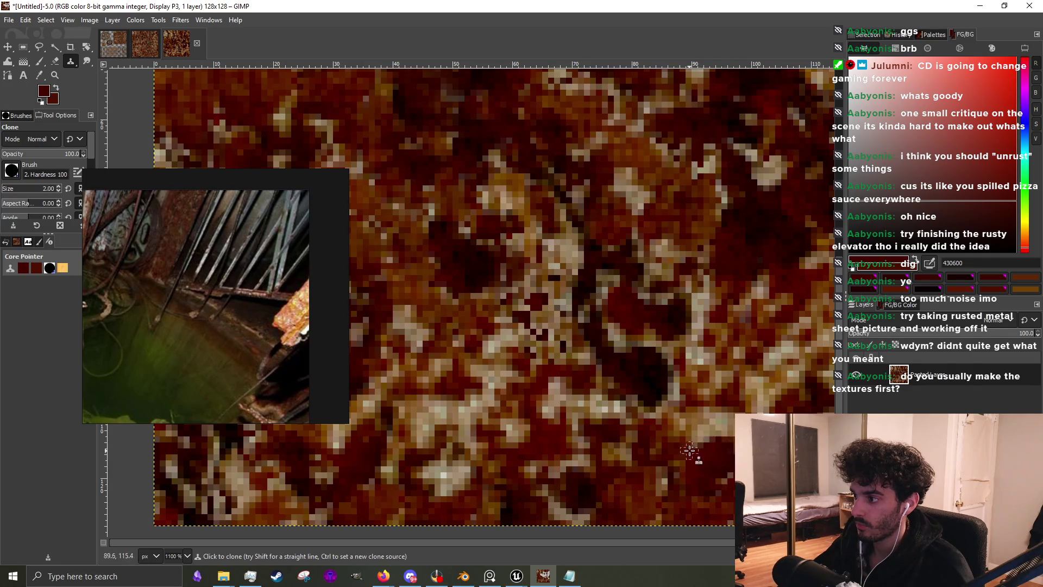
click(39, 61)
scroll(391, 163, down, 2)
scroll(395, 412, up, 3)
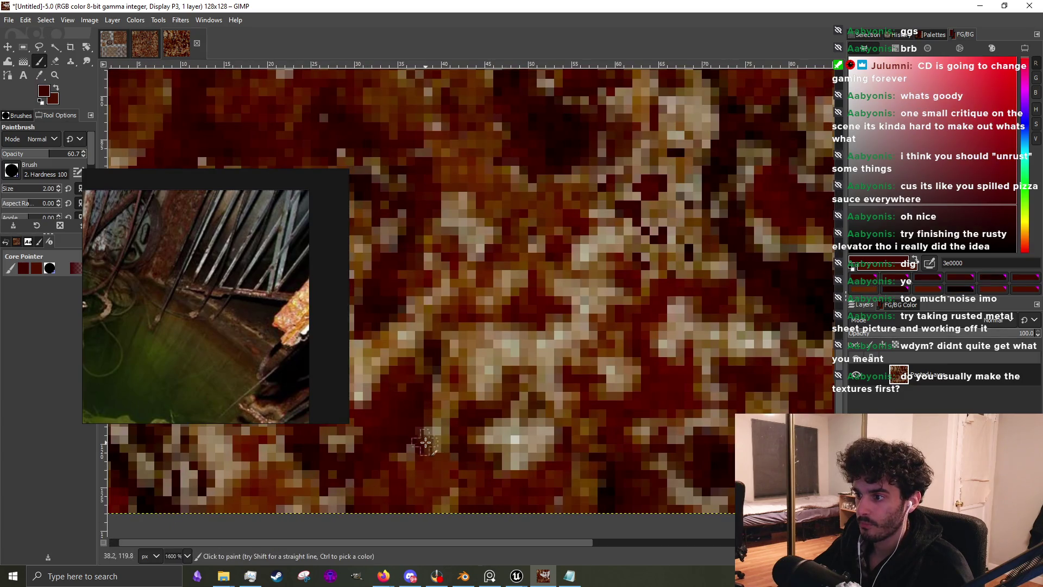
mouse_move(421, 434)
mouse_down()
mouse_move(449, 442)
mouse_move(433, 386)
mouse_move(470, 387)
mouse_up()
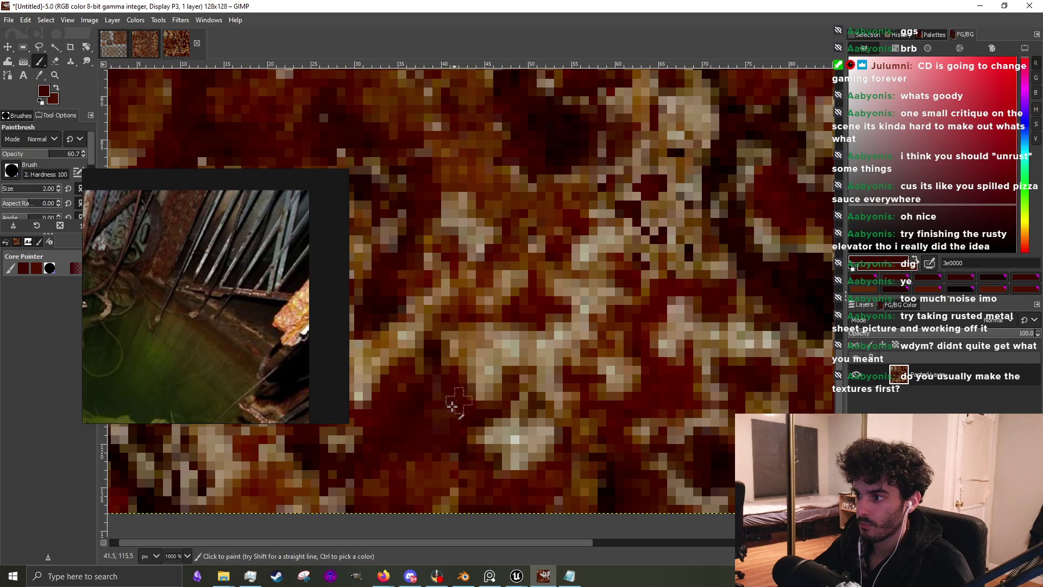
Sample browns and red-browns from the texture and paint over the pale specks
ctrl+click(590, 433)
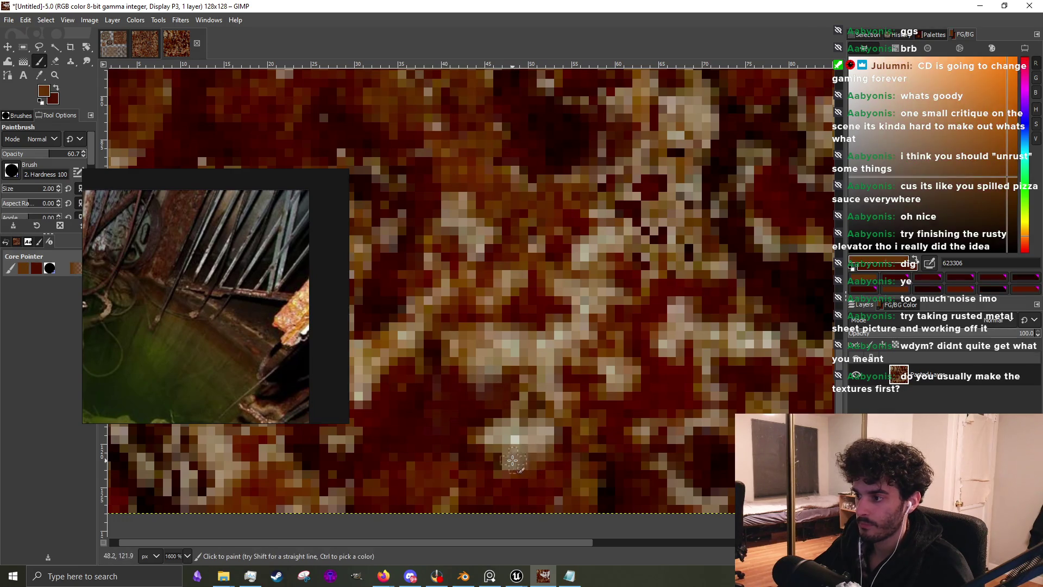
ctrl+click(470, 438)
mouse_move(470, 438)
mouse_down()
mouse_move(498, 453)
mouse_move(529, 448)
mouse_move(491, 429)
mouse_move(576, 446)
mouse_move(530, 457)
mouse_move(524, 472)
mouse_move(540, 421)
mouse_move(529, 447)
mouse_move(560, 435)
mouse_move(582, 442)
mouse_move(542, 415)
mouse_move(562, 396)
mouse_move(519, 406)
mouse_up()
ctrl+click(513, 456)
ctrl+click(603, 470)
ctrl+click(566, 433)
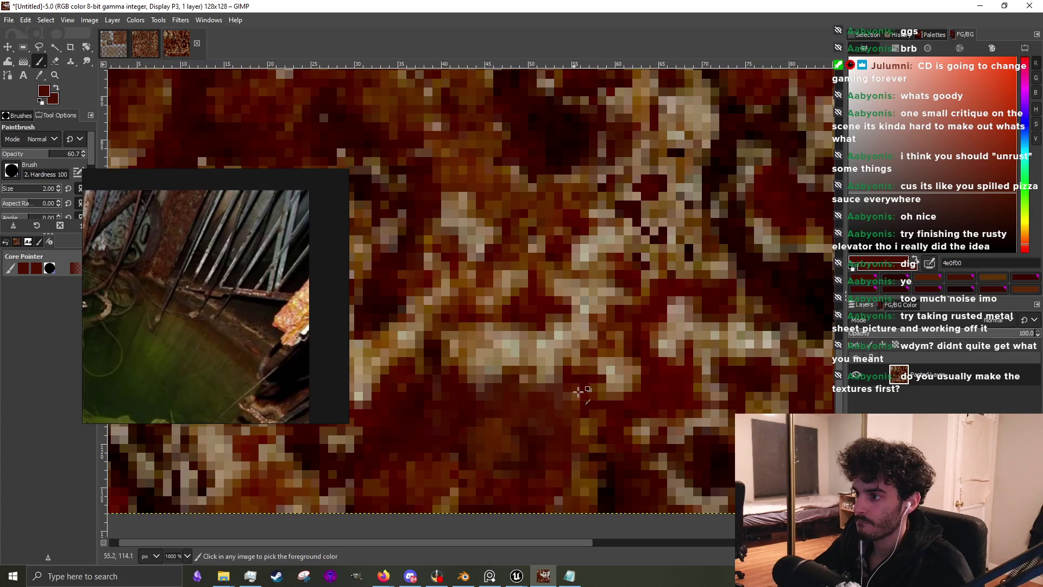
Sample deep and dark reds and paint over the remaining lower light blotch
ctrl+scroll(581, 391, down, 3)
ctrl+scroll(559, 410, up, 3)
ctrl+click(507, 405)
mouse_move(507, 405)
mouse_down()
mouse_move(521, 388)
mouse_move(499, 383)
mouse_up()
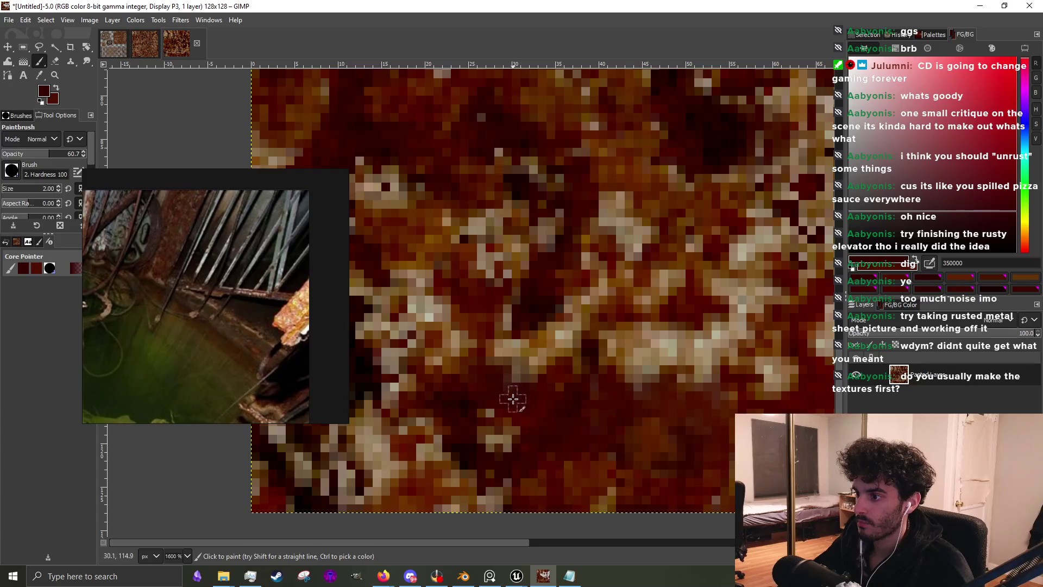
ctrl+click(457, 418)
mouse_move(457, 419)
mouse_down()
mouse_move(510, 374)
mouse_move(523, 380)
mouse_move(503, 336)
mouse_move(528, 343)
mouse_move(523, 367)
mouse_move(563, 365)
mouse_move(517, 348)
mouse_move(558, 355)
mouse_move(565, 334)
mouse_move(549, 326)
mouse_move(577, 353)
mouse_up()
ctrl+click(564, 366)
scroll(577, 374, down, 1)
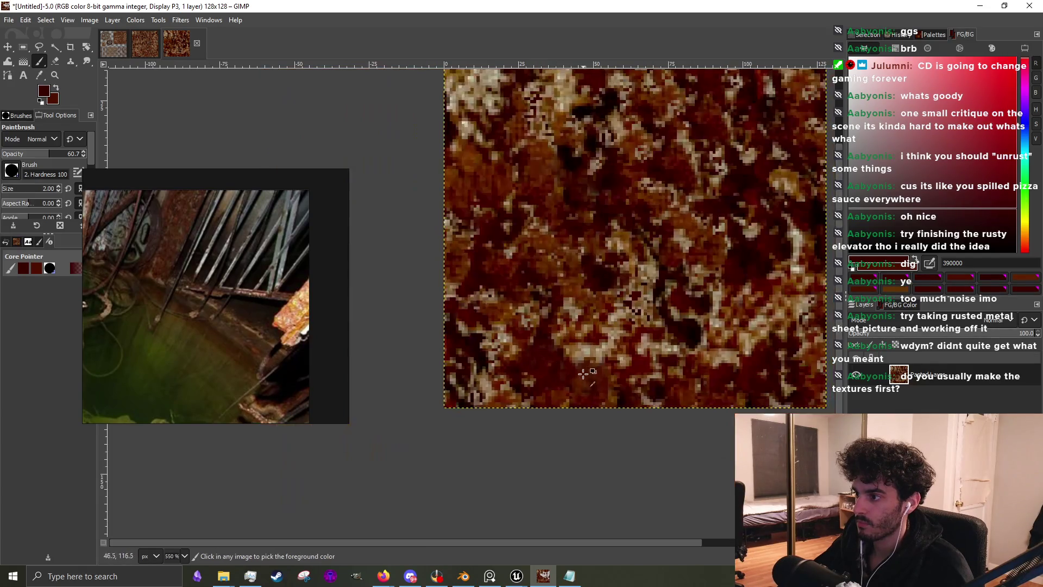
Sample brown and dark red and stroke them over light pixels
scroll(587, 389, up, 1)
ctrl+click(586, 389)
mouse_move(587, 389)
mouse_down()
mouse_move(559, 345)
mouse_move(561, 321)
mouse_move(547, 326)
mouse_move(575, 330)
mouse_move(562, 348)
mouse_move(545, 342)
mouse_move(526, 300)
mouse_move(597, 318)
mouse_move(626, 340)
mouse_move(636, 323)
mouse_move(575, 305)
mouse_up()
ctrl+click(524, 307)
ctrl+scroll(575, 304, down, 3)
ctrl+scroll(660, 322, up, 2)
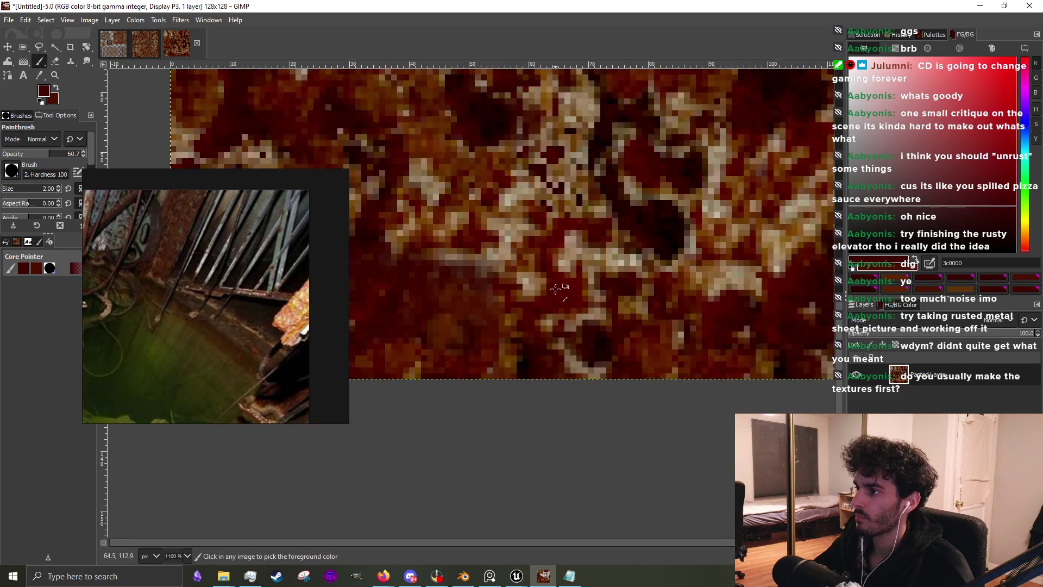
Paint lighter dark red and near-black red strokes over pale speckles mid-tile
ctrl+click(555, 289)
ctrl+scroll(554, 289, up, 1)
mouse_move(519, 276)
mouse_down()
mouse_move(537, 298)
mouse_move(467, 260)
mouse_move(433, 266)
mouse_move(428, 243)
mouse_move(375, 247)
mouse_up()
ctrl+scroll(518, 293, down, 3)
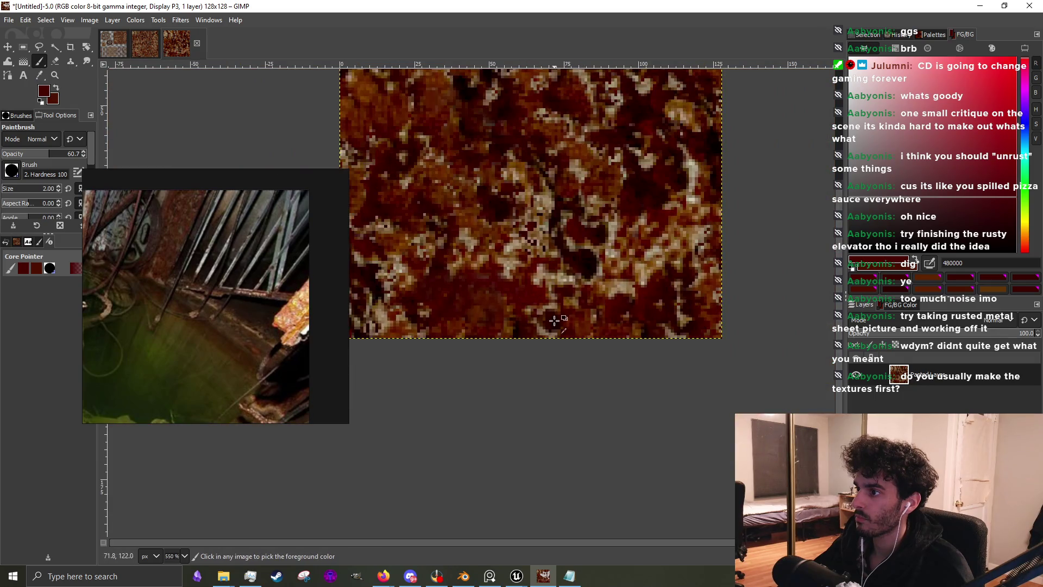
ctrl+click(554, 321)
ctrl+scroll(555, 321, up, 4)
mouse_move(560, 334)
mouse_down()
mouse_move(474, 342)
mouse_move(529, 402)
mouse_up()
Sample several dark reds and cover the remaining lighter pixels in the middle
ctrl+click(627, 386)
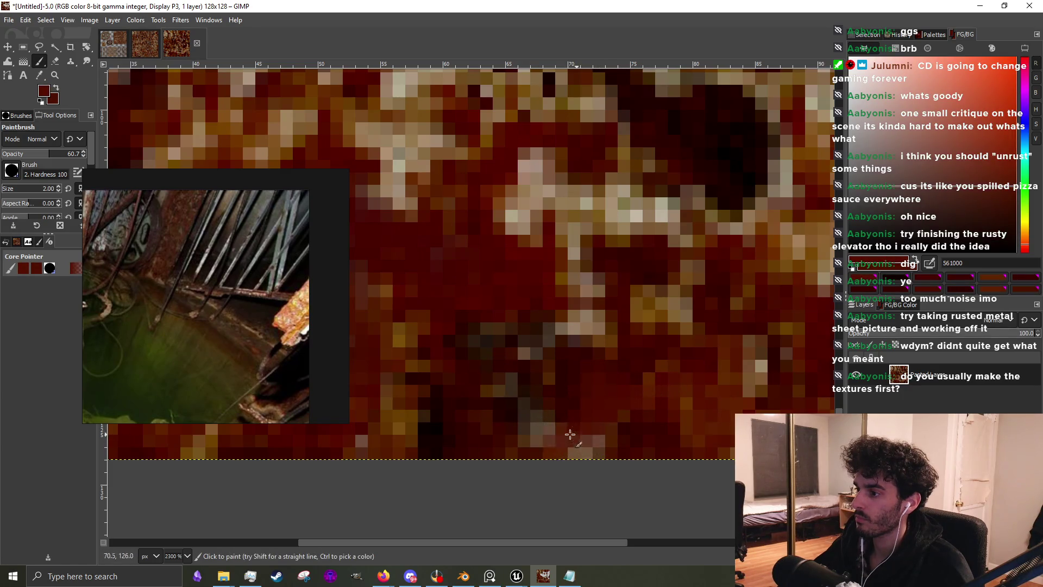
drag(570, 434, 502, 403)
scroll(498, 351, down, 4)
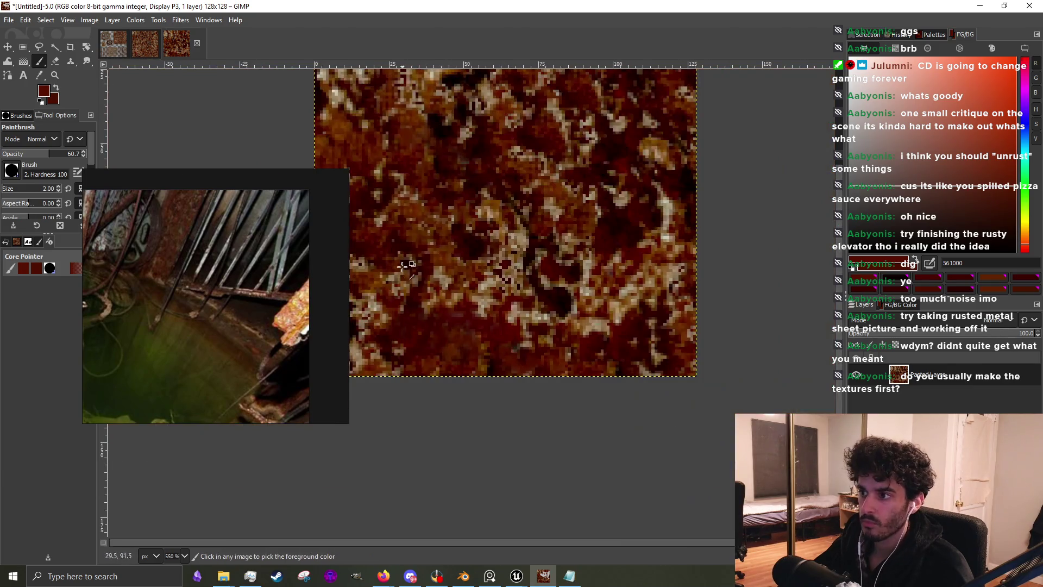
scroll(403, 266, up, 3)
ctrl+click(480, 289)
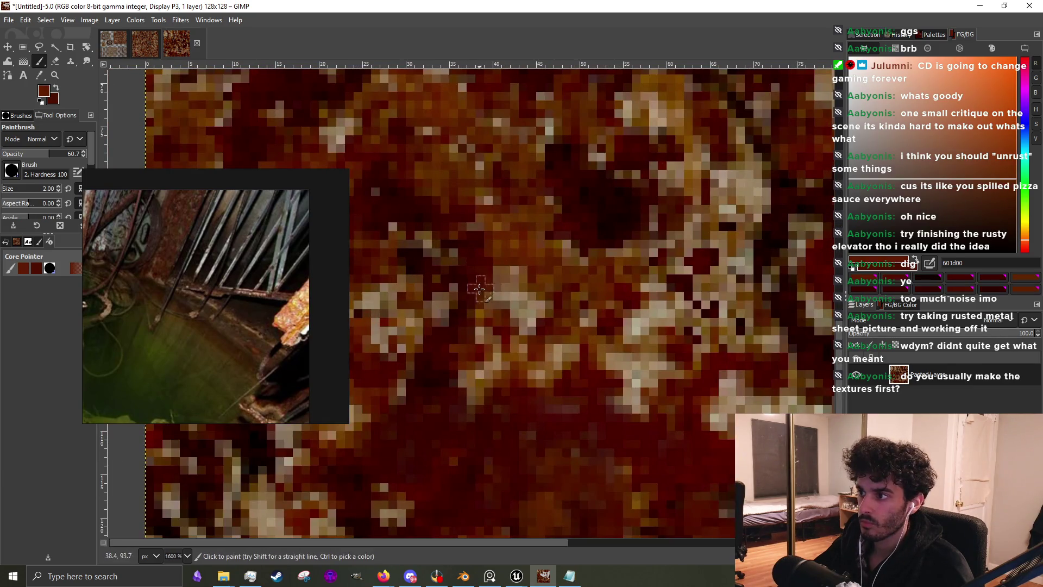
ctrl+click(493, 291)
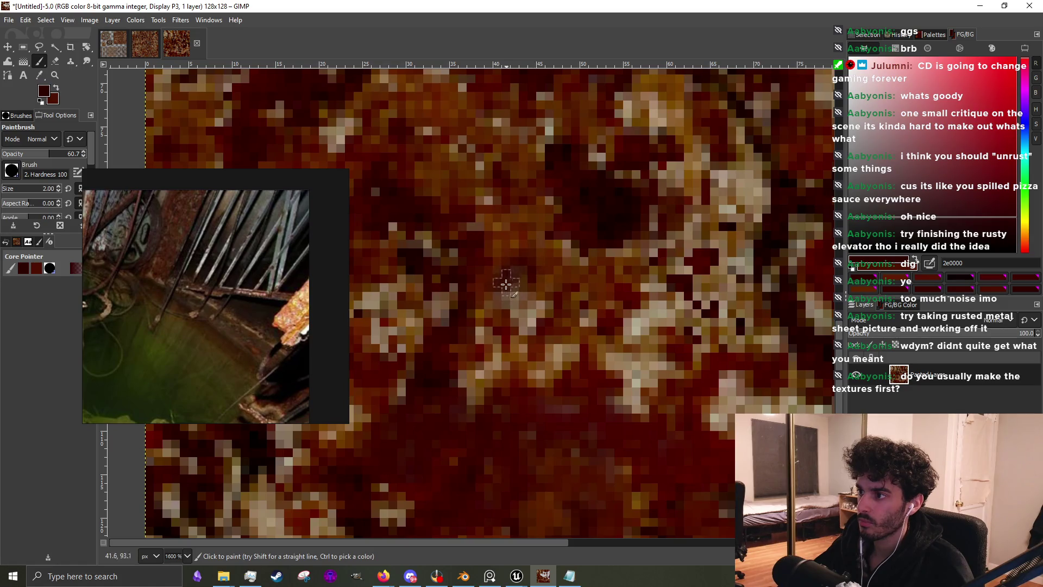
ctrl+click(457, 401)
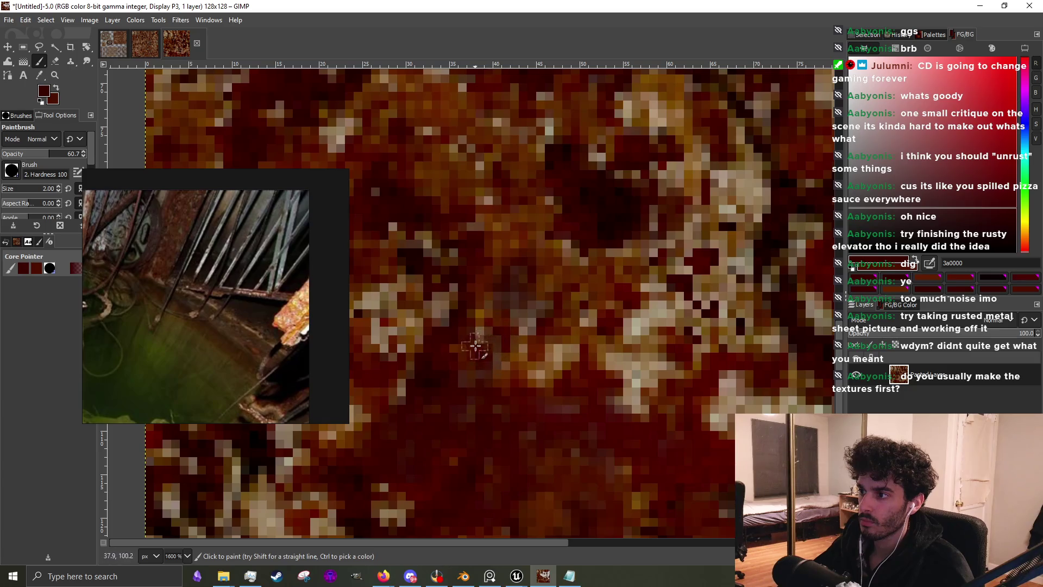
mouse_move(490, 330)
mouse_down()
mouse_move(498, 386)
mouse_move(549, 380)
mouse_up()
ctrl+scroll(549, 381, down, 4)
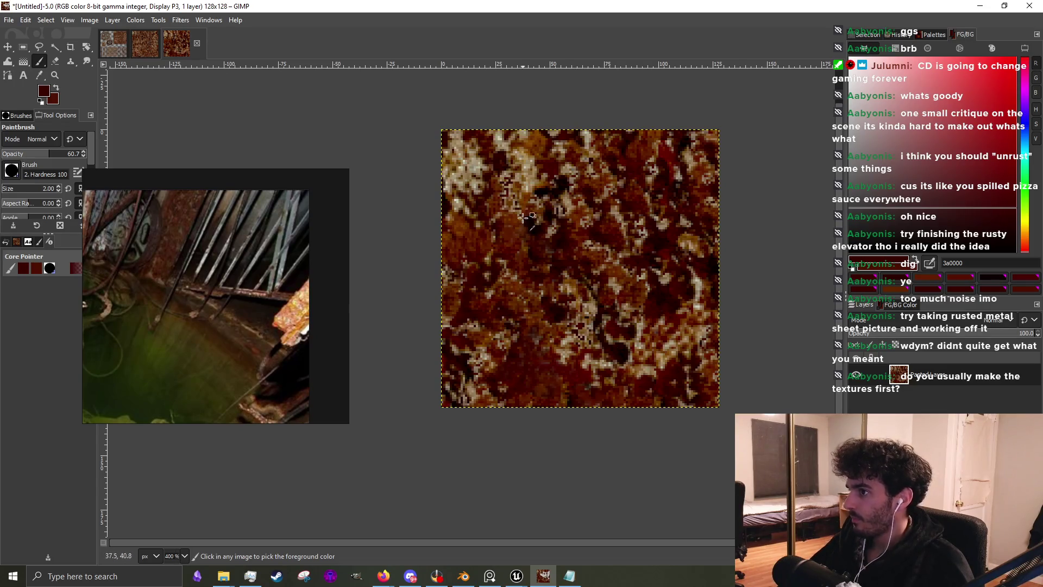
Paint dark red and brown strokes over the light blotch near the middle
ctrl+scroll(549, 337, up, 4)
ctrl+scroll(560, 335, down, 4)
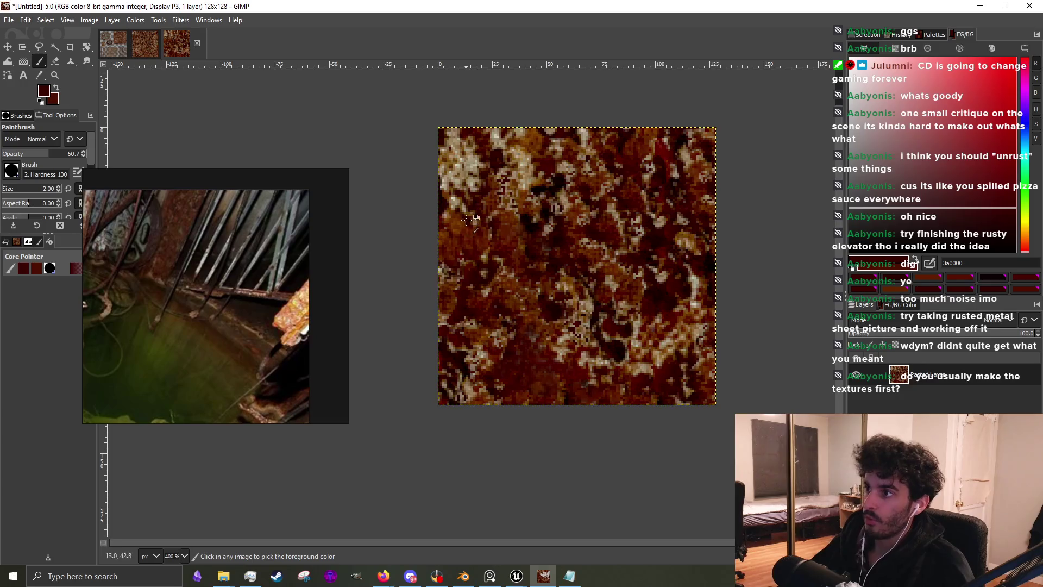
ctrl+scroll(467, 220, up, 2)
ctrl+scroll(470, 277, down, 1)
ctrl+scroll(488, 326, up, 3)
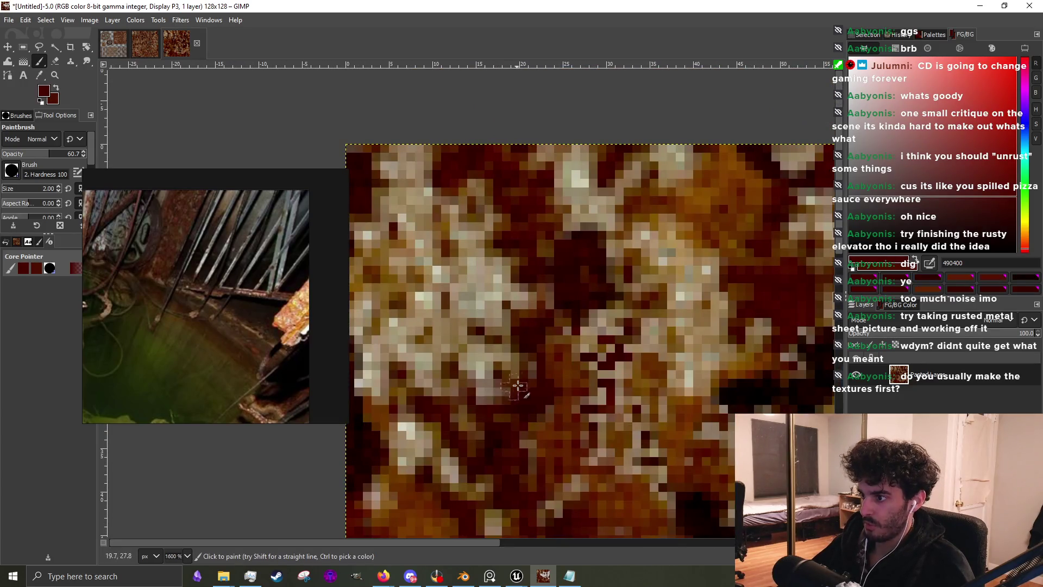
mouse_move(518, 386)
mouse_down()
mouse_move(443, 347)
mouse_move(462, 390)
mouse_move(443, 354)
mouse_move(476, 328)
mouse_move(481, 391)
mouse_move(494, 399)
mouse_up()
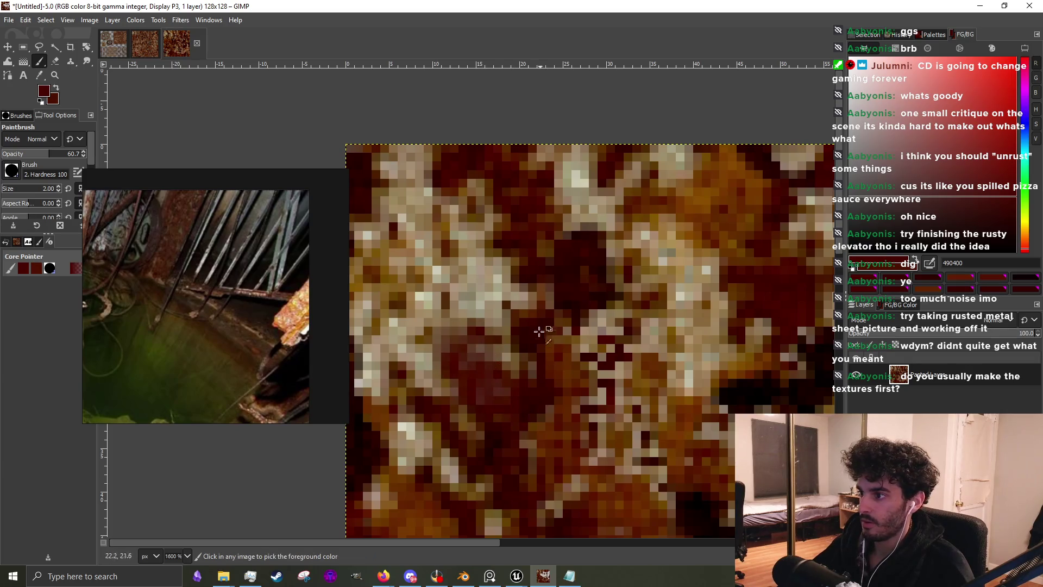
ctrl+click(539, 331)
mouse_move(497, 342)
mouse_down()
mouse_move(484, 304)
mouse_move(522, 299)
mouse_move(469, 253)
mouse_move(478, 304)
mouse_up()
Sample dark, rusty and near-black browns and cover the nearby tan pixels
ctrl+click(532, 280)
ctrl+click(577, 291)
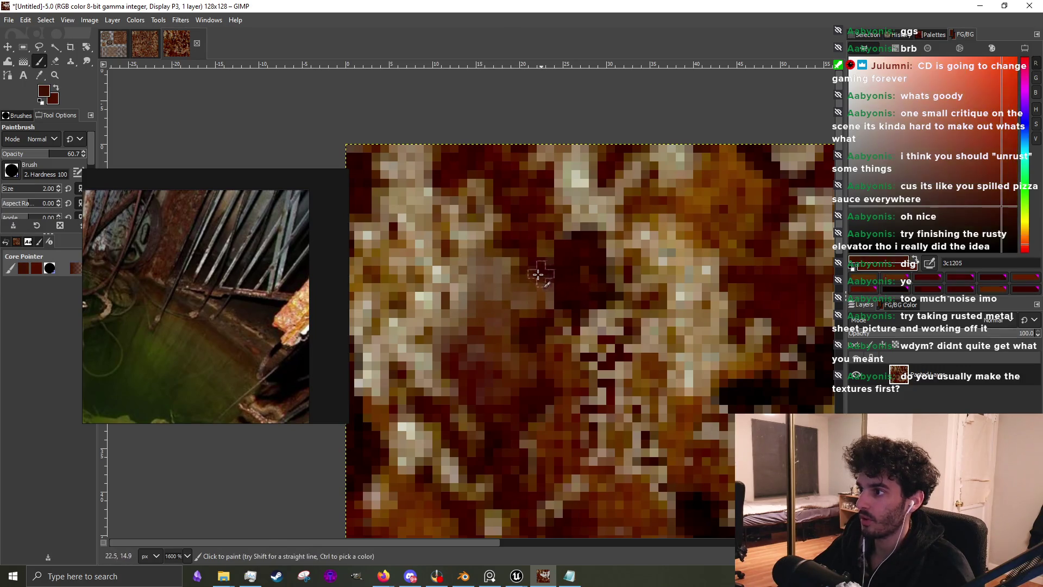
drag(541, 264, 497, 260)
ctrl+click(505, 346)
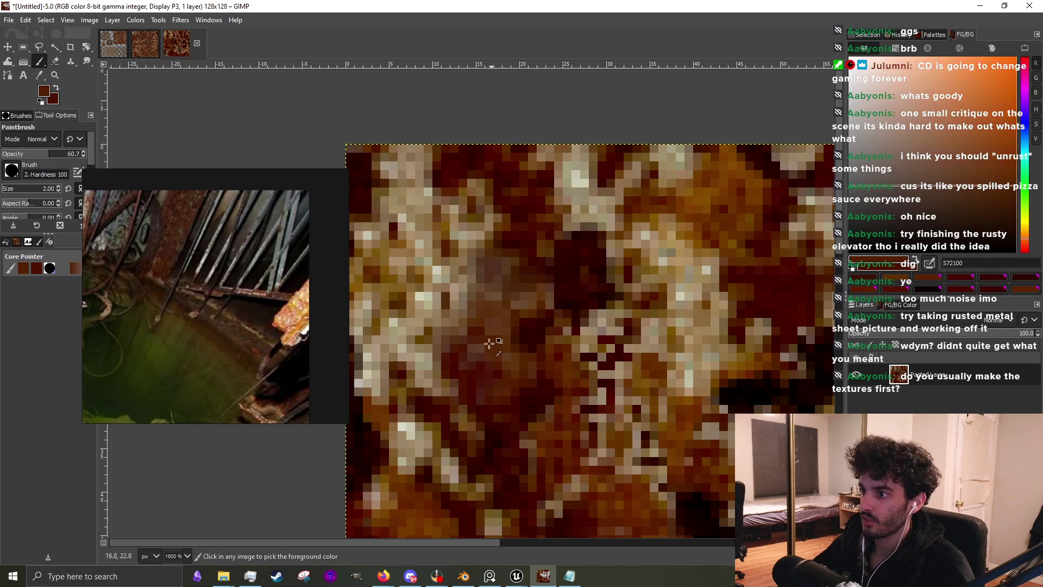
mouse_move(472, 318)
mouse_down()
mouse_move(435, 328)
mouse_move(419, 297)
mouse_move(413, 376)
mouse_move(454, 384)
mouse_move(400, 368)
mouse_move(423, 350)
mouse_up()
ctrl+click(726, 385)
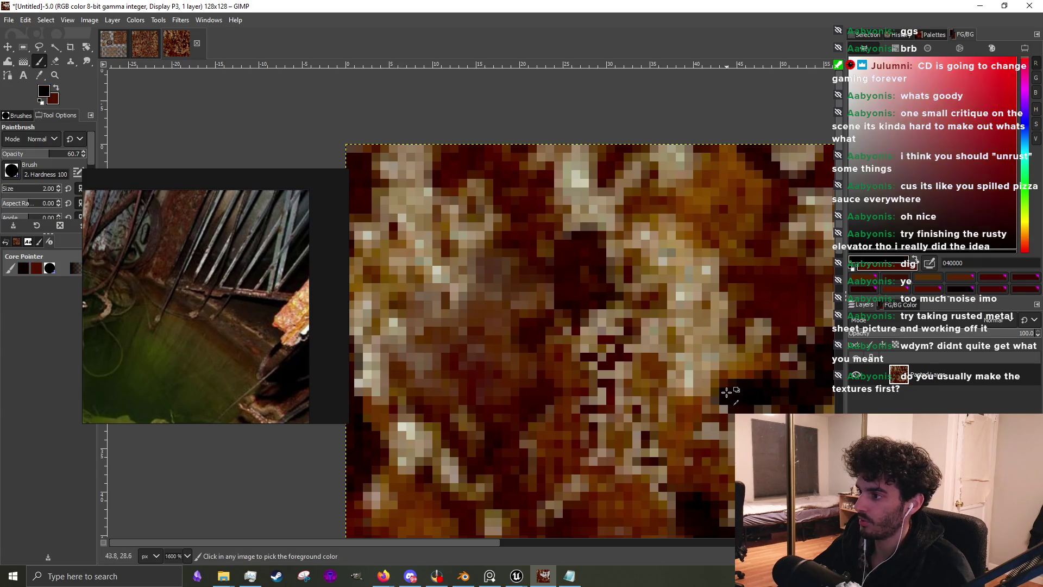
mouse_move(593, 417)
mouse_down()
mouse_move(598, 392)
mouse_move(562, 321)
mouse_move(587, 338)
mouse_up()
Sample a deep red and paint over the pale pixels toward the upper left
ctrl+click(590, 328)
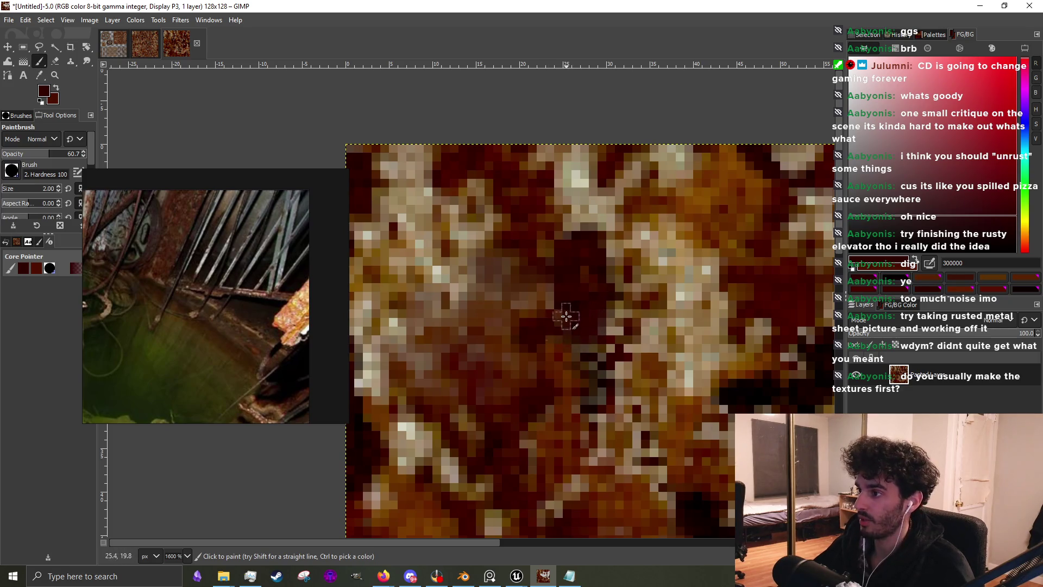
mouse_move(549, 290)
mouse_down()
mouse_move(501, 296)
mouse_move(465, 196)
mouse_move(413, 184)
mouse_move(378, 161)
mouse_up()
mouse_move(431, 194)
mouse_down()
mouse_move(418, 179)
mouse_move(422, 152)
mouse_move(405, 206)
mouse_move(418, 260)
mouse_move(451, 291)
mouse_move(441, 280)
mouse_move(458, 240)
mouse_move(449, 228)
mouse_up()
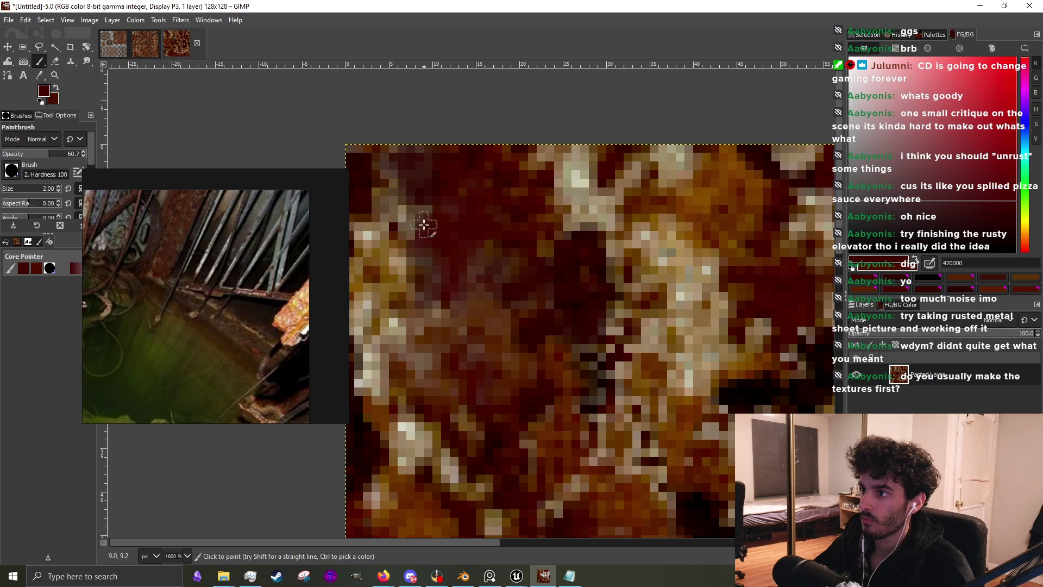
mouse_move(424, 225)
mouse_down()
mouse_move(386, 206)
mouse_move(429, 271)
mouse_up()
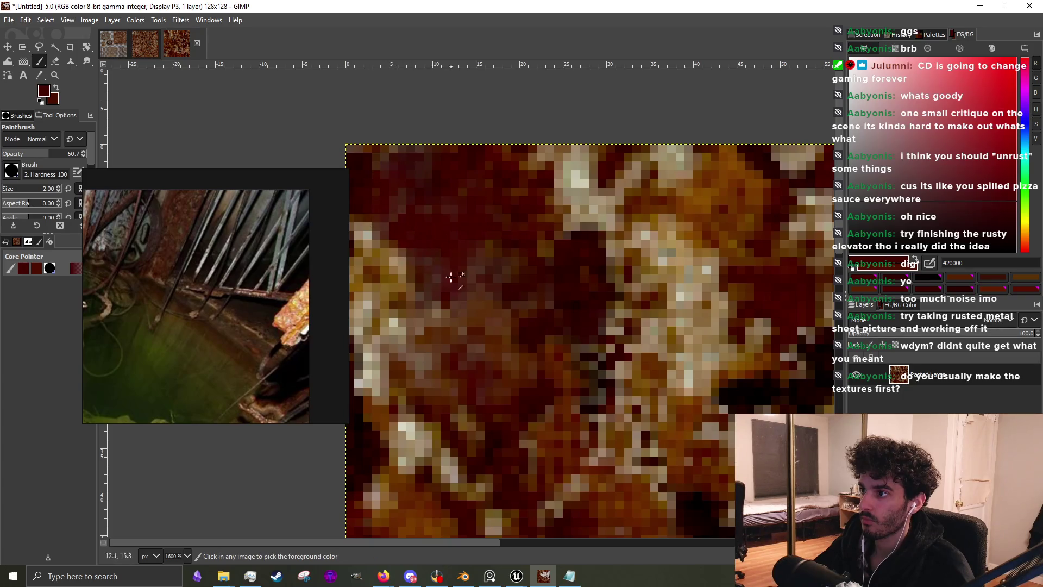
Sample reddish browns and a dark red from the texture, then paint dark red over light pixels
scroll(429, 271, down, 5)
scroll(579, 327, up, 3)
scroll(579, 328, up, 3)
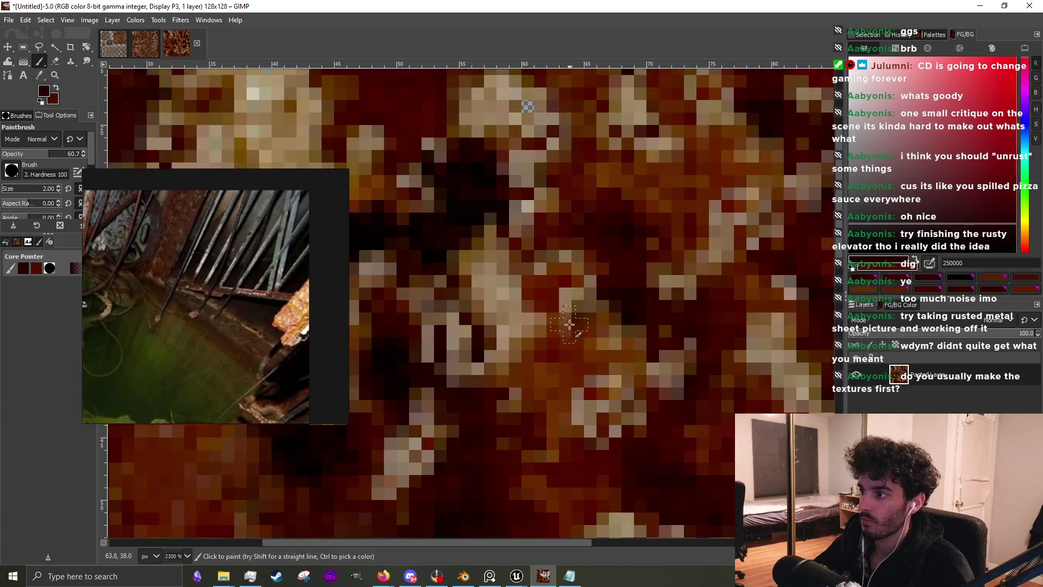
ctrl+click(673, 412)
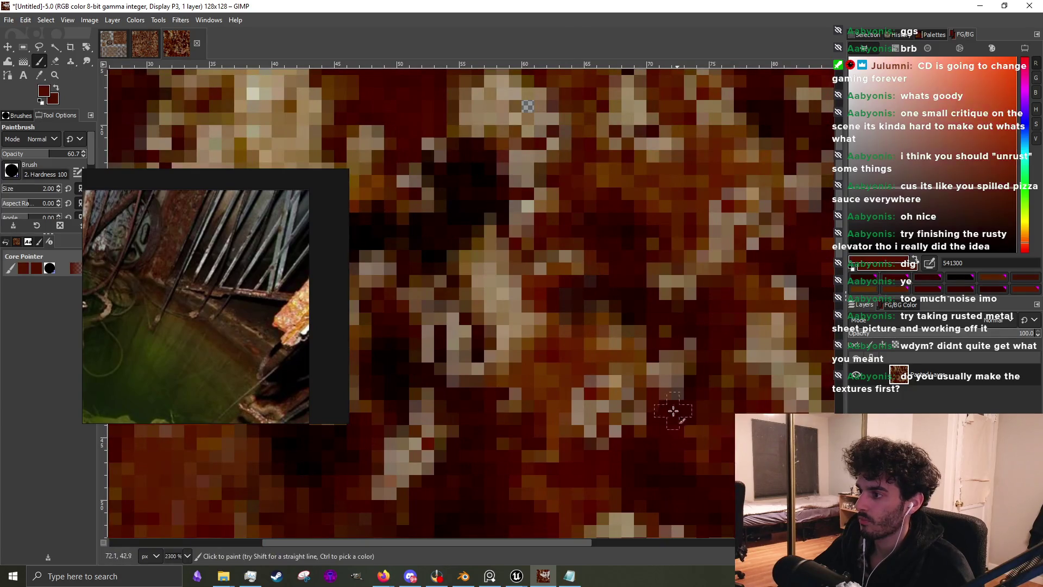
scroll(579, 392, down, 2)
scroll(582, 395, up, 2)
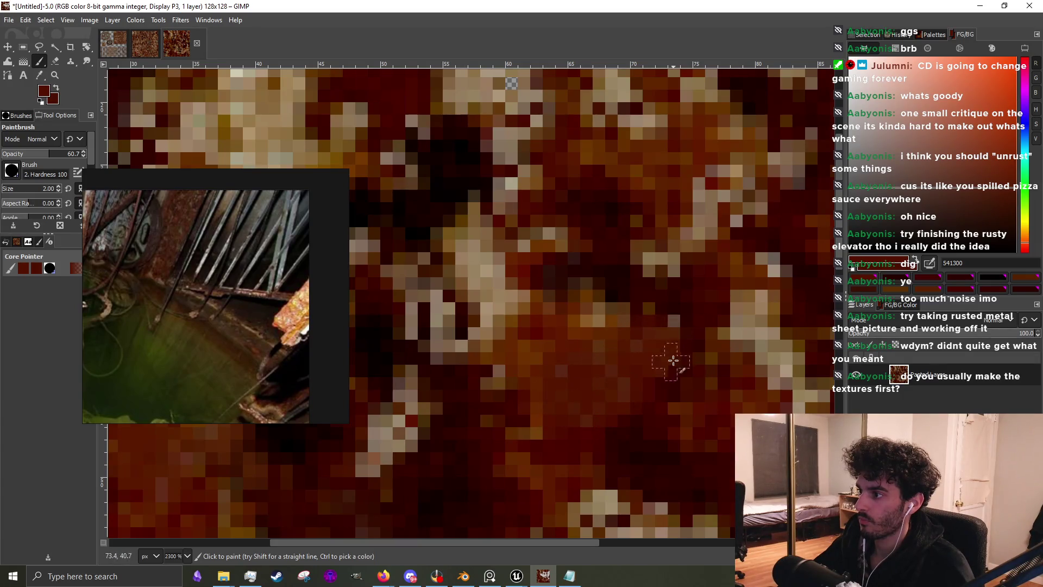
ctrl+click(598, 277)
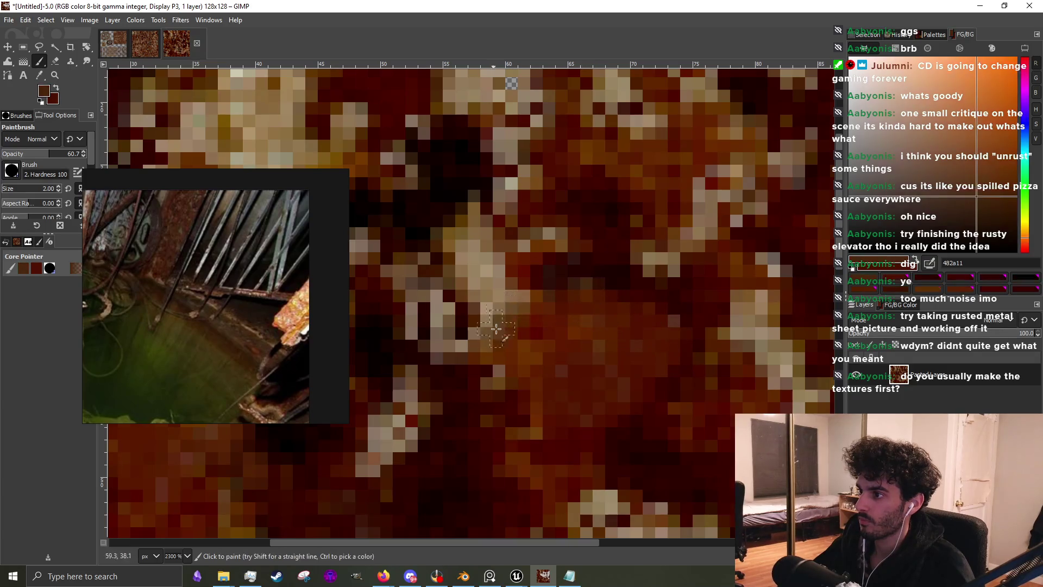
ctrl+click(466, 382)
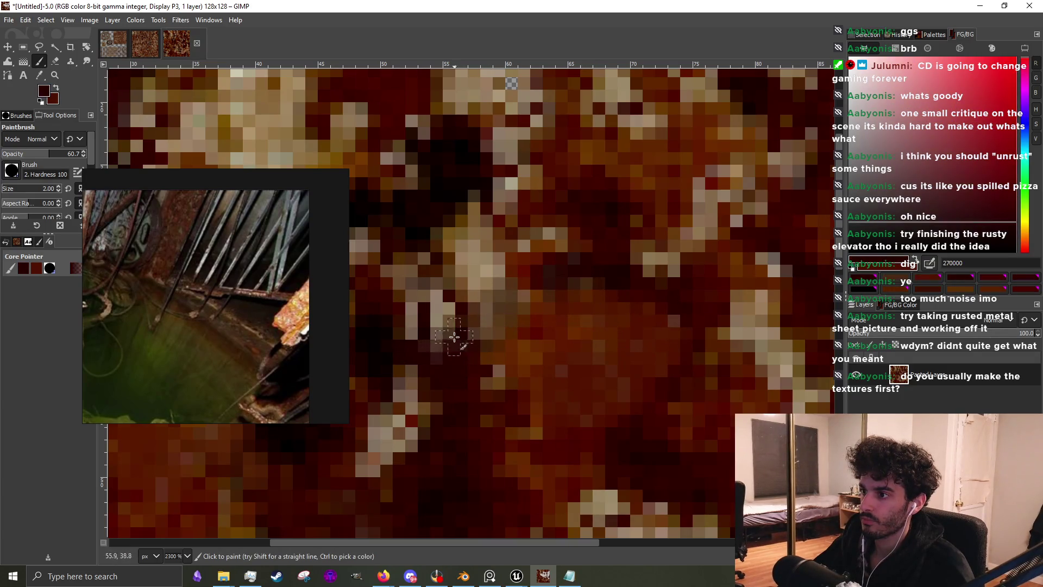
mouse_move(454, 336)
mouse_down()
mouse_move(432, 318)
mouse_move(410, 326)
mouse_move(403, 266)
mouse_move(435, 288)
mouse_move(436, 341)
mouse_move(394, 342)
mouse_move(436, 355)
mouse_move(434, 330)
mouse_up()
Try several deep reds, then cover the light tan blotch with a sampled warm brown
scroll(435, 340, down, 3)
scroll(478, 391, up, 2)
ctrl+click(477, 358)
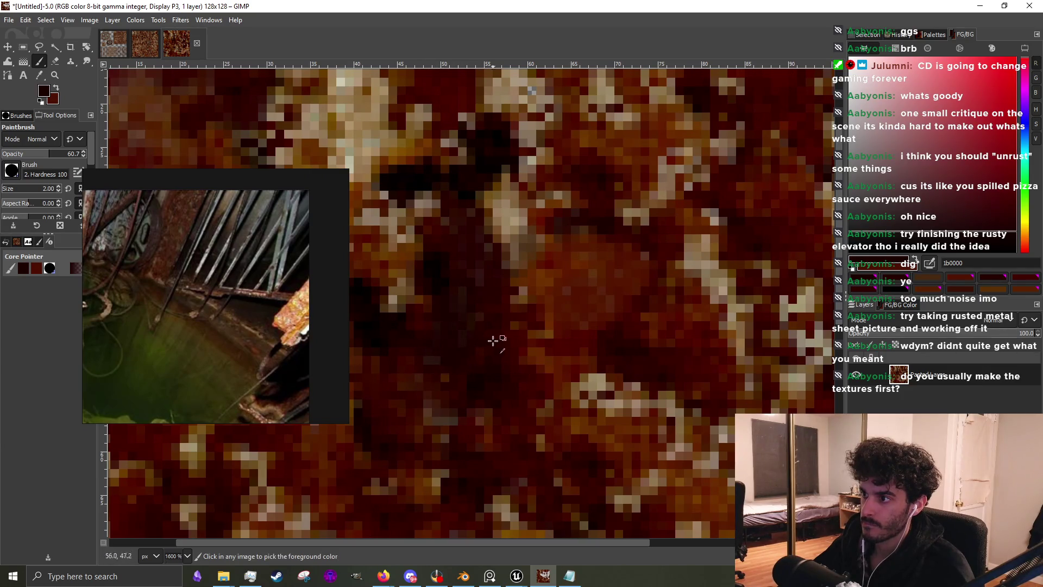
scroll(582, 366, down, 3)
scroll(582, 366, up, 2)
ctrl+click(545, 380)
scroll(546, 380, up, 1)
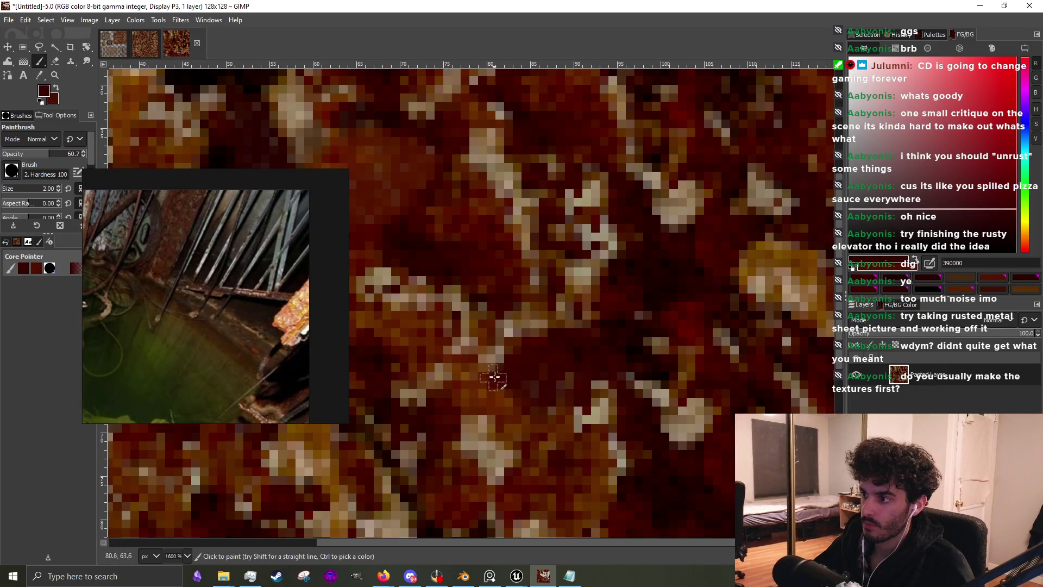
ctrl+click(521, 364)
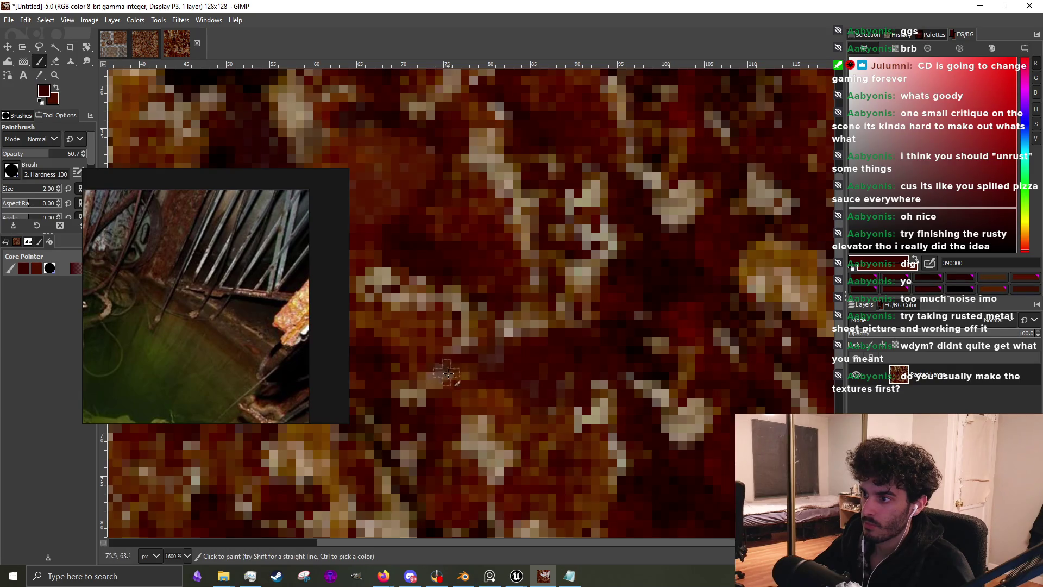
scroll(482, 368, down, 3)
scroll(482, 367, up, 3)
ctrl+click(520, 400)
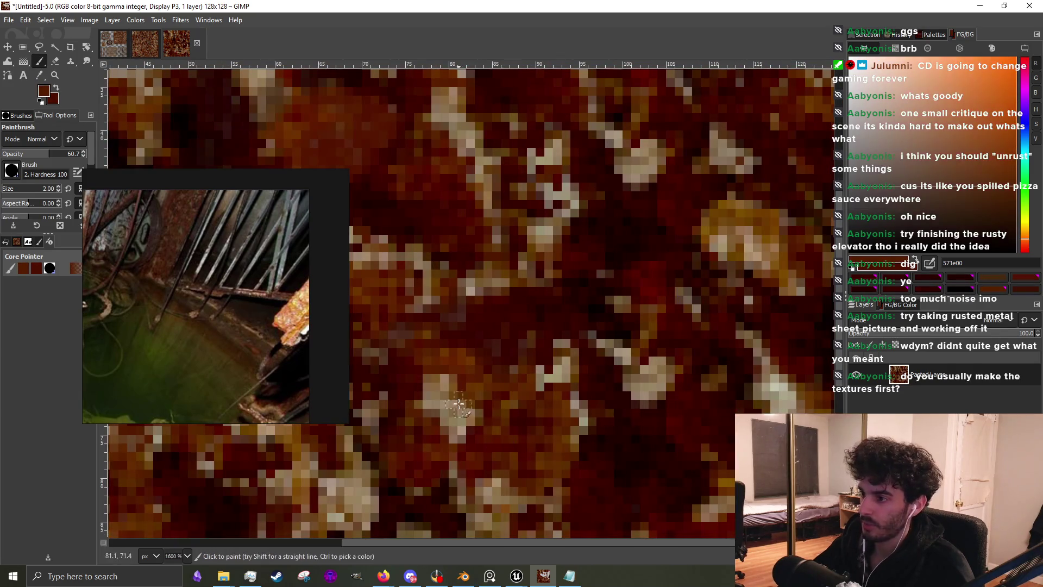
mouse_move(450, 405)
mouse_down()
mouse_move(429, 407)
mouse_move(424, 371)
mouse_move(403, 384)
mouse_move(429, 431)
mouse_up()
With a sampled deep red, paint dark strokes over the light pixels in the lower middle
ctrl+click(480, 345)
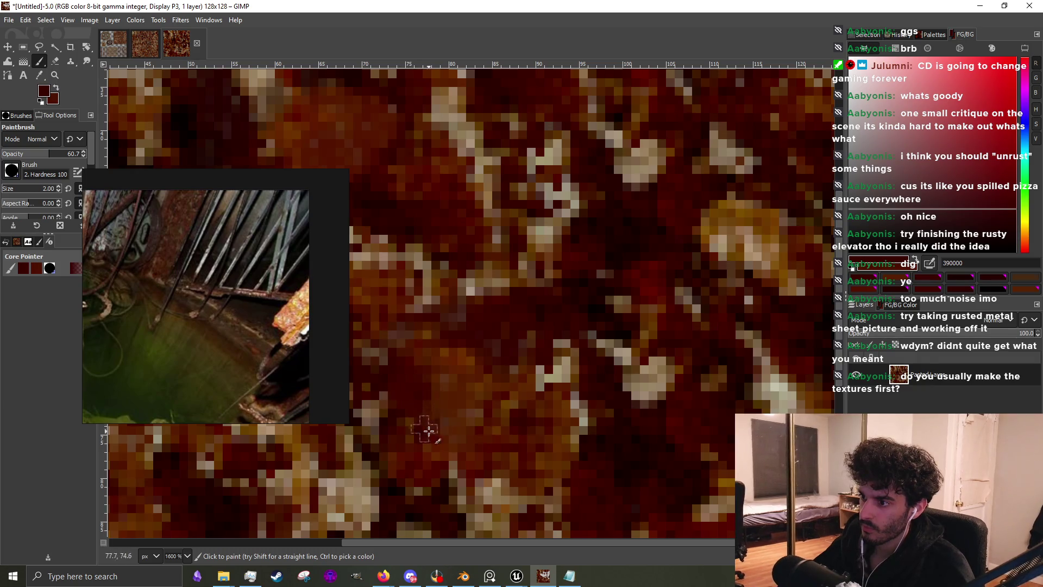
scroll(429, 430, down, 2)
scroll(447, 349, up, 3)
mouse_move(447, 349)
mouse_down()
mouse_move(424, 342)
mouse_move(424, 311)
mouse_up()
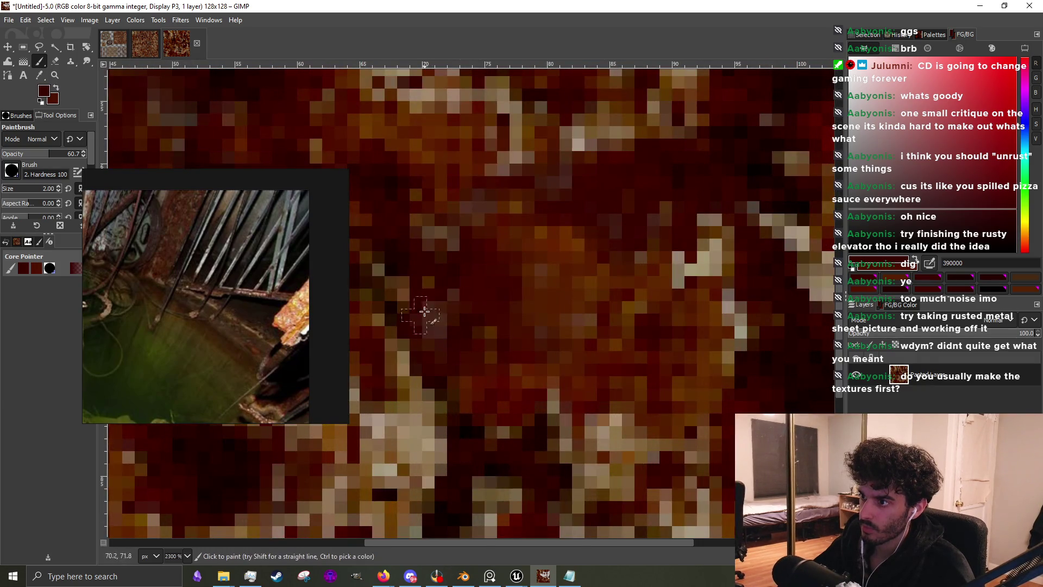
scroll(459, 317, down, 3)
scroll(462, 332, up, 2)
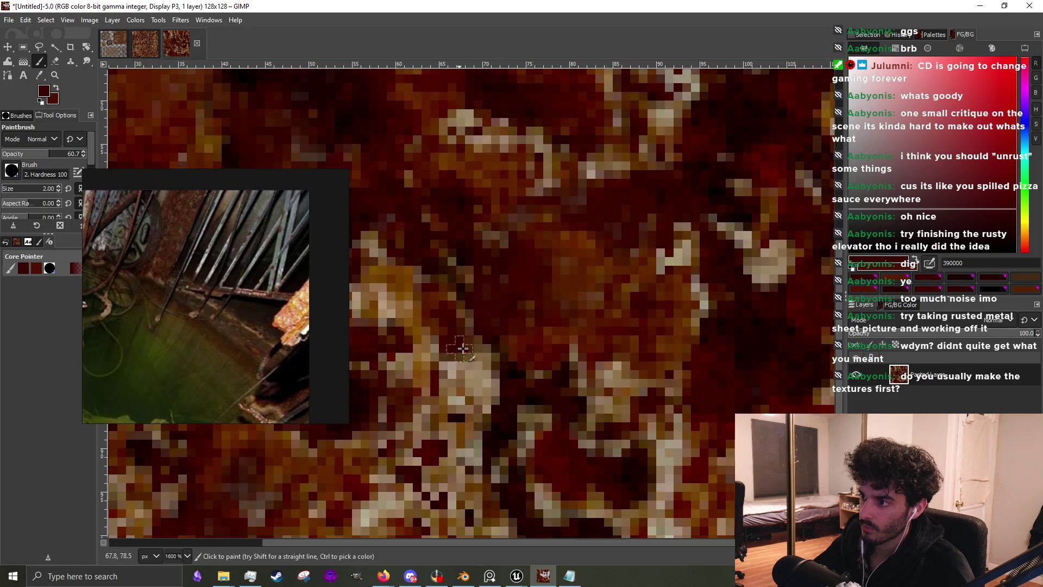
mouse_move(463, 349)
mouse_down()
mouse_move(486, 367)
mouse_move(496, 401)
mouse_move(439, 370)
mouse_move(471, 412)
mouse_up()
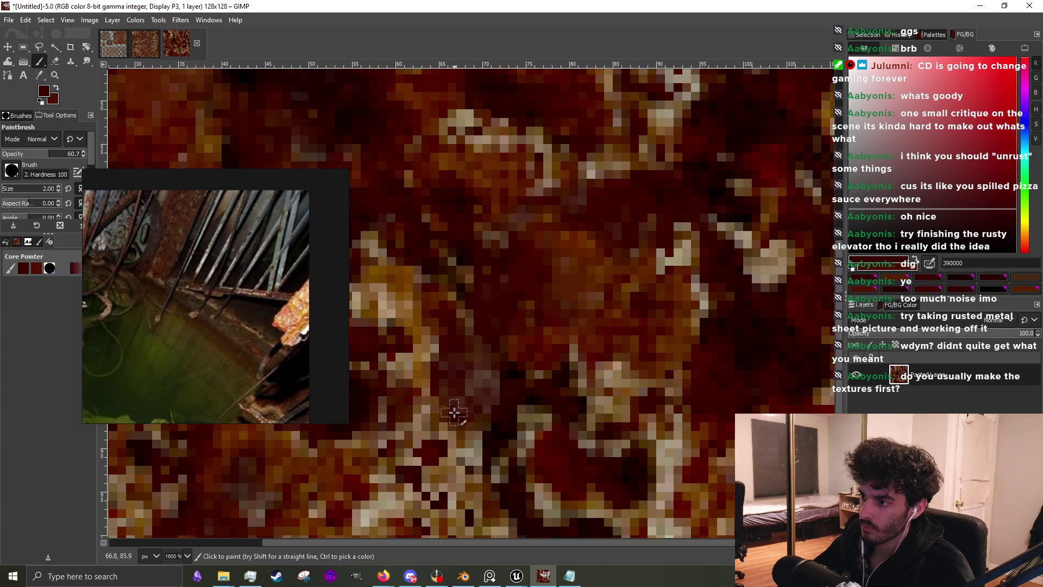
Sample several reddish browns and dark reds from the texture, settling on a dark red
scroll(434, 405, down, 3)
scroll(524, 396, right, 2)
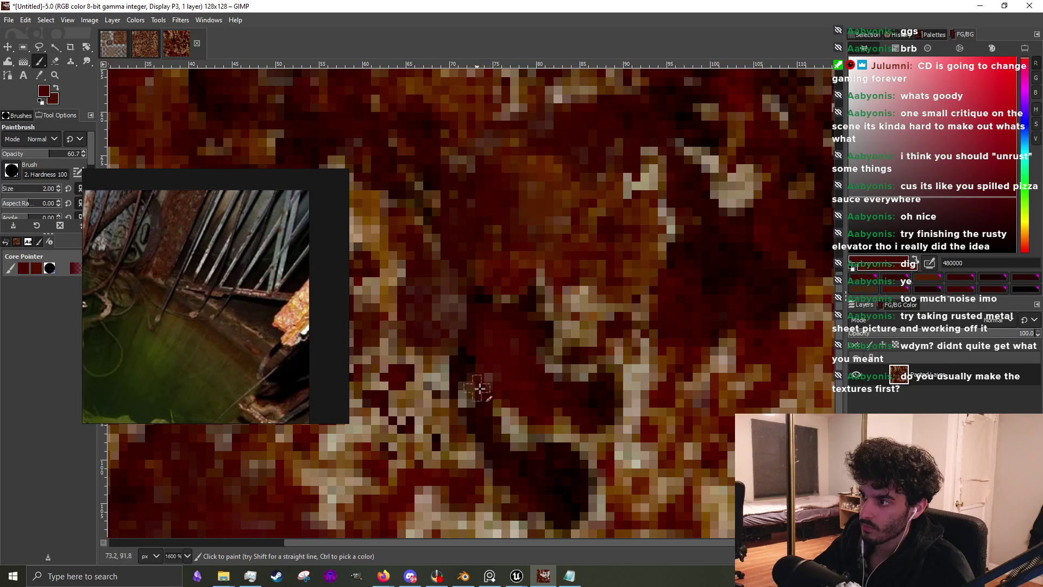
ctrl+click(474, 286)
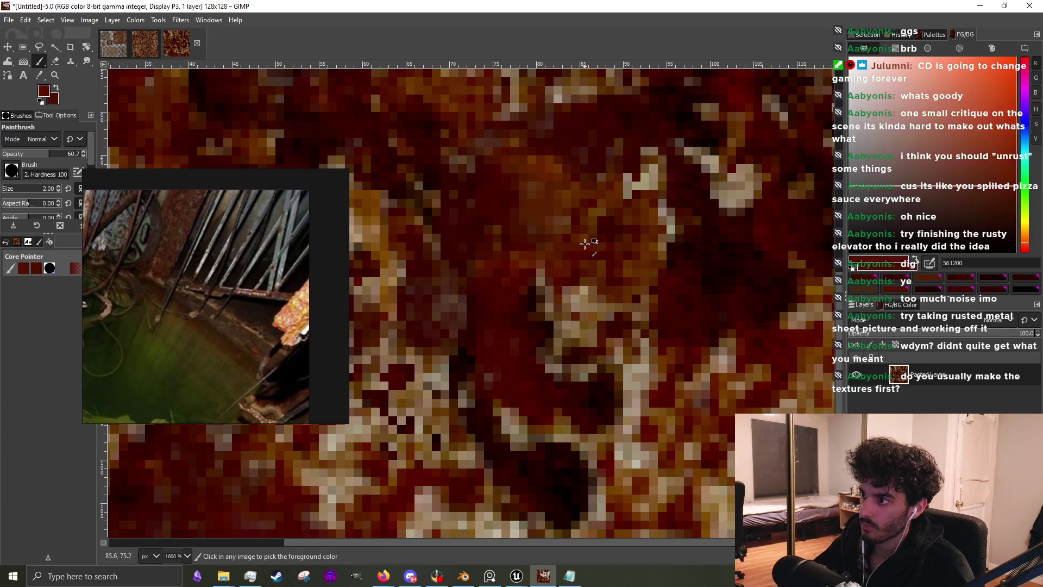
scroll(580, 289, down, 3)
scroll(576, 293, up, 2)
ctrl+click(568, 304)
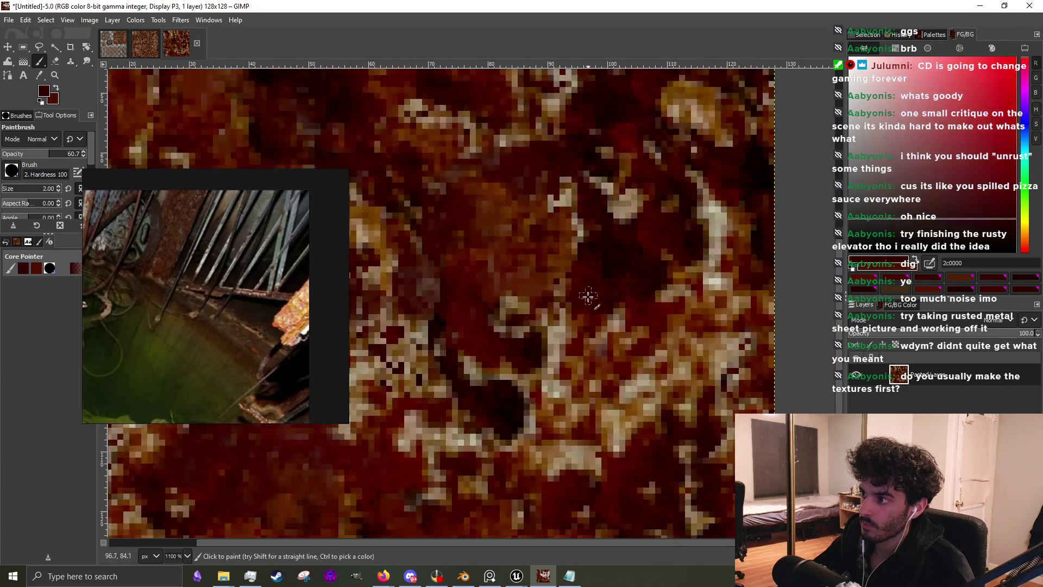
ctrl+click(521, 334)
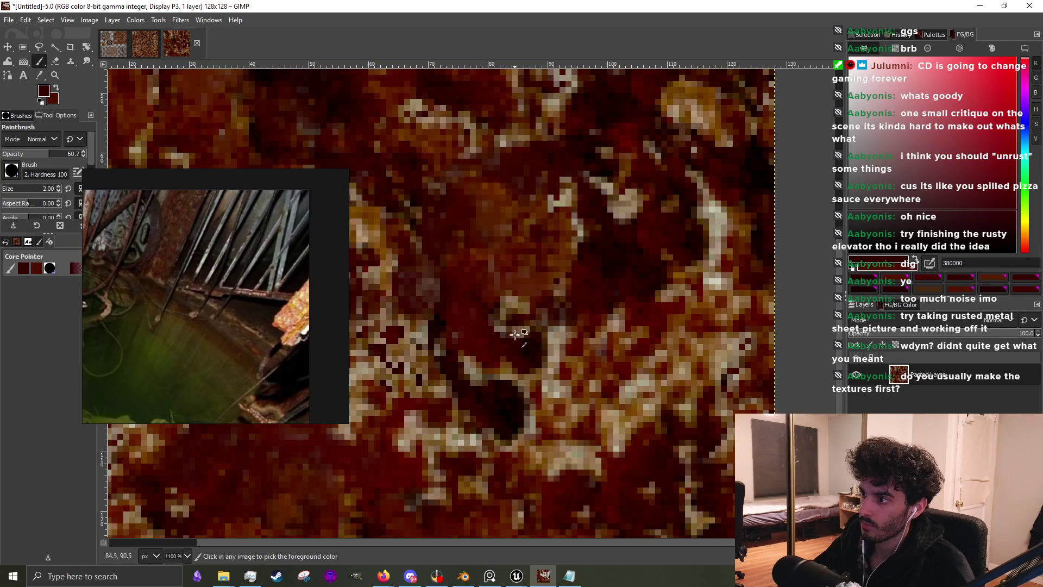
scroll(516, 339, up, 2)
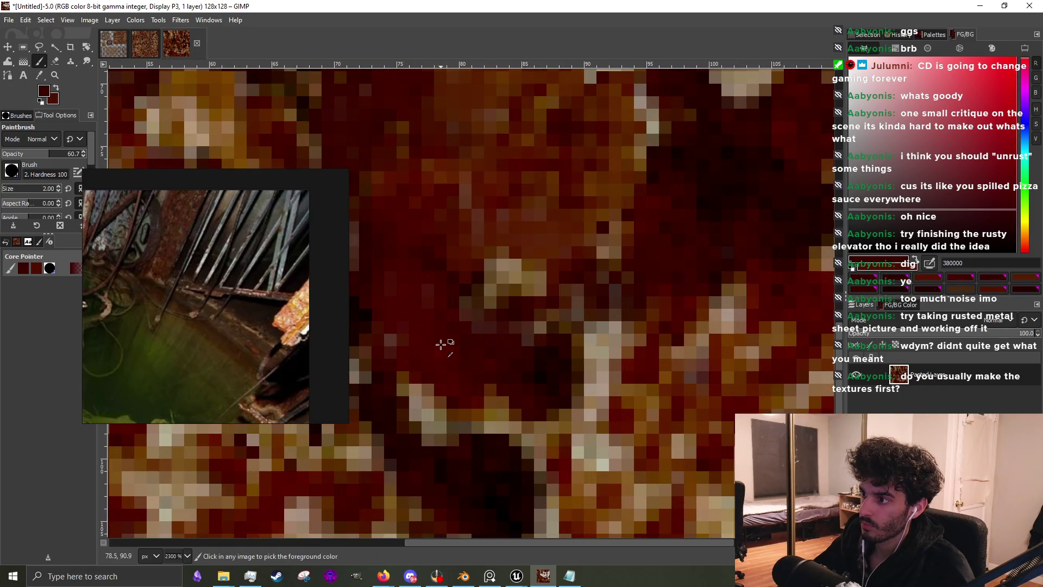
ctrl+click(492, 315)
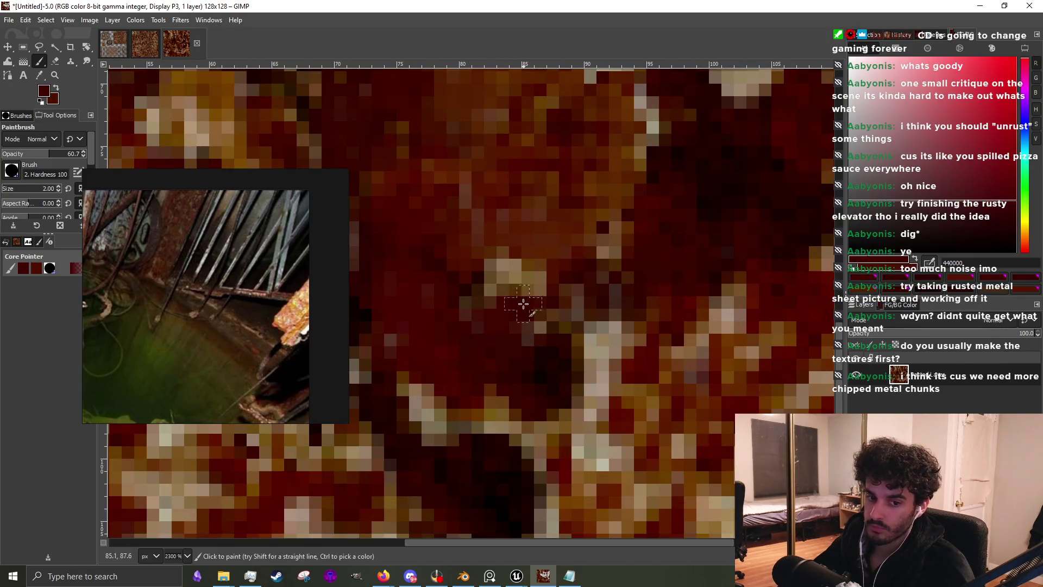
scroll(287, 278, down, 3)
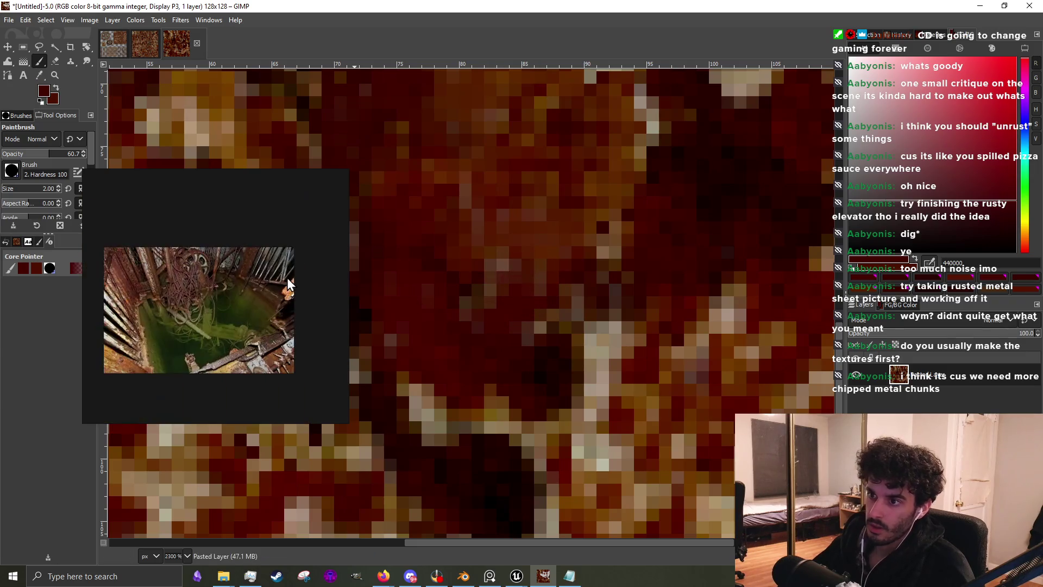
Paint three dark red strokes over the light noisy specks left of and around the centre
scroll(286, 276, up, 4)
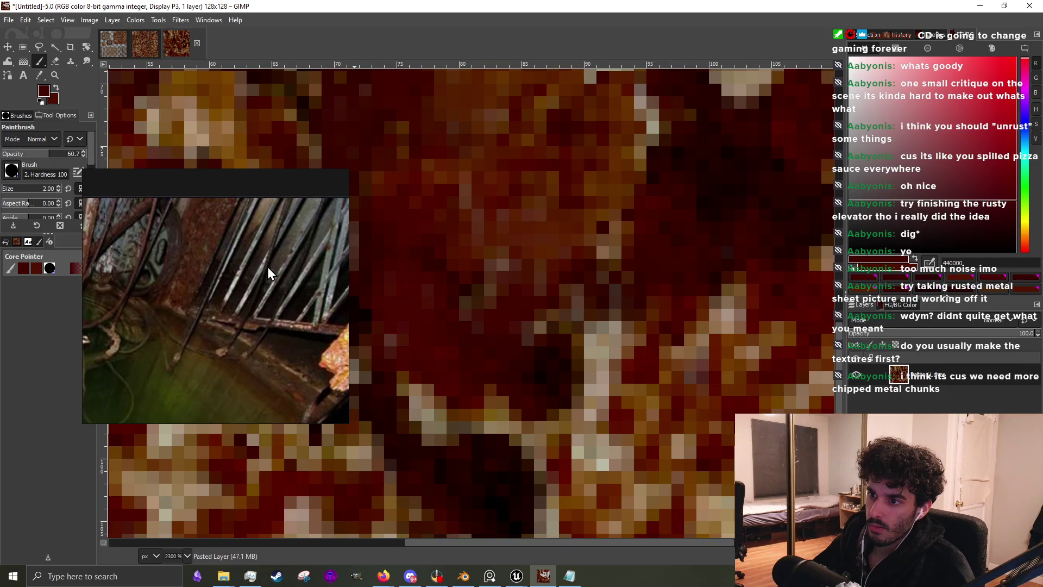
scroll(267, 266, down, 3)
scroll(243, 334, up, 4)
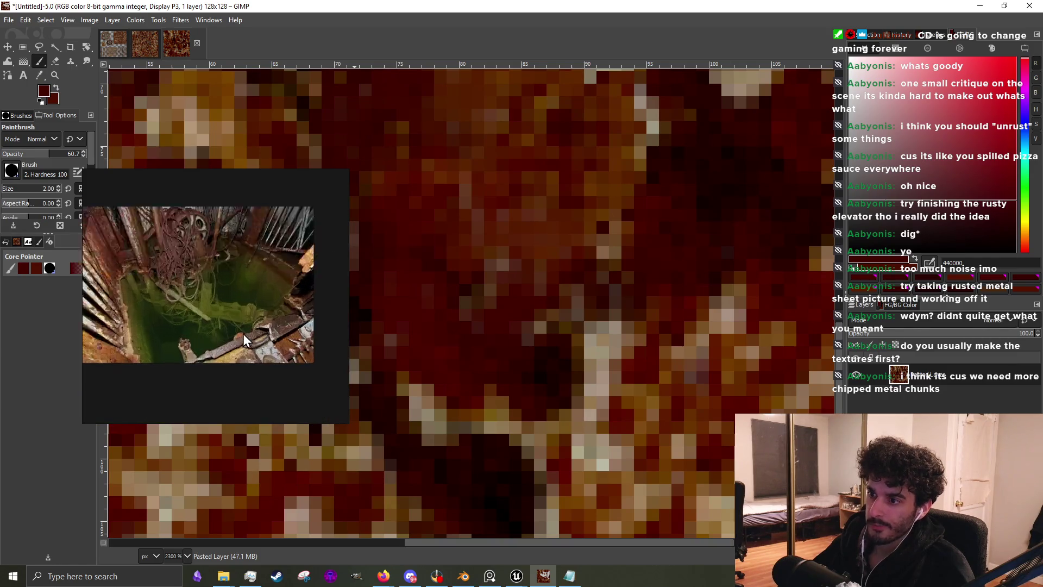
scroll(285, 291, down, 2)
scroll(304, 331, up, 2)
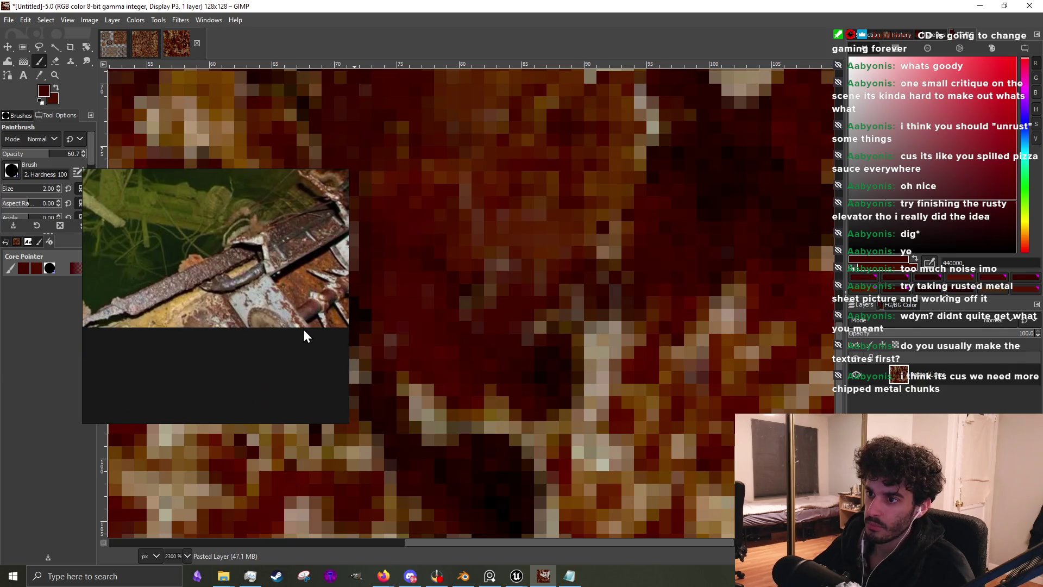
scroll(272, 323, down, 3)
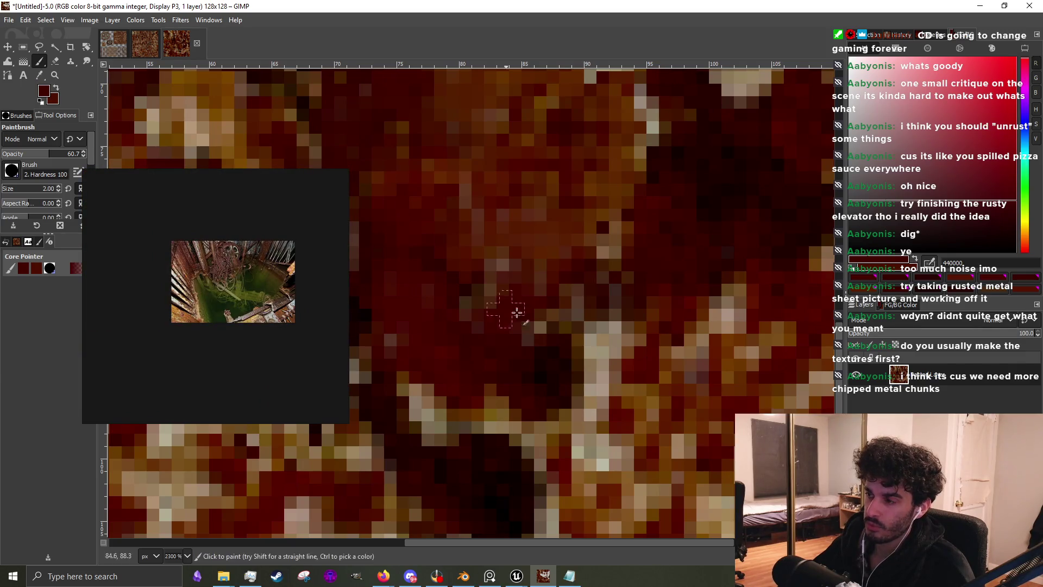
mouse_move(447, 323)
mouse_down()
mouse_move(458, 296)
mouse_move(496, 288)
mouse_move(517, 259)
mouse_up()
scroll(592, 358, down, 4)
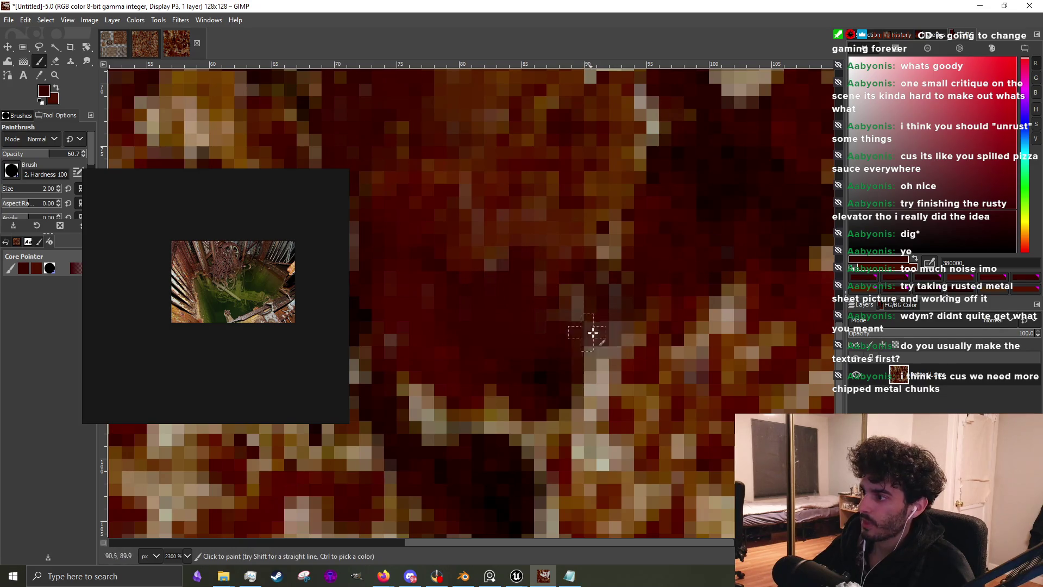
scroll(597, 322, up, 3)
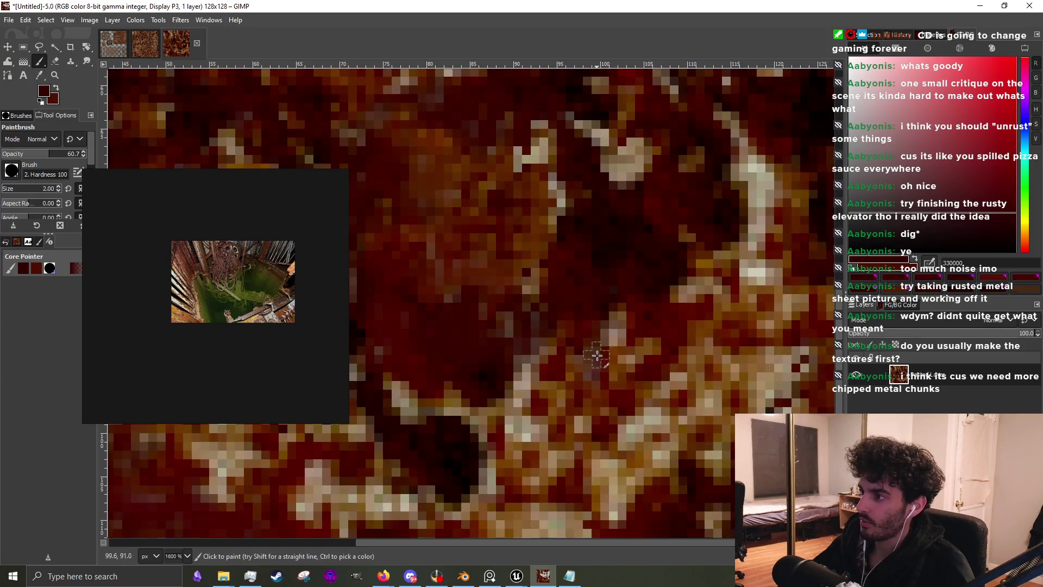
mouse_move(608, 346)
mouse_down()
mouse_move(598, 358)
mouse_move(531, 366)
mouse_move(538, 399)
mouse_move(517, 385)
mouse_up()
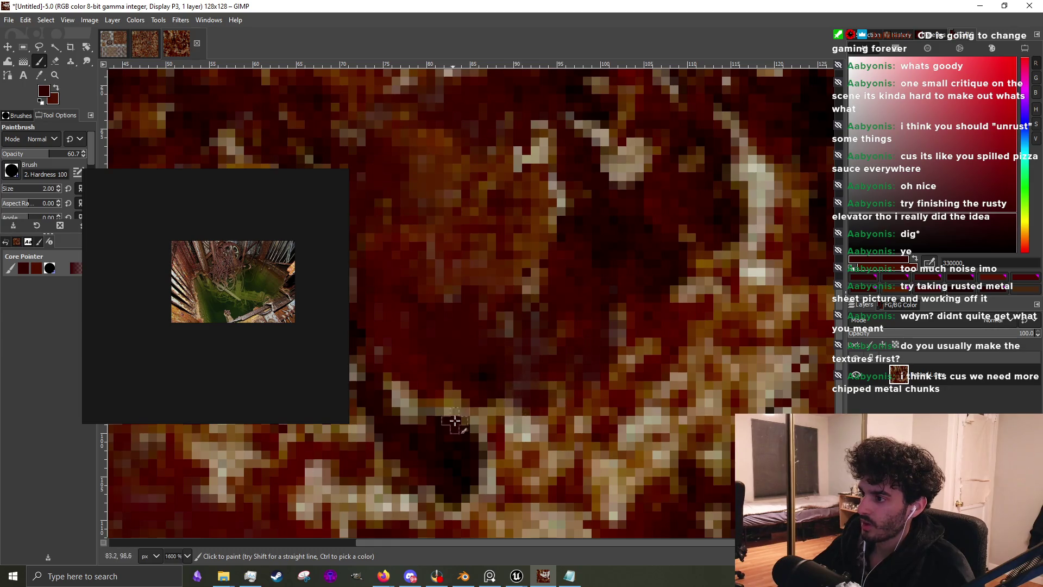
mouse_move(454, 420)
mouse_down()
mouse_move(512, 401)
mouse_move(474, 413)
mouse_move(430, 404)
mouse_move(395, 423)
mouse_move(371, 396)
mouse_move(388, 415)
mouse_up()
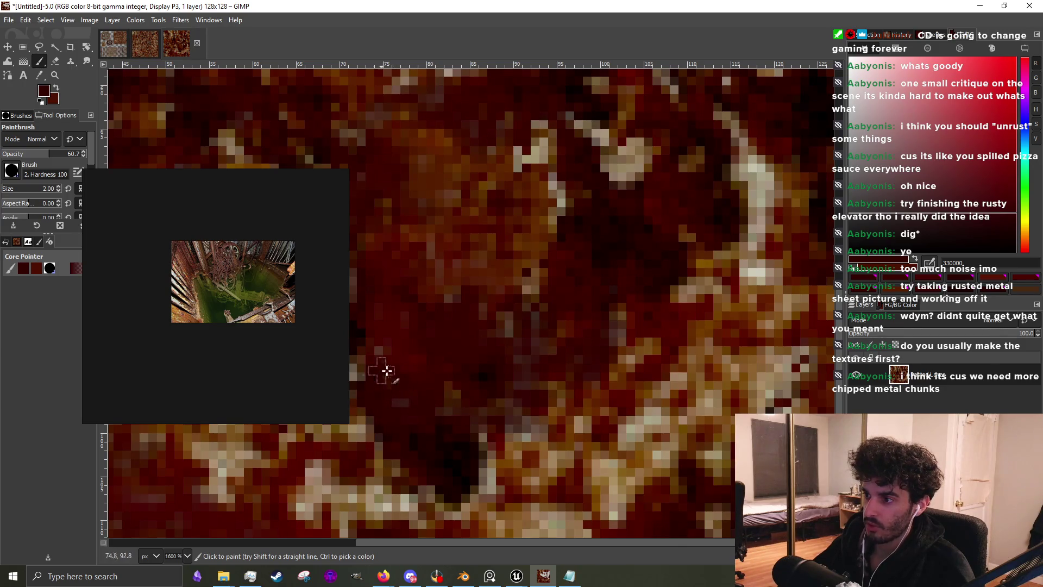
scroll(386, 370, down, 6)
scroll(458, 353, up, 5)
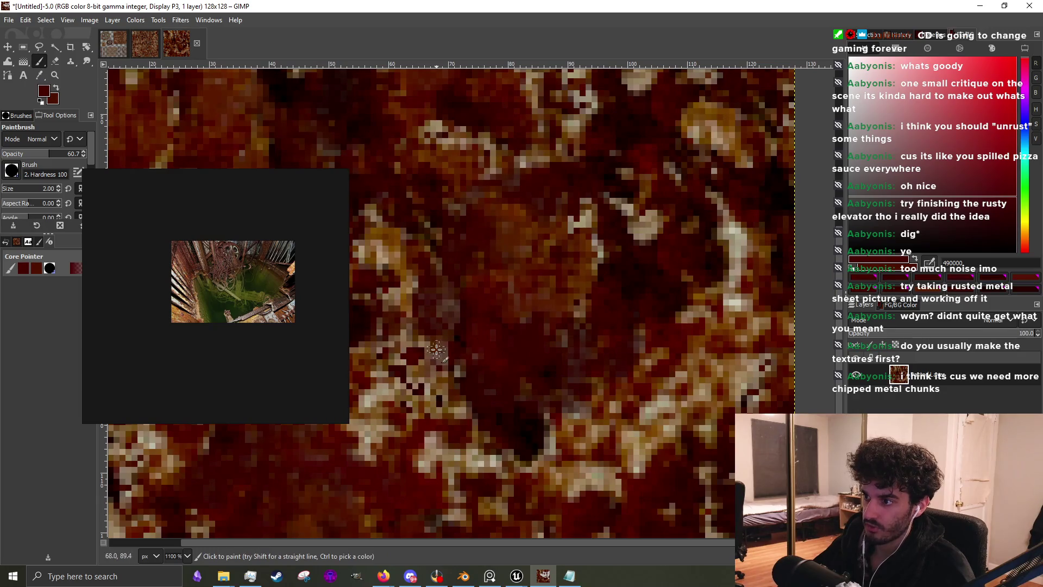
scroll(516, 345, down, 2)
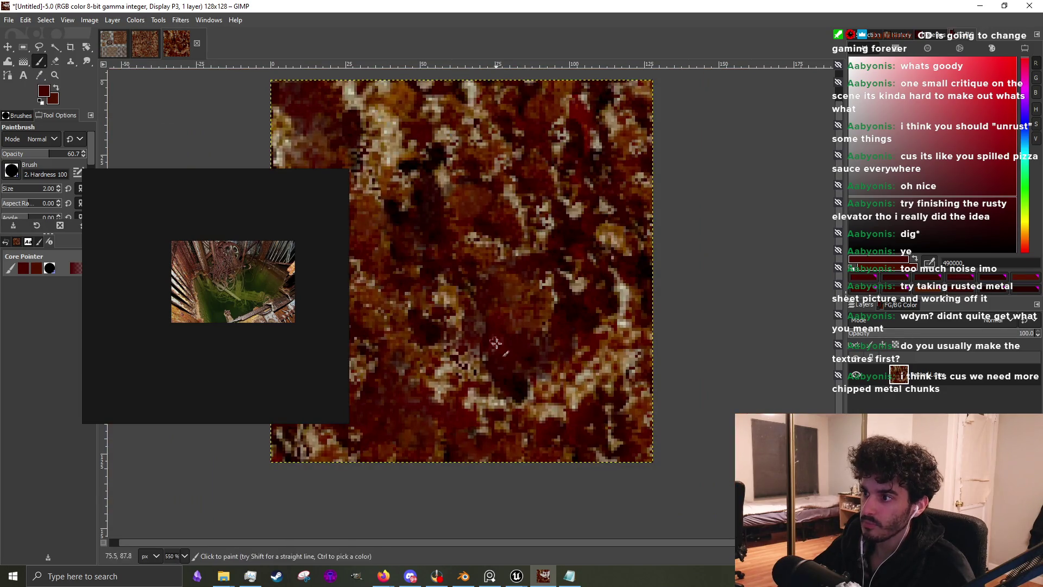
Brush dark red over the light brown specks toward the lower left
scroll(494, 346, up, 5)
scroll(491, 349, down, 2)
scroll(556, 349, up, 2)
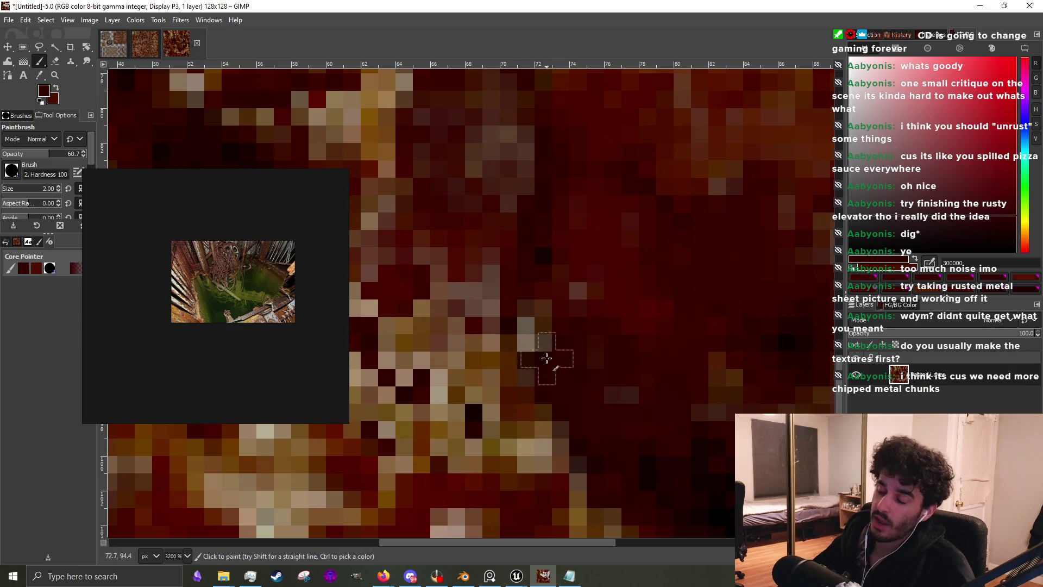
mouse_move(547, 358)
mouse_down()
mouse_move(445, 326)
mouse_move(462, 331)
mouse_move(466, 398)
mouse_up()
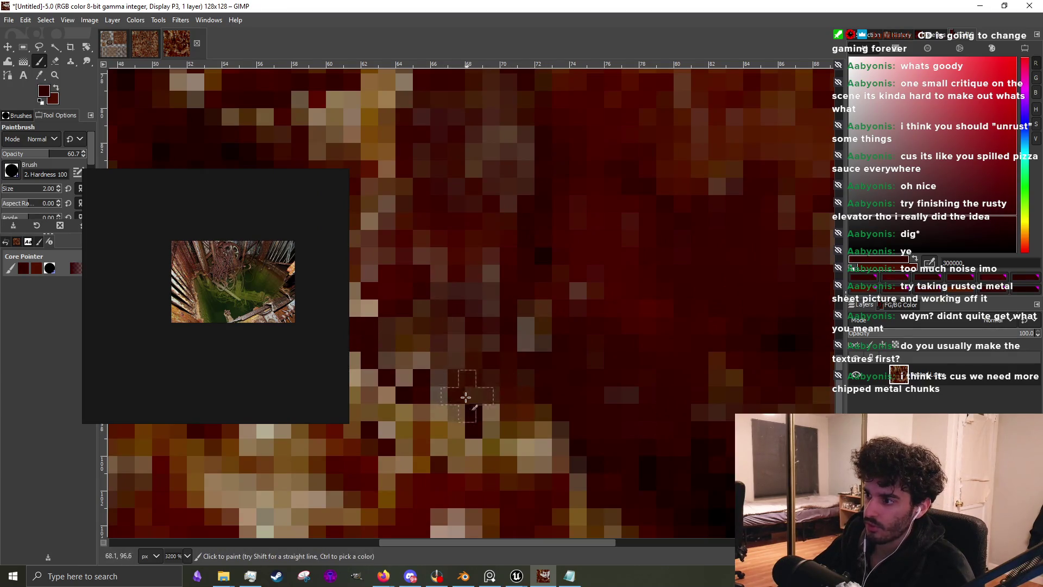
scroll(309, 263, up, 3)
scroll(209, 286, down, 2)
scroll(335, 316, up, 3)
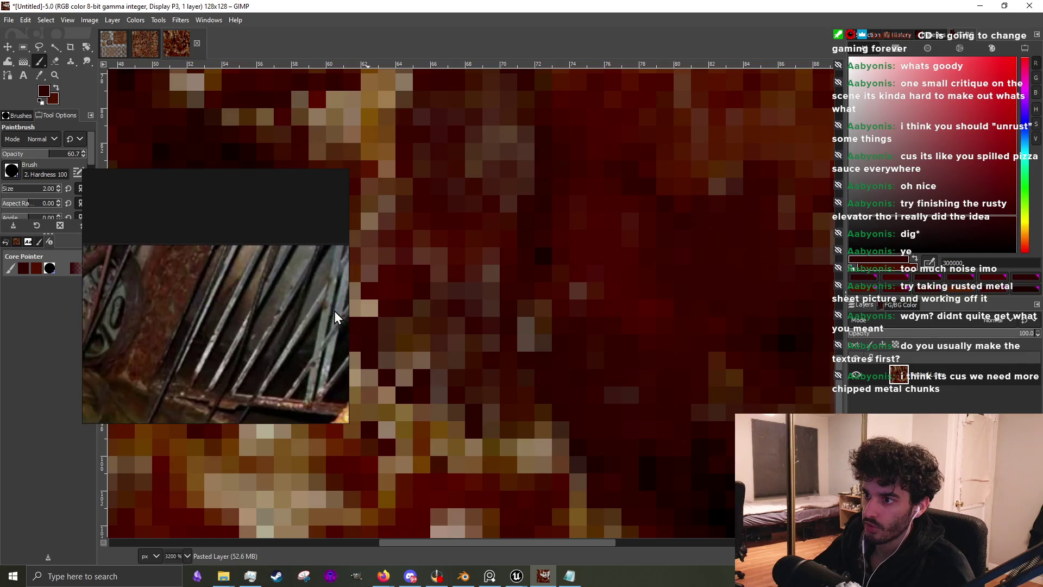
scroll(221, 249, down, 2)
scroll(261, 260, up, 3)
scroll(261, 258, down, 4)
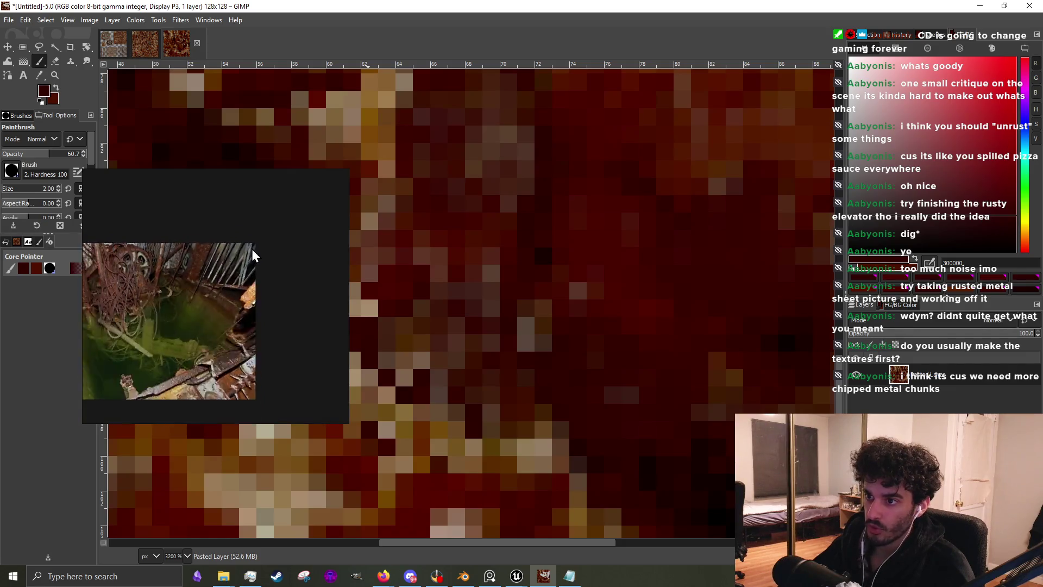
scroll(537, 447, down, 2)
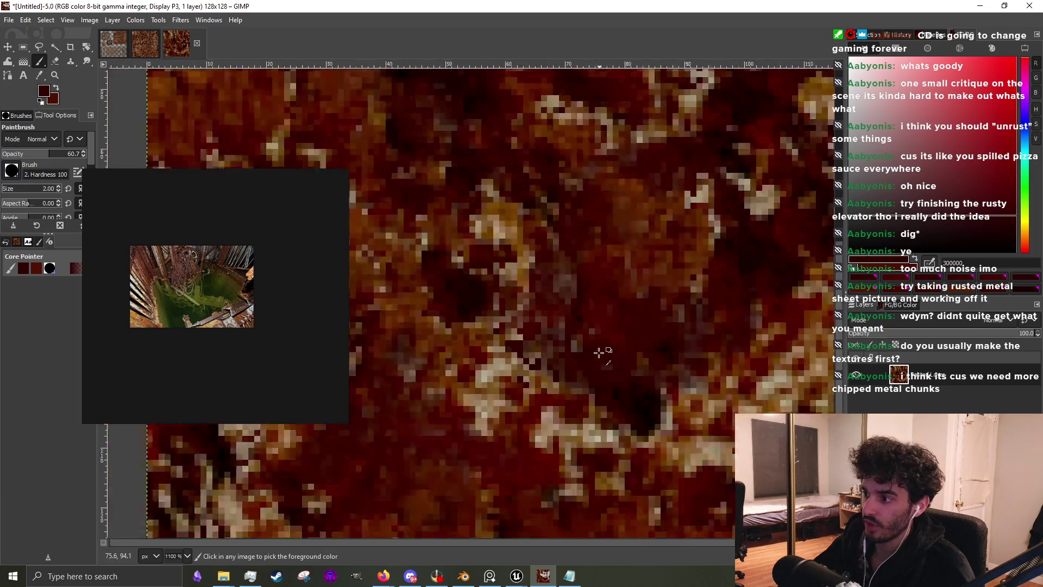
scroll(576, 359, up, 1)
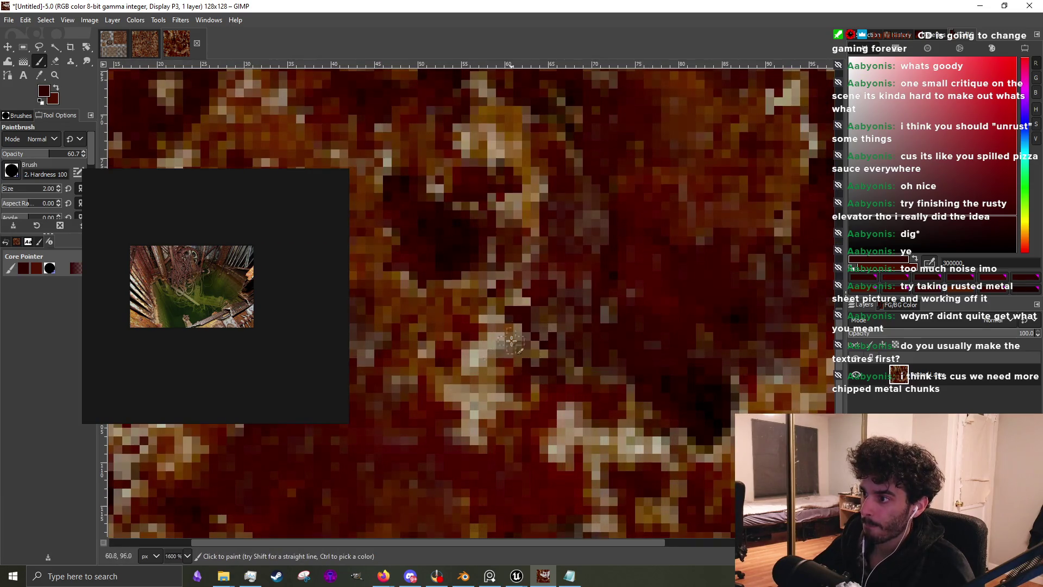
mouse_move(505, 326)
mouse_down()
mouse_move(472, 364)
mouse_move(489, 380)
mouse_move(457, 402)
mouse_move(492, 411)
mouse_move(467, 435)
mouse_up()
Sample a darker brown from the texture and paint it over the remaining light specks
ctrl+click(473, 447)
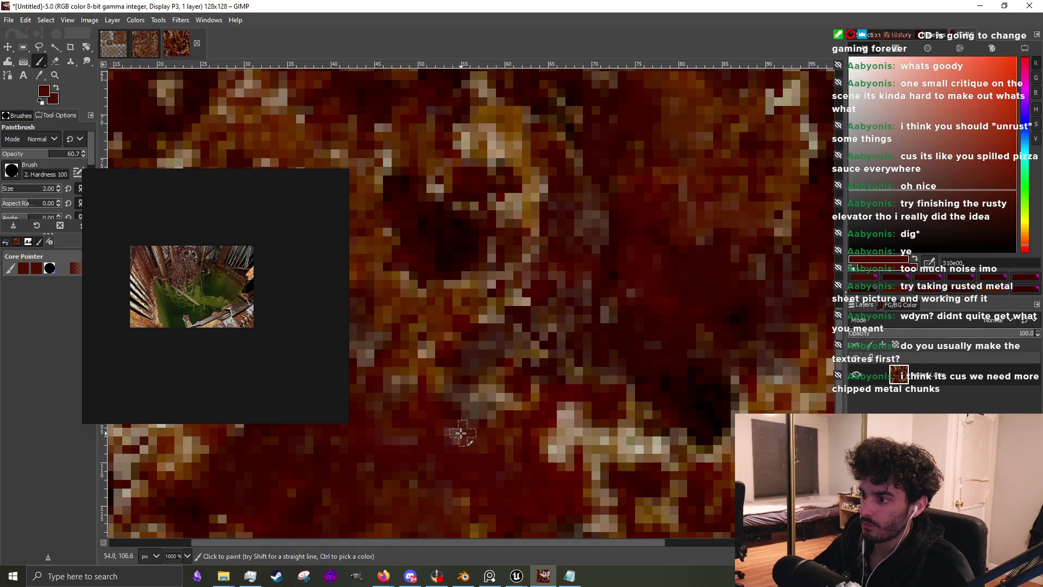
drag(512, 398, 390, 382)
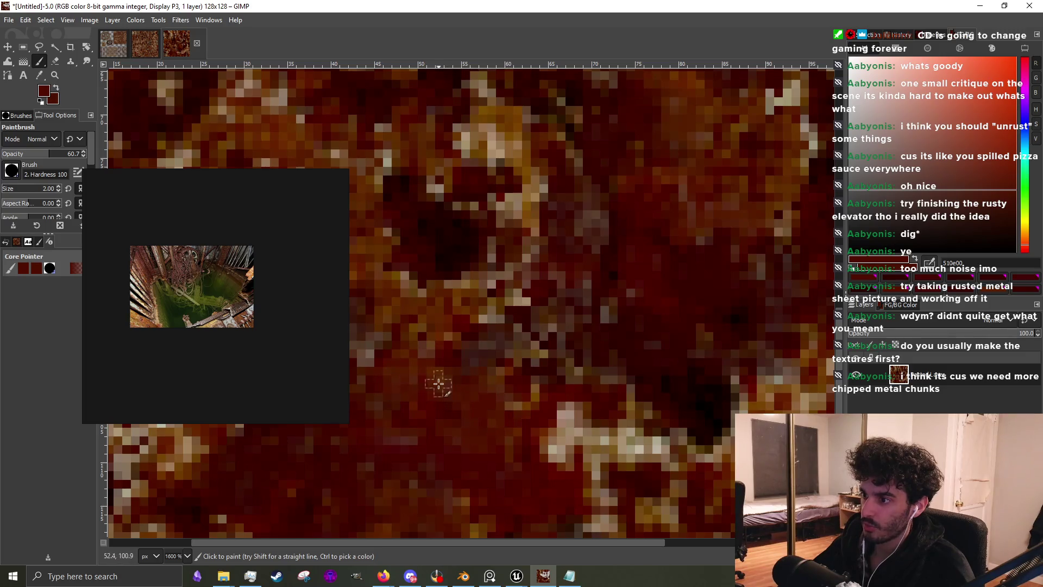
scroll(422, 349, down, 3)
scroll(434, 356, up, 3)
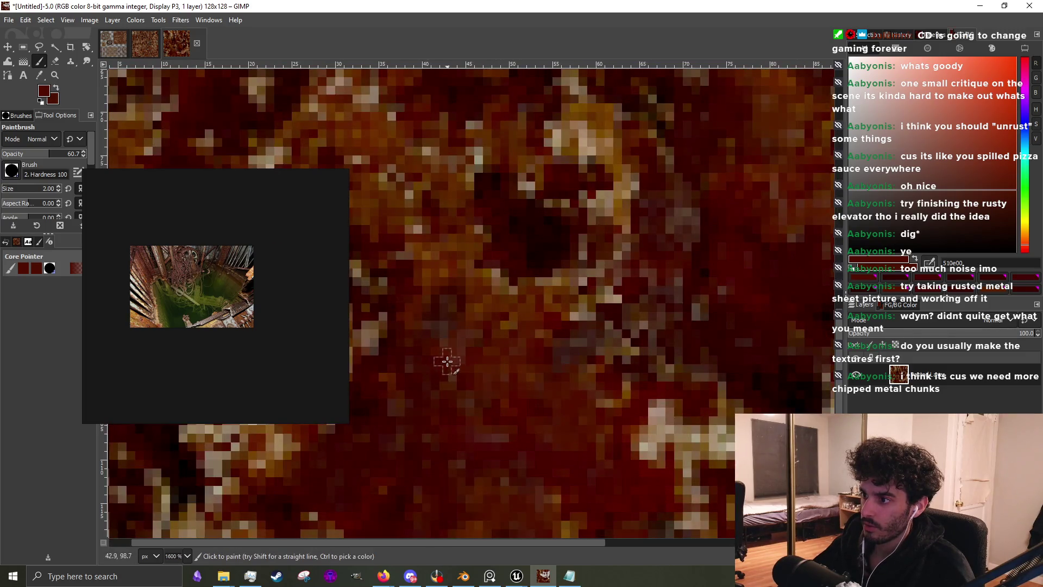
scroll(437, 339, down, 1)
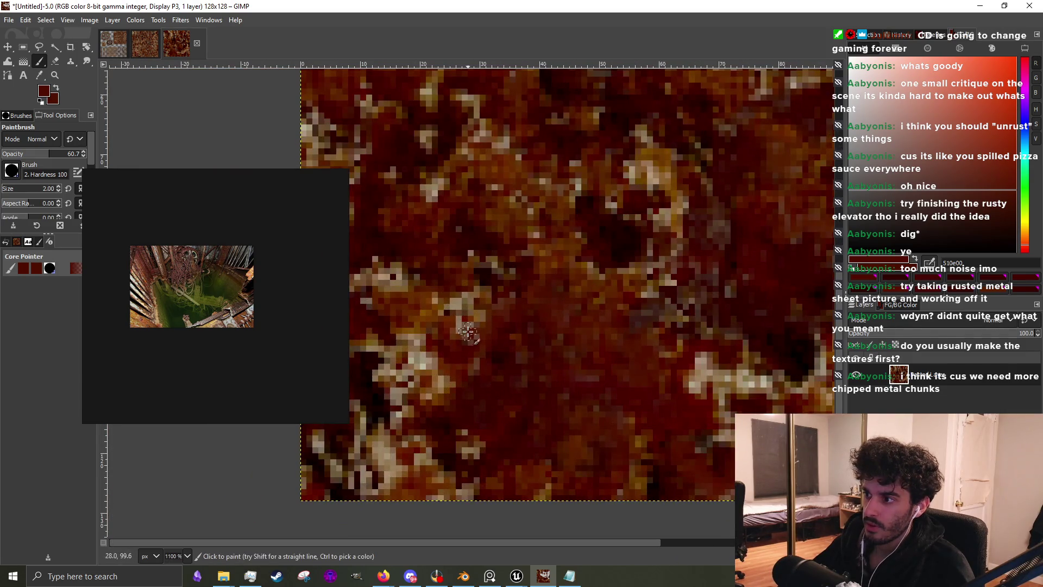
scroll(172, 253, up, 4)
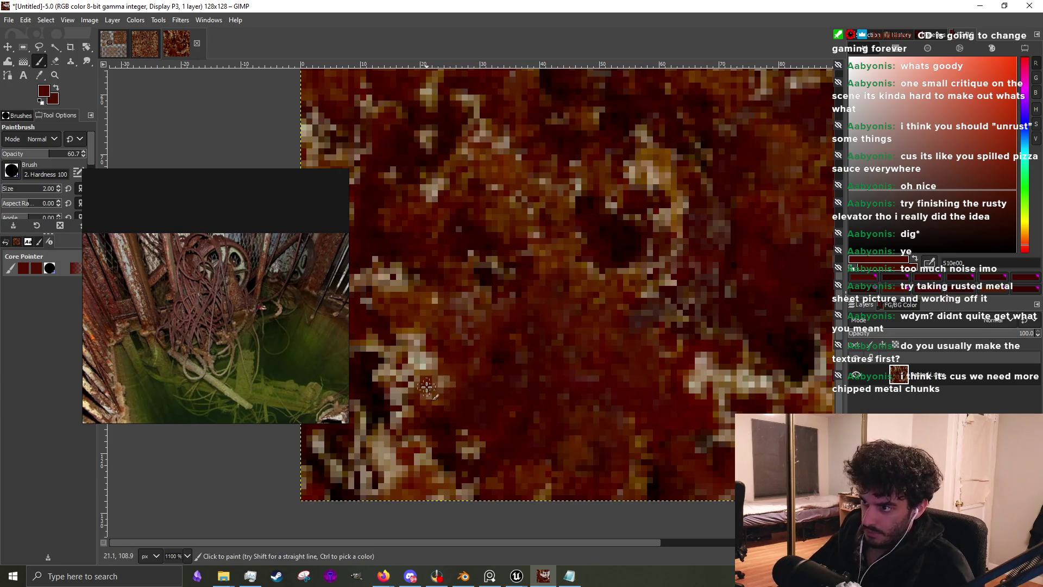
Paint dark red strokes over the pale blotch and light specks on the right side
scroll(410, 361, down, 4)
scroll(516, 358, up, 3)
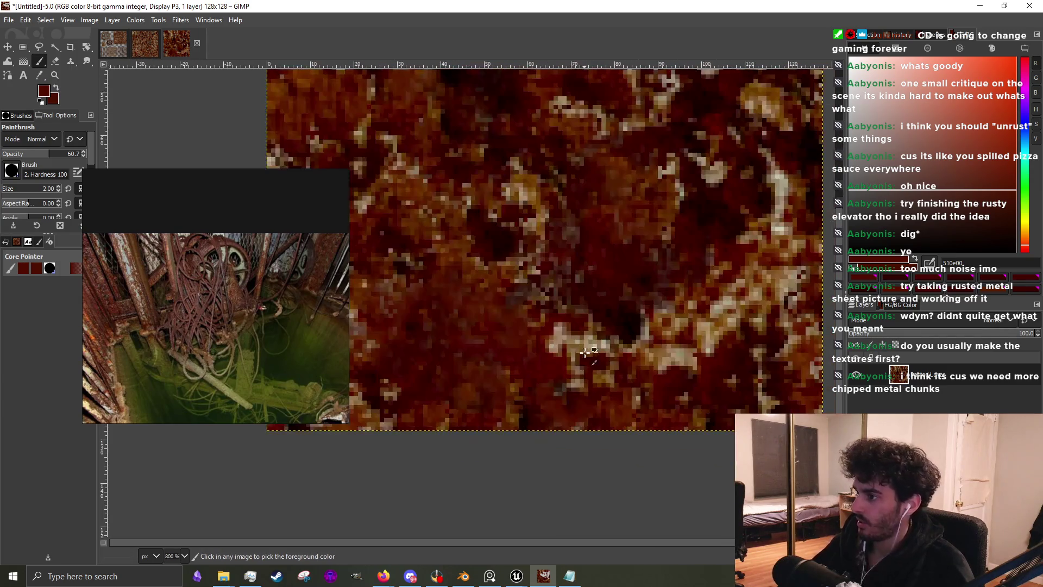
scroll(573, 341, up, 3)
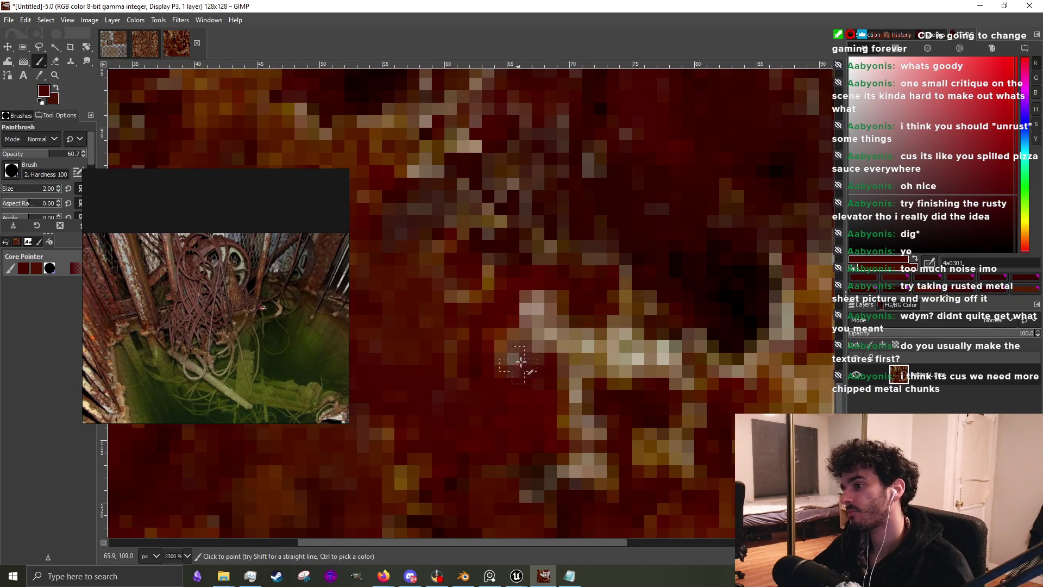
mouse_move(522, 325)
mouse_down()
mouse_move(530, 304)
mouse_move(538, 351)
mouse_move(575, 348)
mouse_move(590, 422)
mouse_move(551, 480)
mouse_move(598, 438)
mouse_move(571, 368)
mouse_move(642, 396)
mouse_up()
scroll(527, 354, down, 1)
scroll(599, 356, up, 2)
drag(627, 291, 622, 373)
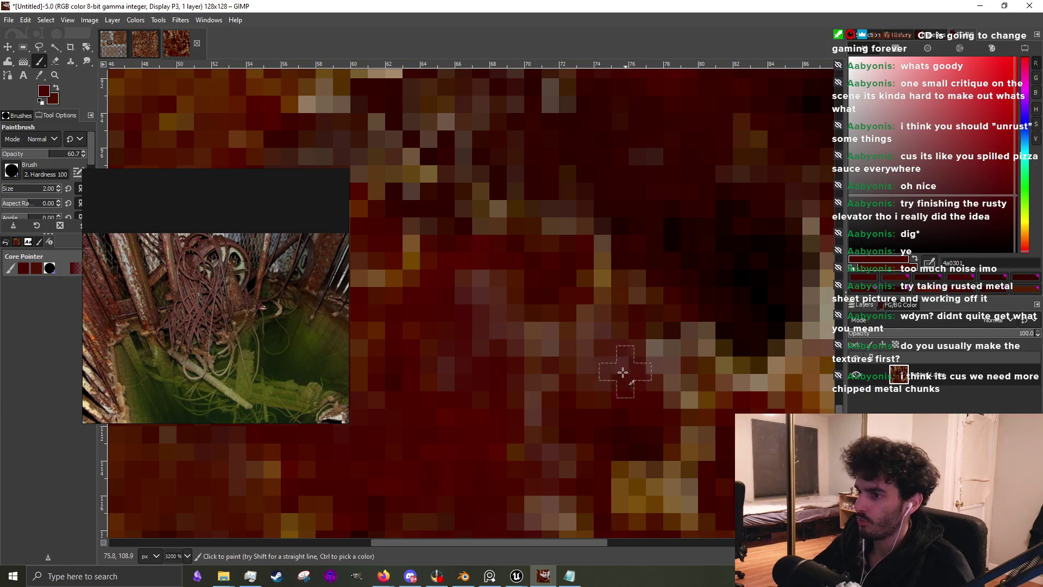
ctrl+scroll(359, 297, down, 1)
scroll(303, 311, down, 1)
scroll(615, 377, up, 1)
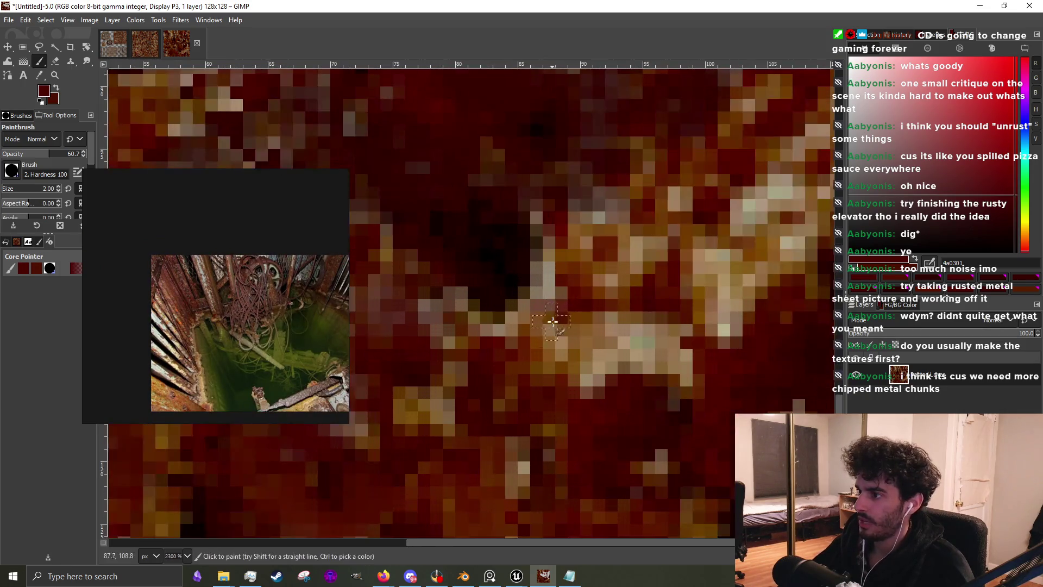
mouse_move(615, 377)
mouse_down()
mouse_move(565, 337)
mouse_move(522, 354)
mouse_move(492, 331)
mouse_move(519, 313)
mouse_move(517, 284)
mouse_up()
scroll(517, 273, down, 1)
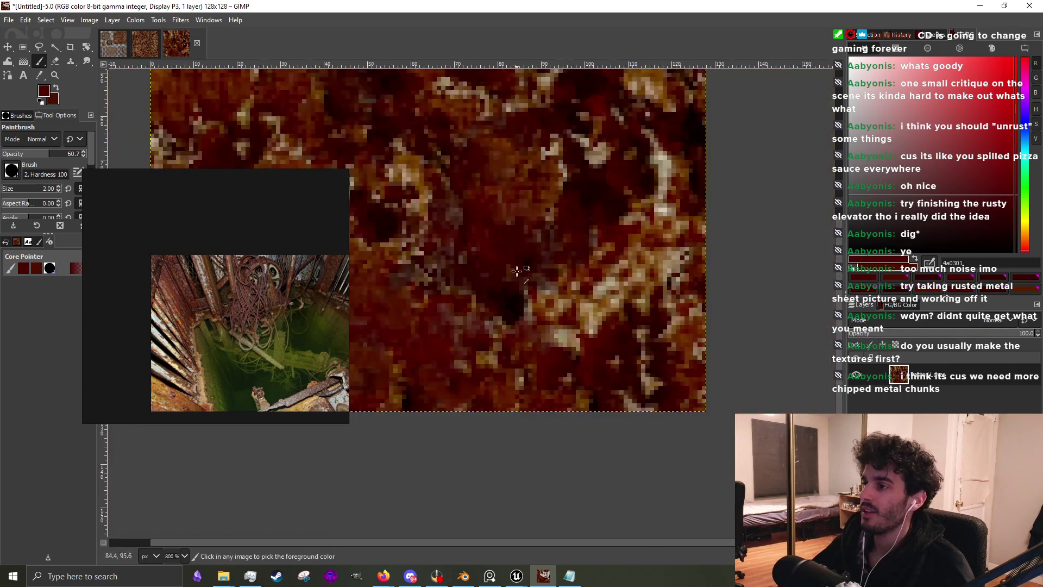
scroll(516, 272, up, 3)
mouse_move(495, 402)
mouse_down()
mouse_move(554, 400)
mouse_move(559, 349)
mouse_move(576, 326)
mouse_move(537, 380)
mouse_move(568, 409)
mouse_move(561, 373)
mouse_move(519, 359)
mouse_move(503, 365)
mouse_up()
scroll(572, 337, down, 2)
Sample two dark reds and darken the pale pixels across the right-side blotch
ctrl+click(645, 428)
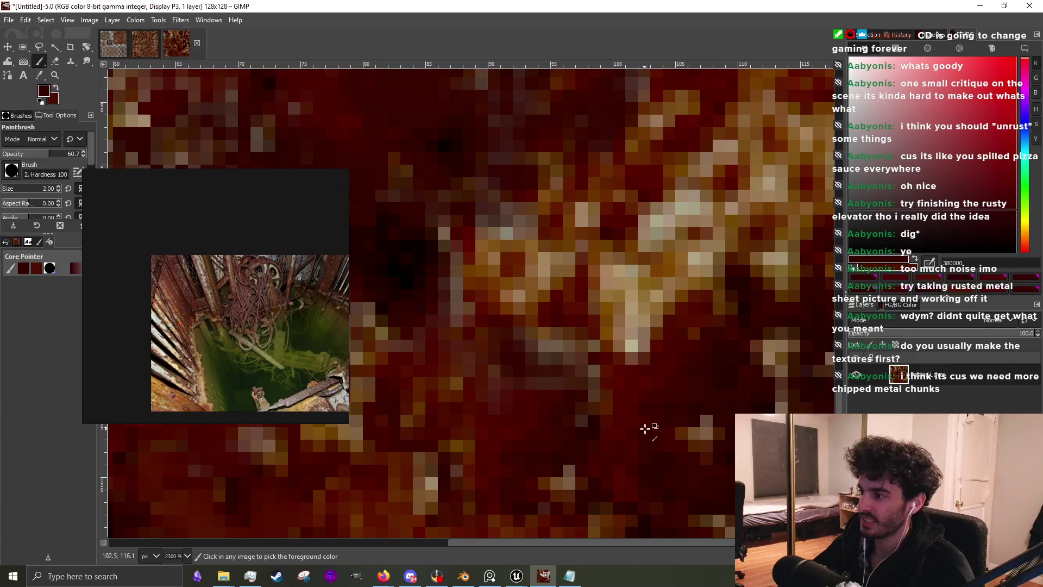
mouse_move(596, 418)
mouse_down()
mouse_move(559, 368)
mouse_move(516, 382)
mouse_move(426, 375)
mouse_up()
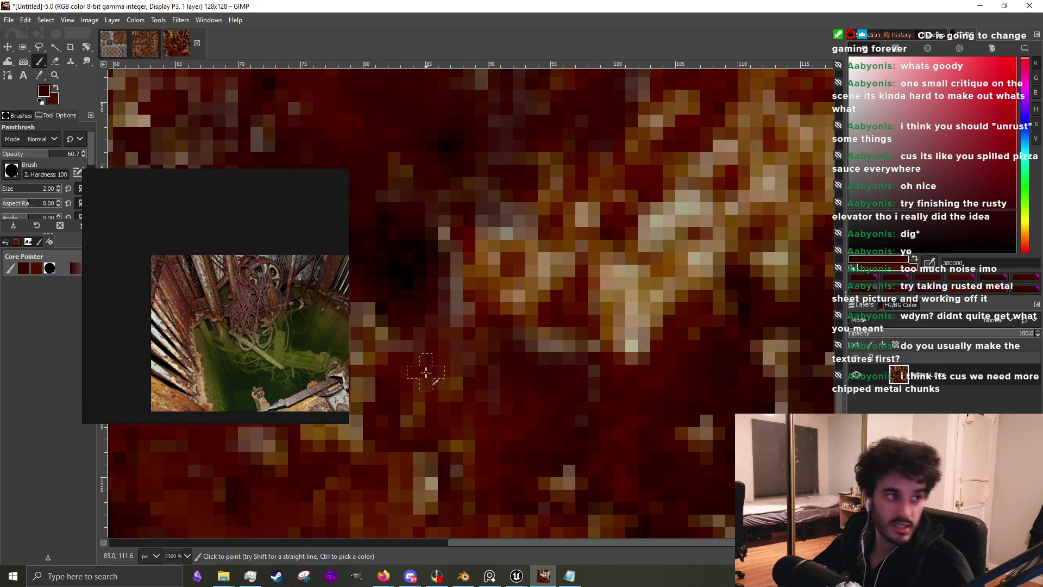
ctrl+click(676, 368)
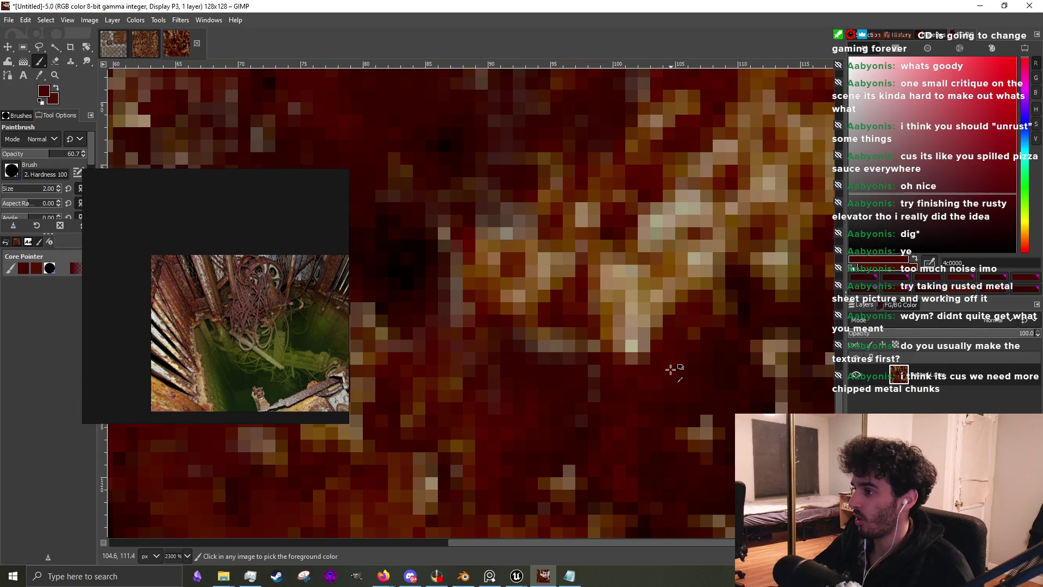
mouse_move(633, 350)
mouse_down()
mouse_move(652, 339)
mouse_move(640, 326)
mouse_move(624, 354)
mouse_up()
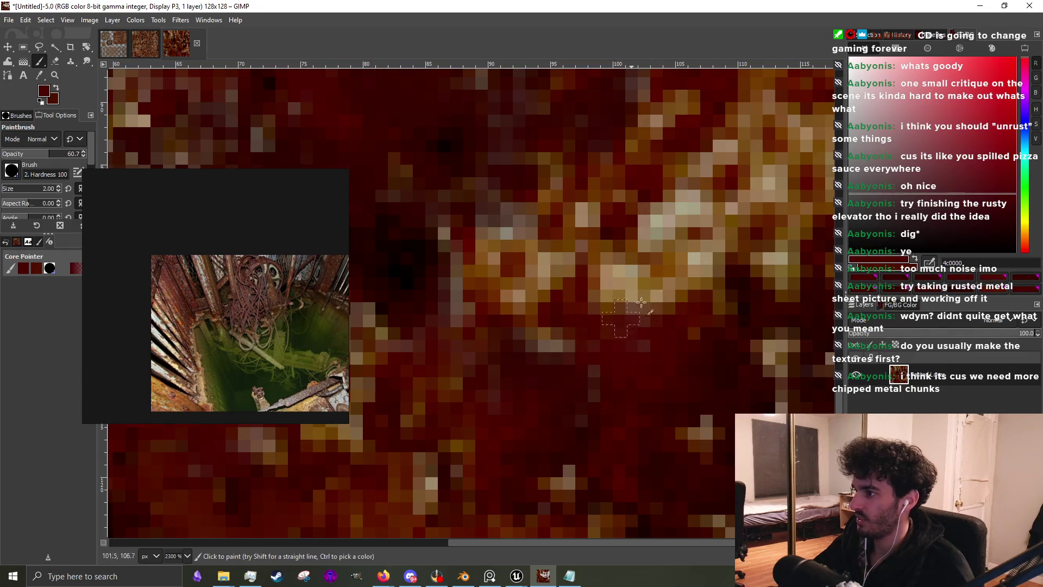
mouse_move(641, 303)
mouse_down()
mouse_move(625, 272)
mouse_move(601, 291)
mouse_move(642, 326)
mouse_move(526, 264)
mouse_move(519, 315)
mouse_move(552, 349)
mouse_move(577, 352)
mouse_up()
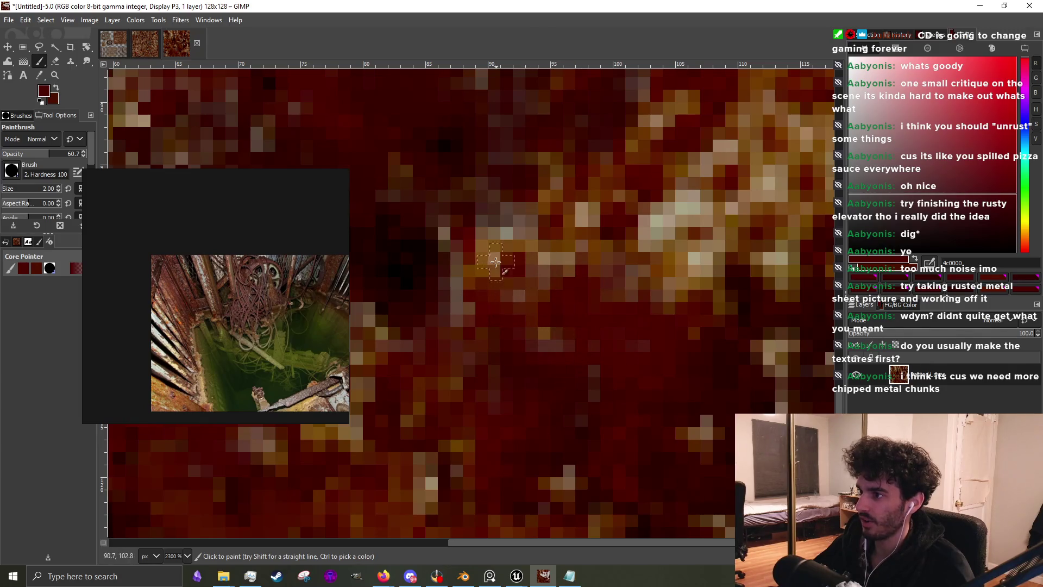
mouse_move(496, 263)
mouse_down()
mouse_move(450, 233)
mouse_move(466, 326)
mouse_up()
Sample a warmer brown and paint the light beige pixels a darker rust colour
scroll(465, 326, down, 4)
scroll(511, 250, up, 3)
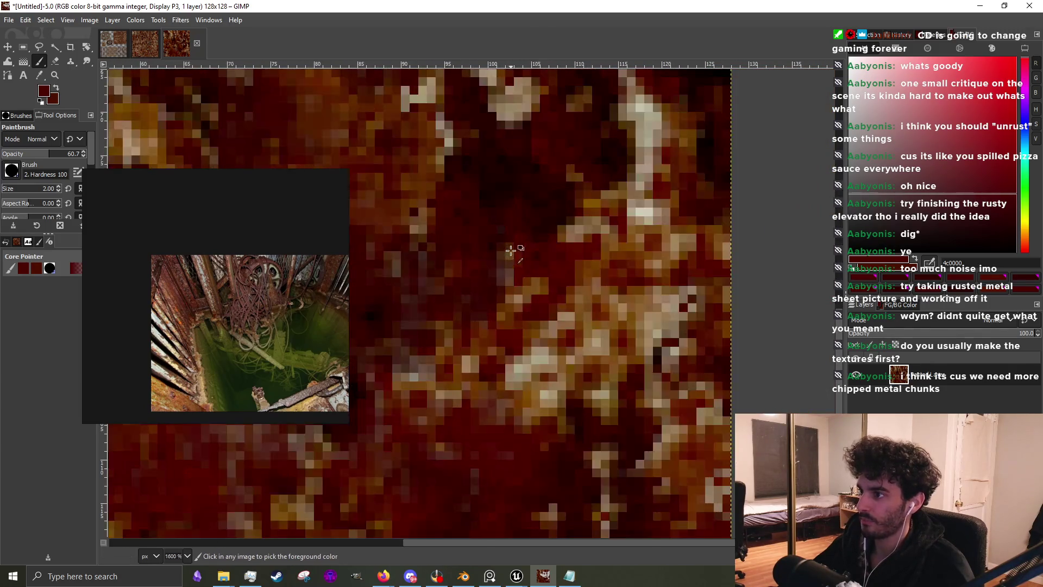
ctrl+click(459, 276)
scroll(484, 395, up, 2)
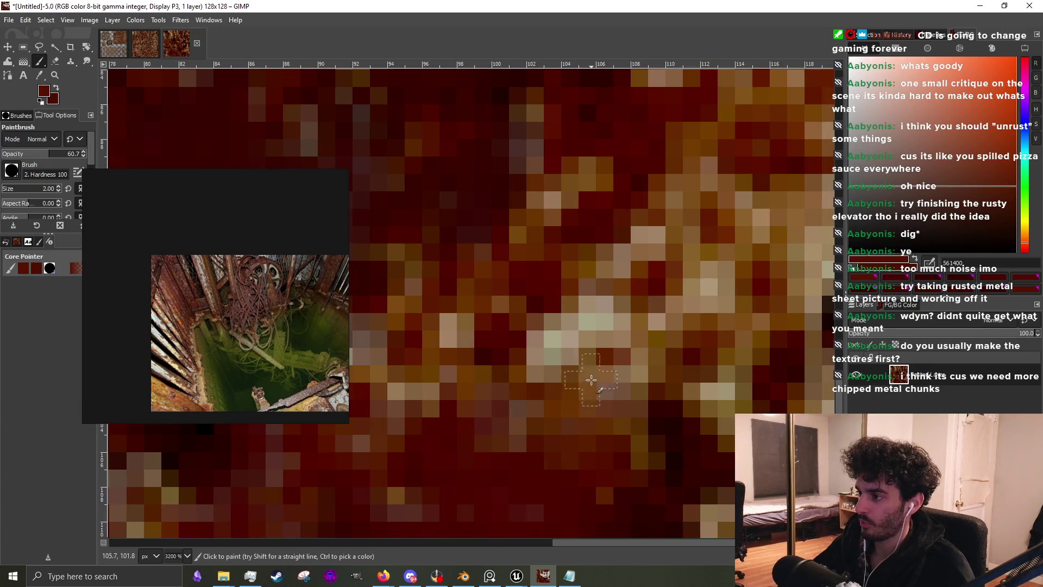
mouse_move(591, 380)
mouse_down()
mouse_move(585, 333)
mouse_move(517, 350)
mouse_move(494, 426)
mouse_move(467, 362)
mouse_up()
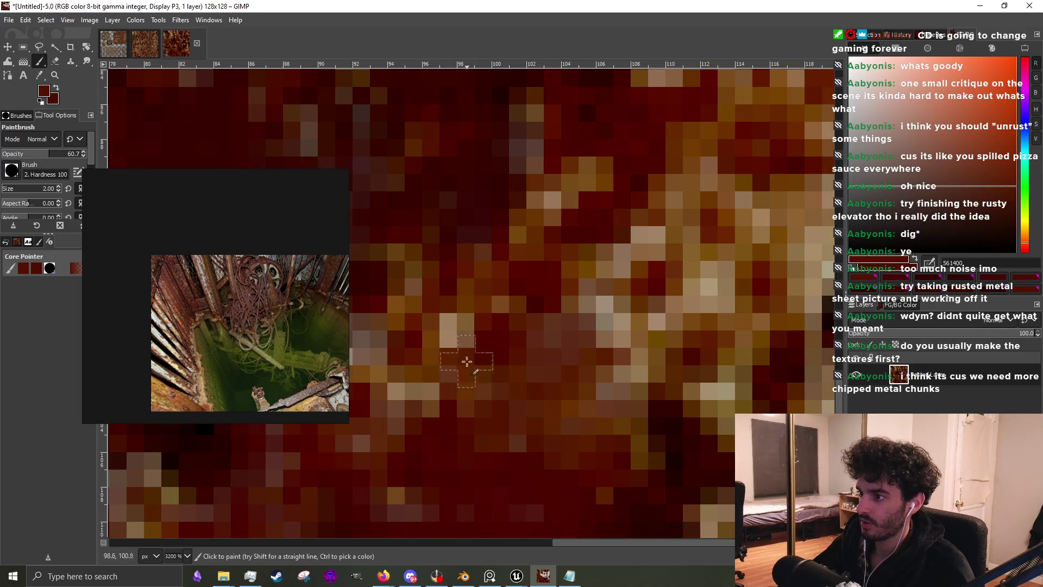
drag(489, 443, 453, 311)
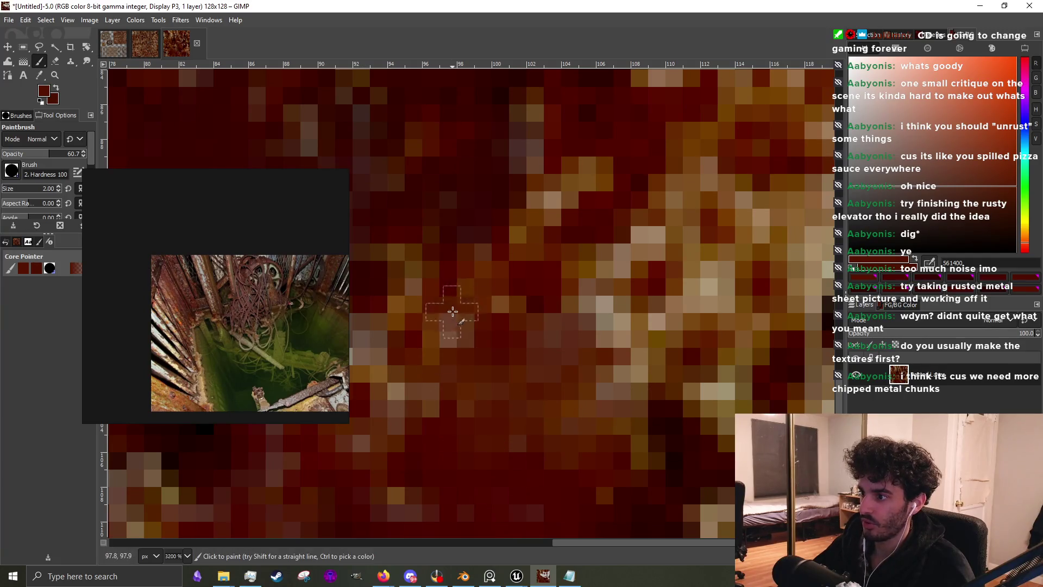
scroll(453, 311, down, 2)
scroll(508, 303, up, 1)
mouse_move(590, 345)
mouse_down()
mouse_move(559, 362)
mouse_move(552, 320)
mouse_move(489, 331)
mouse_move(467, 241)
mouse_move(478, 326)
mouse_move(535, 380)
mouse_move(529, 284)
mouse_move(565, 343)
mouse_move(531, 247)
mouse_move(489, 240)
mouse_move(554, 250)
mouse_move(533, 187)
mouse_move(595, 233)
mouse_move(594, 309)
mouse_move(566, 272)
mouse_move(577, 326)
mouse_up()
Sample progressively darker reds and paint one more dark red stroke over light pixels
ctrl+click(442, 424)
scroll(565, 300, down, 4)
ctrl+click(563, 300)
scroll(568, 321, up, 3)
ctrl+click(589, 325)
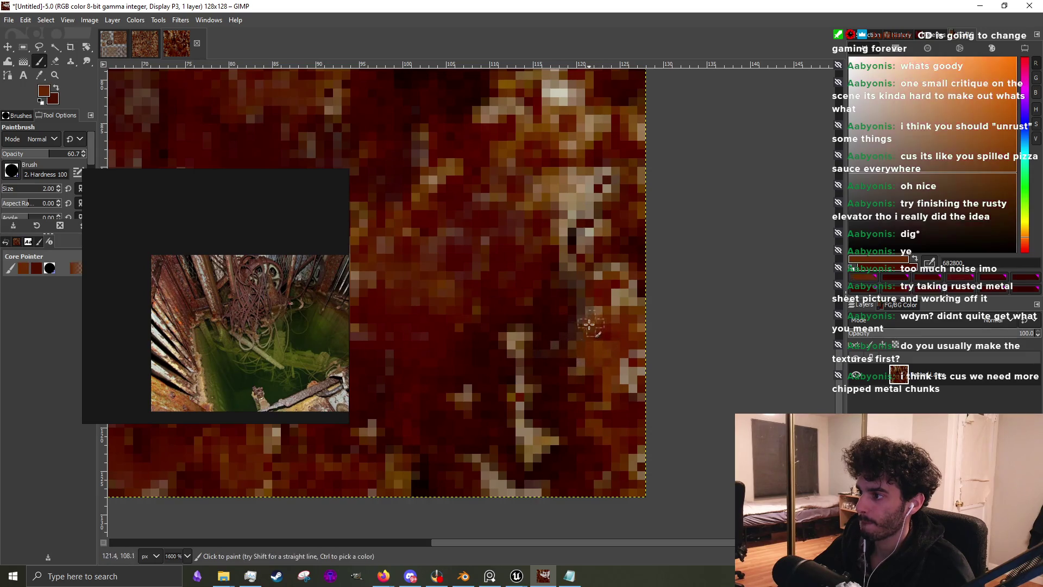
ctrl+click(565, 321)
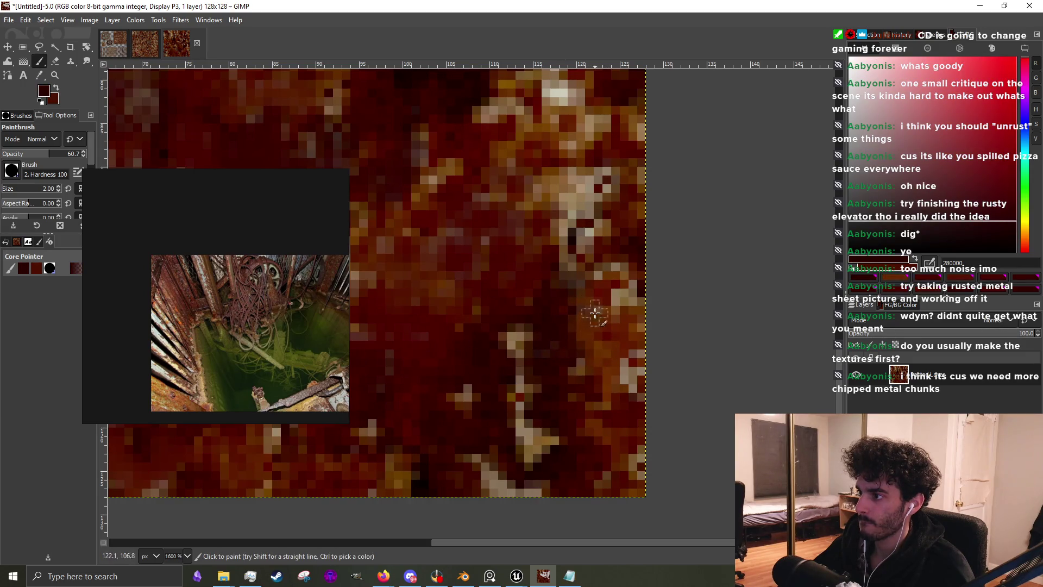
drag(577, 349, 488, 352)
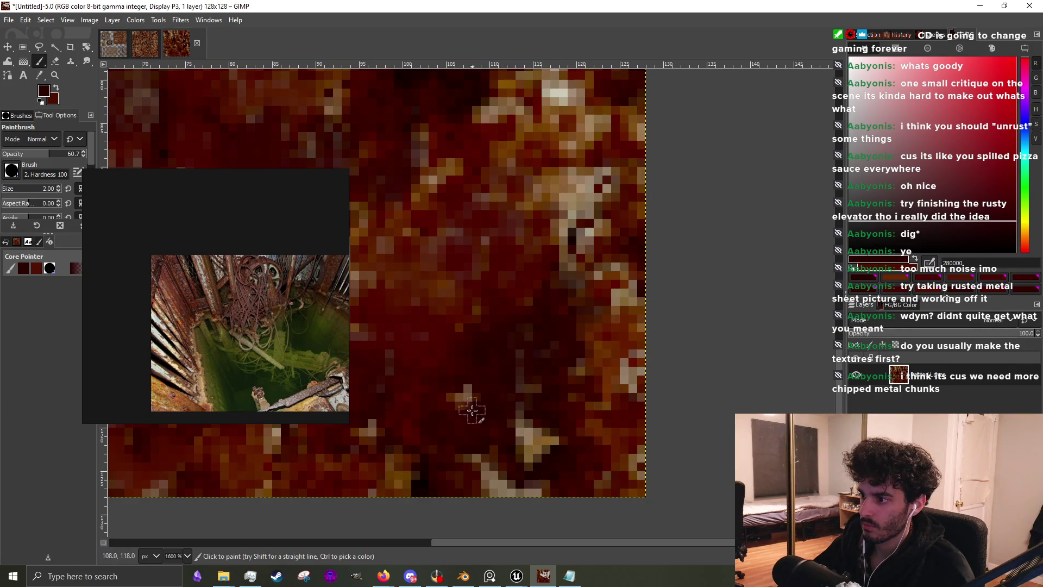
Sample a deep red and then a darker red from the texture
scroll(517, 377, down, 1)
scroll(466, 396, up, 1)
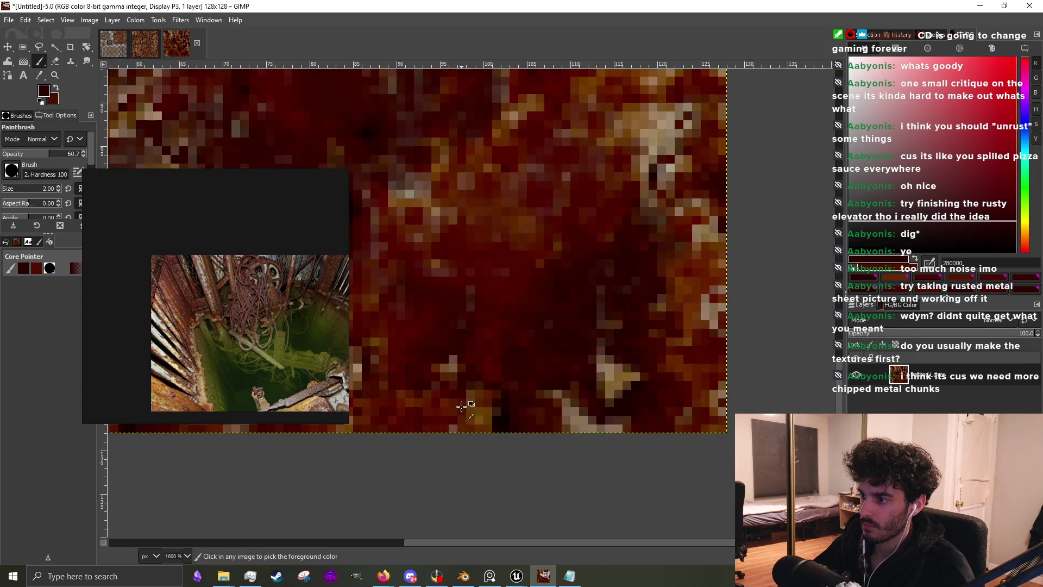
ctrl+click(458, 368)
ctrl+click(547, 389)
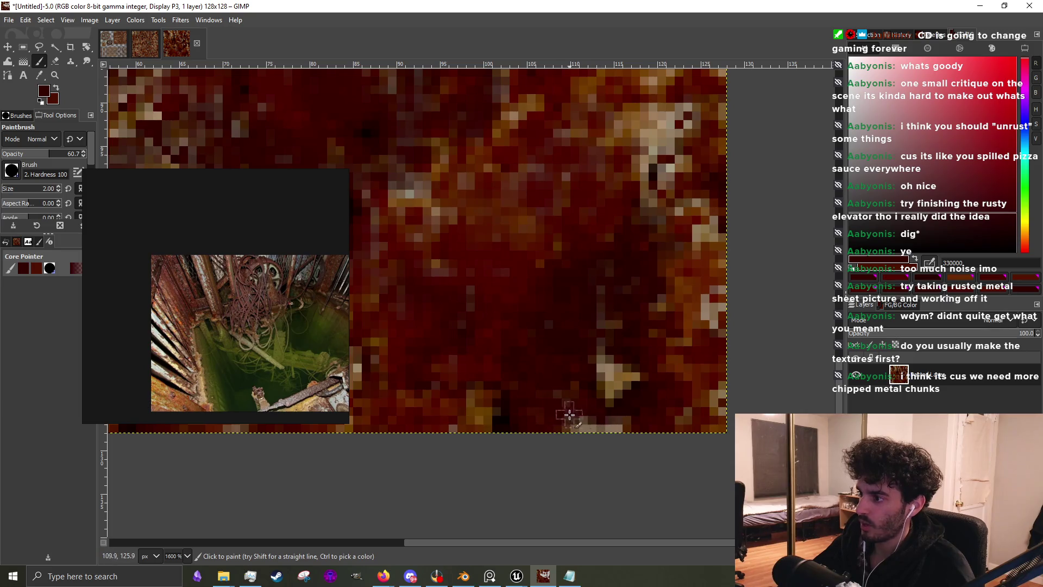
scroll(625, 380, down, 3)
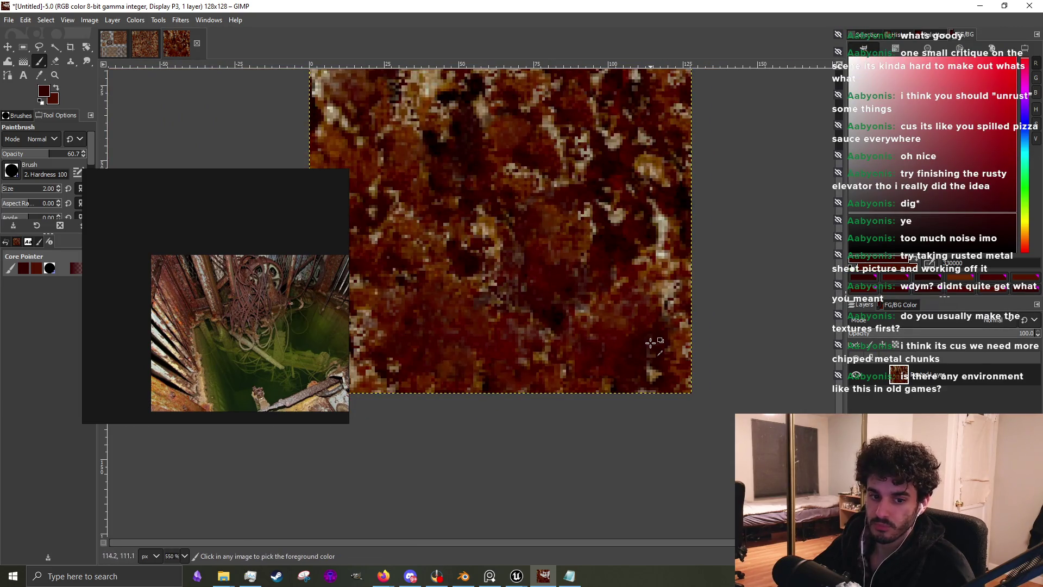
Sample a red from the texture and cover the orange-tan patch in dark red
scroll(530, 334, up, 3)
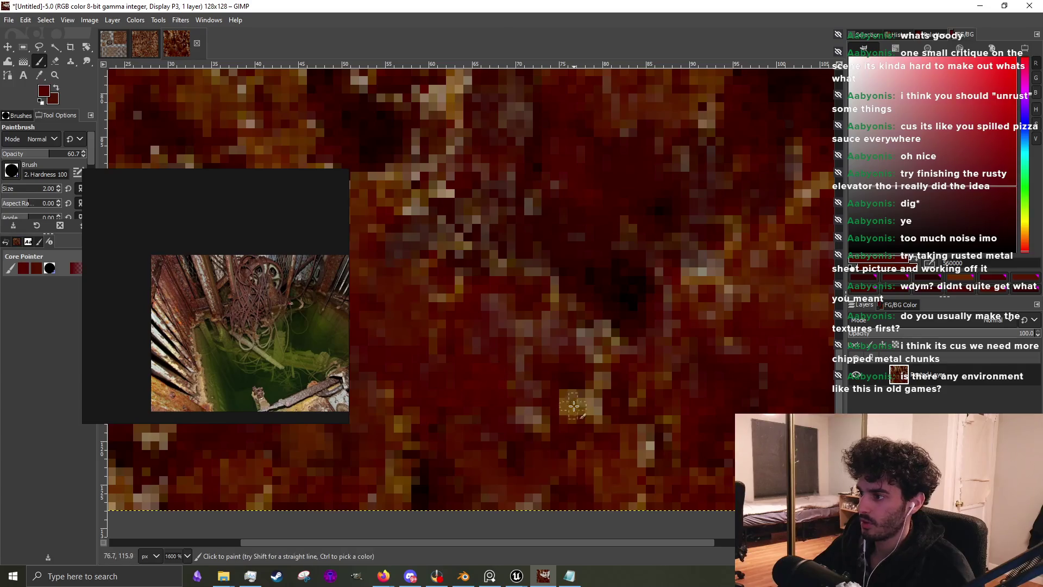
ctrl+click(574, 393)
drag(573, 393, 592, 418)
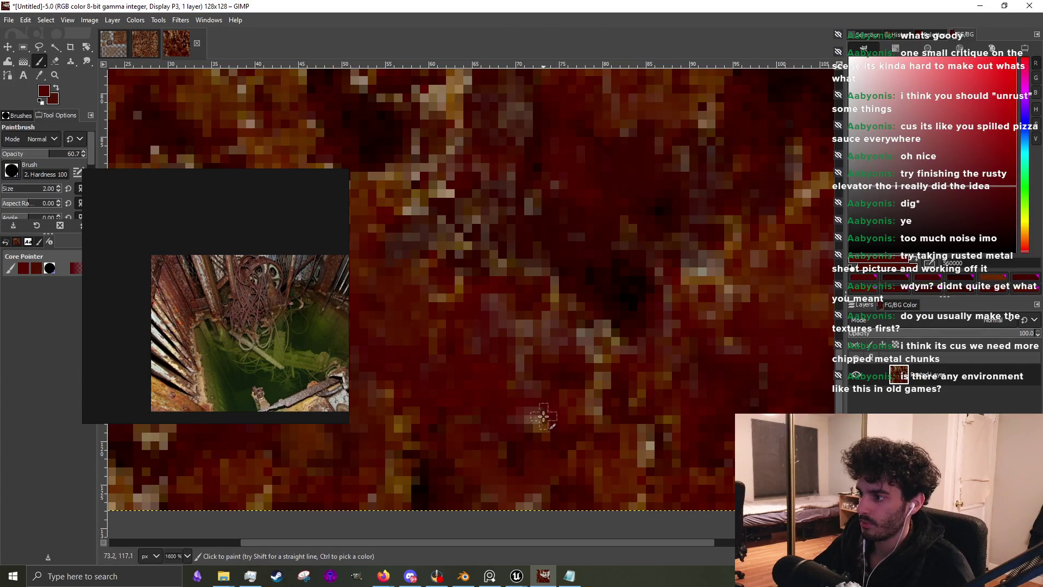
ctrl+click(554, 389)
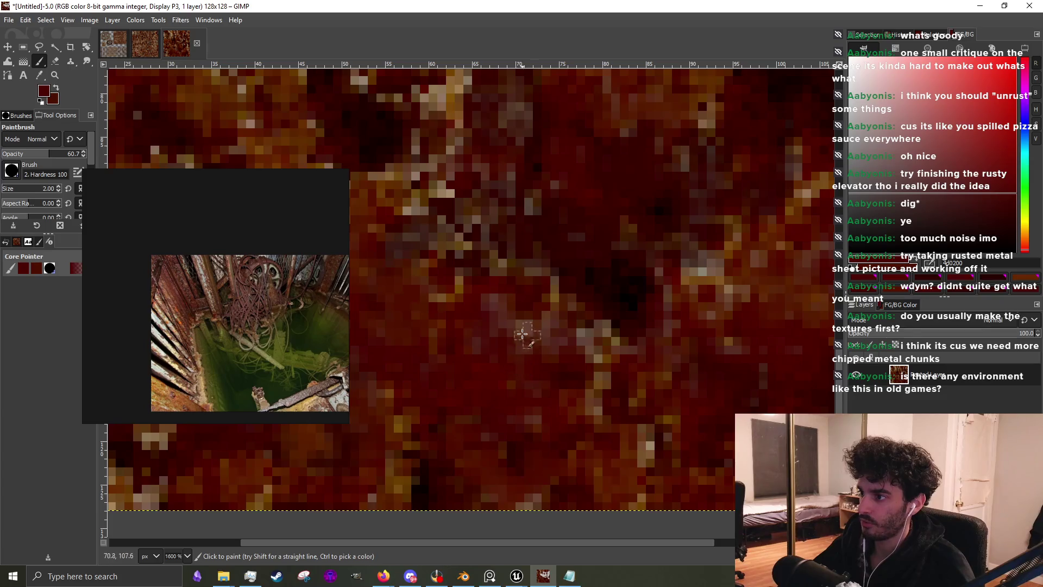
scroll(493, 289, up, 3)
scroll(553, 340, left, 3)
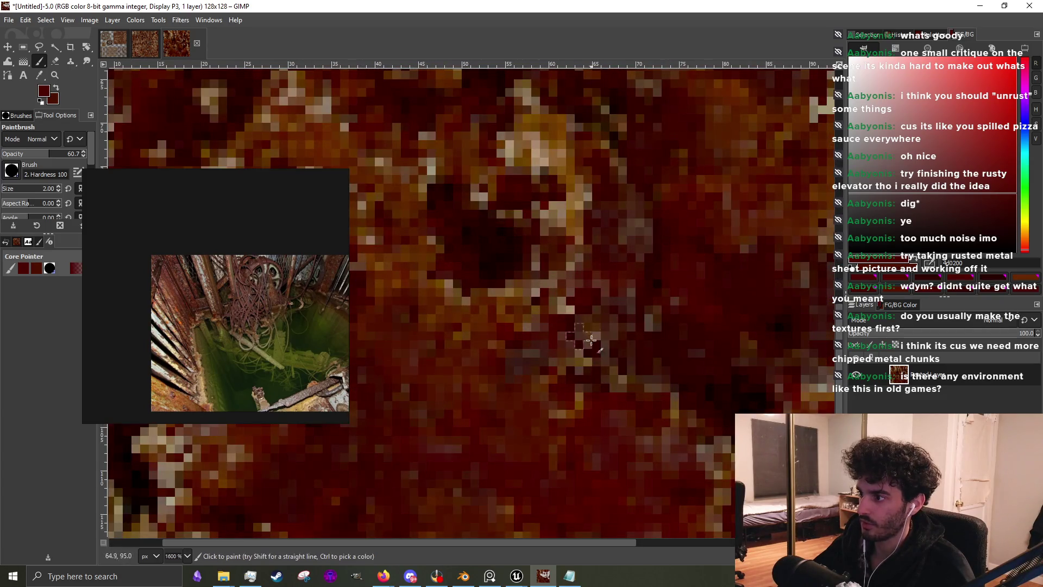
Sample several dark reds and paint over the pale specks near the centre
ctrl+click(693, 399)
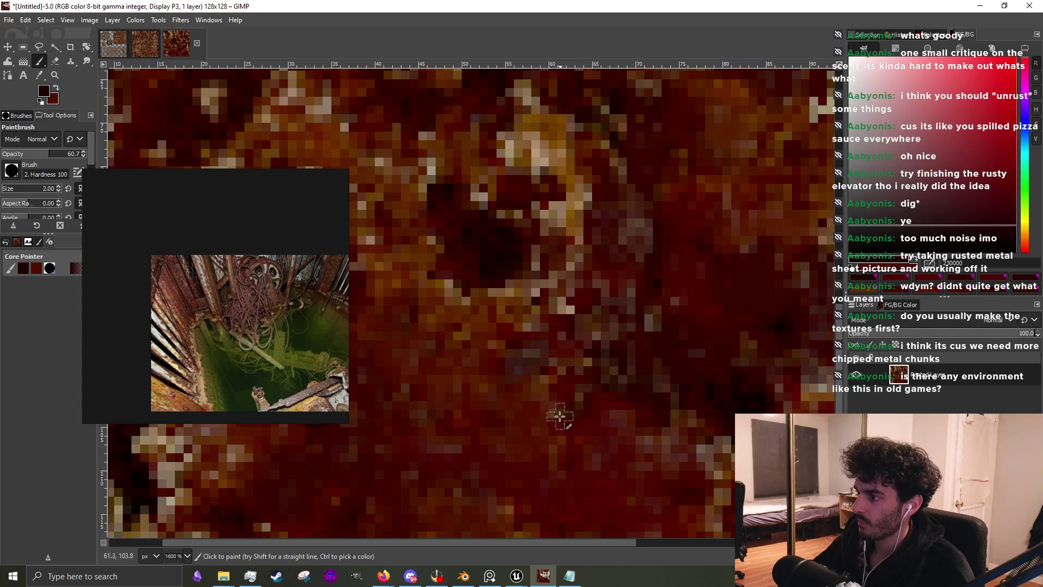
ctrl+click(547, 375)
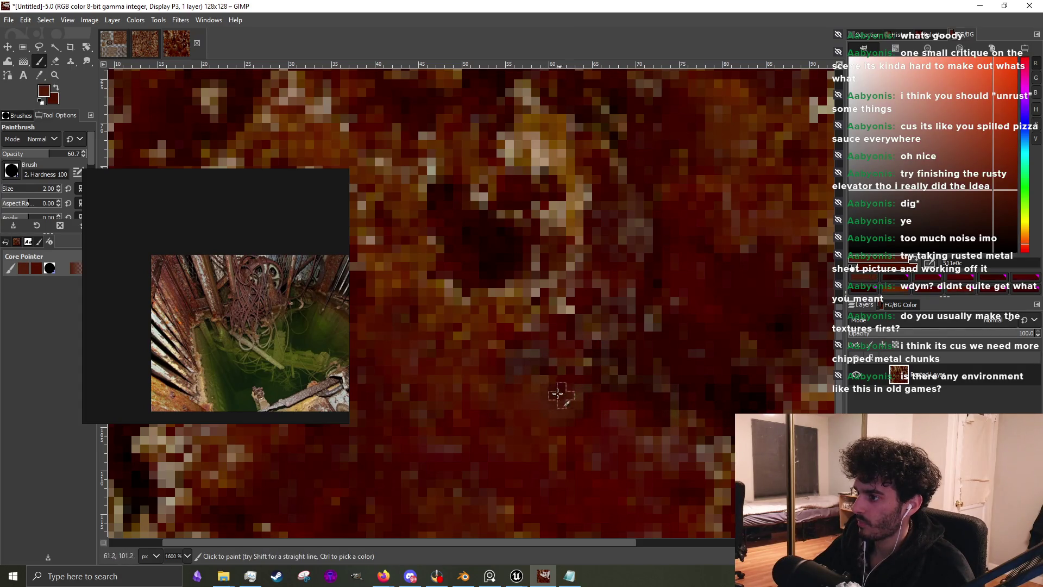
scroll(533, 326, up, 3)
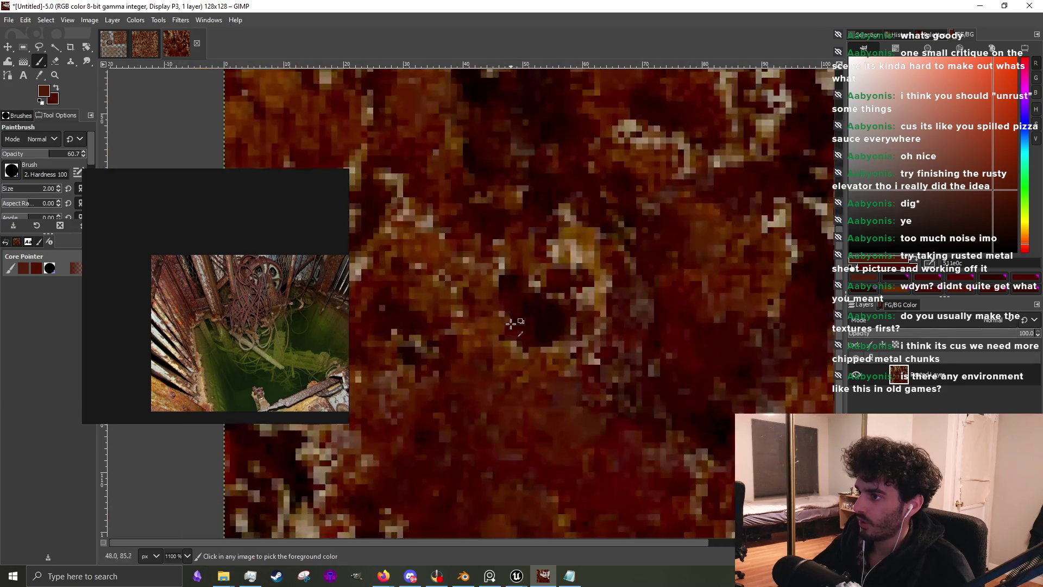
ctrl+click(543, 317)
mouse_move(543, 321)
mouse_down()
mouse_move(533, 365)
mouse_move(505, 337)
mouse_move(465, 359)
mouse_move(469, 275)
mouse_up()
ctrl+click(465, 360)
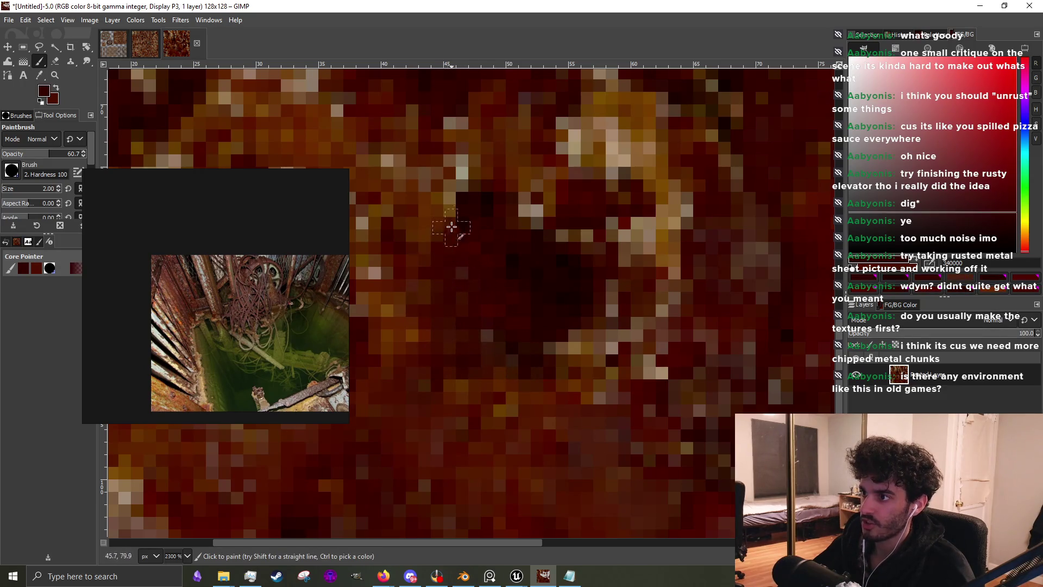
mouse_move(452, 227)
mouse_down()
mouse_move(431, 187)
mouse_move(461, 259)
mouse_move(464, 304)
mouse_up()
mouse_move(582, 326)
mouse_down()
mouse_move(570, 346)
mouse_move(598, 375)
mouse_move(617, 359)
mouse_move(531, 366)
mouse_move(549, 309)
mouse_move(598, 323)
mouse_move(589, 255)
mouse_move(550, 232)
mouse_move(609, 234)
mouse_move(562, 303)
mouse_move(598, 379)
mouse_up()
Darken the remaining light specks toward the lower right with two dark red strokes
scroll(582, 353, down, 2)
scroll(634, 341, up, 2)
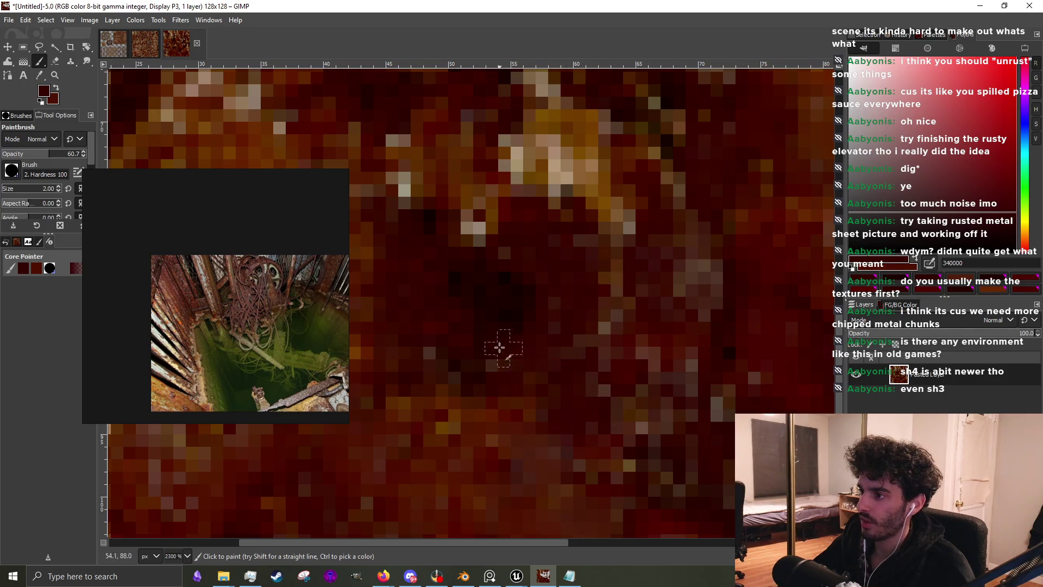
scroll(456, 303, down, 4)
scroll(452, 262, up, 4)
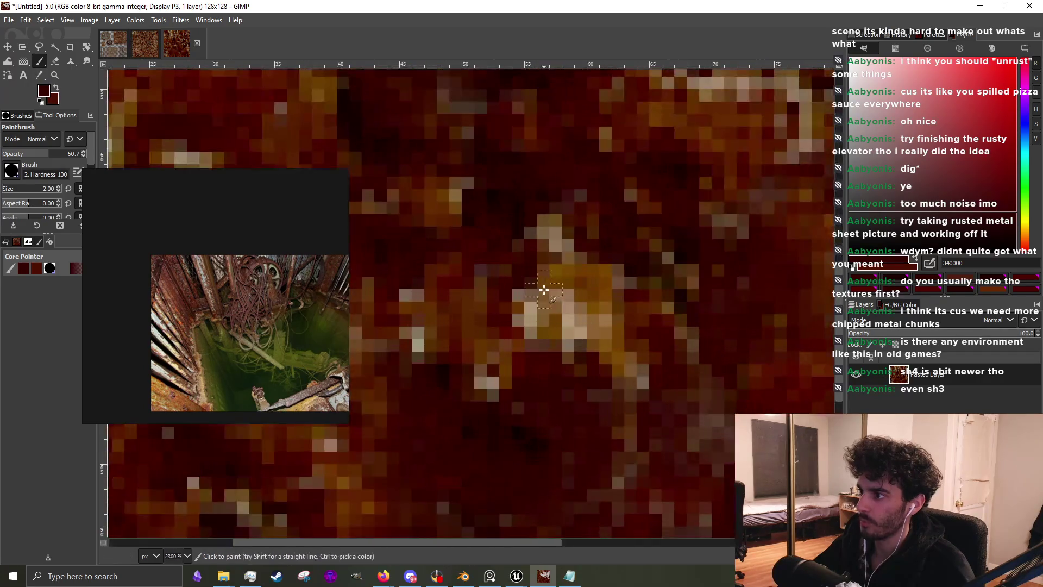
mouse_move(543, 293)
mouse_down()
mouse_move(568, 344)
mouse_move(612, 349)
mouse_move(632, 384)
mouse_up()
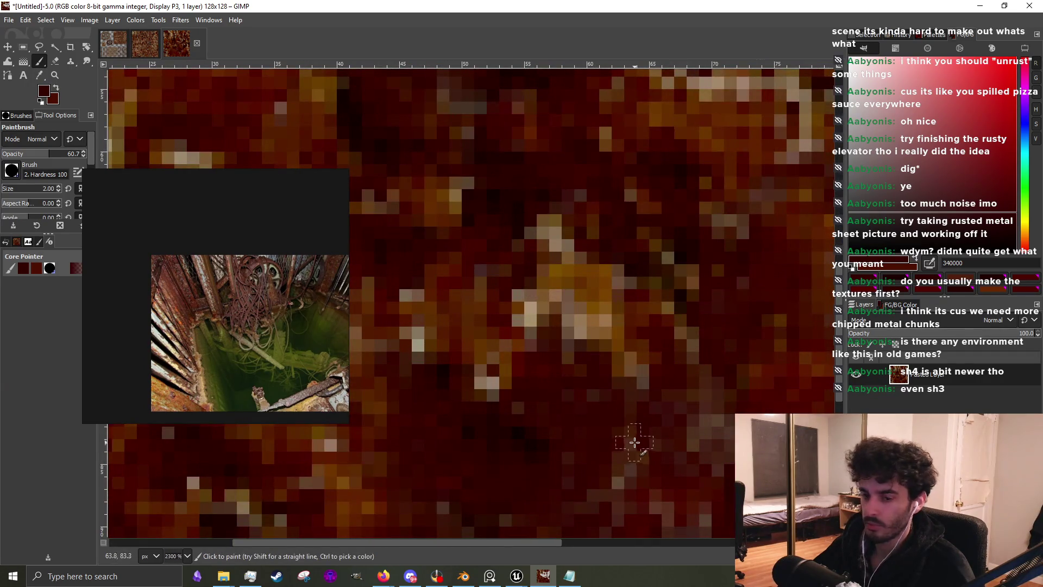
mouse_move(644, 420)
mouse_down()
mouse_move(619, 358)
mouse_move(565, 331)
mouse_move(555, 310)
mouse_move(508, 329)
mouse_move(478, 377)
mouse_move(489, 399)
mouse_up()
scroll(607, 362, down, 4)
scroll(551, 395, up, 3)
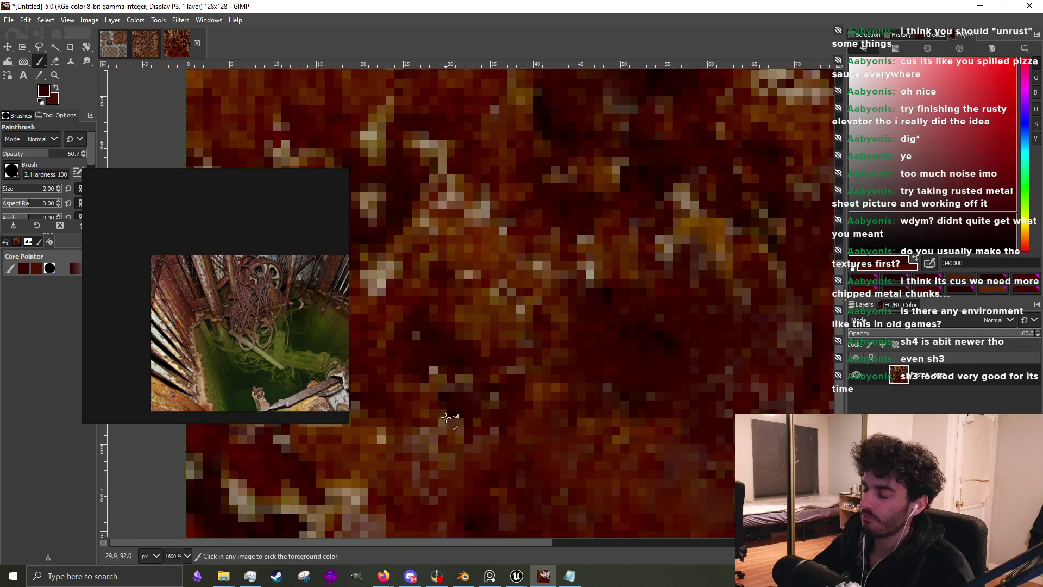
Paint dark red strokes over the pale specks in the centre of the texture
scroll(456, 413, up, 3)
mouse_move(484, 424)
mouse_down()
mouse_move(407, 430)
mouse_move(482, 496)
mouse_up()
scroll(500, 414, down, 3)
scroll(518, 337, up, 2)
mouse_move(518, 338)
mouse_down()
mouse_move(587, 331)
mouse_move(433, 419)
mouse_move(450, 438)
mouse_up()
scroll(582, 389, down, 3)
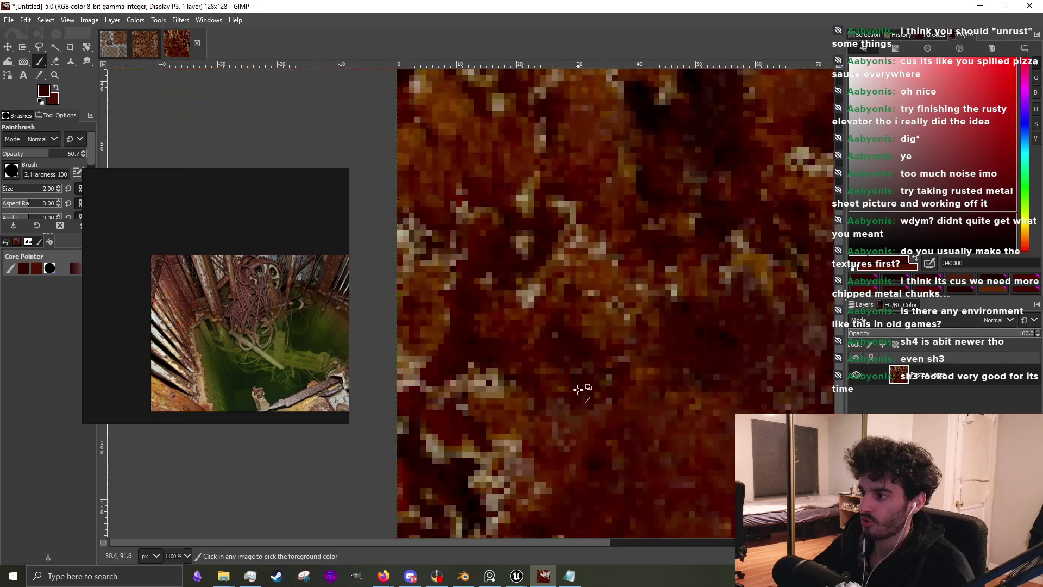
scroll(497, 373, up, 3)
drag(497, 373, 500, 271)
scroll(592, 341, down, 3)
scroll(533, 326, up, 2)
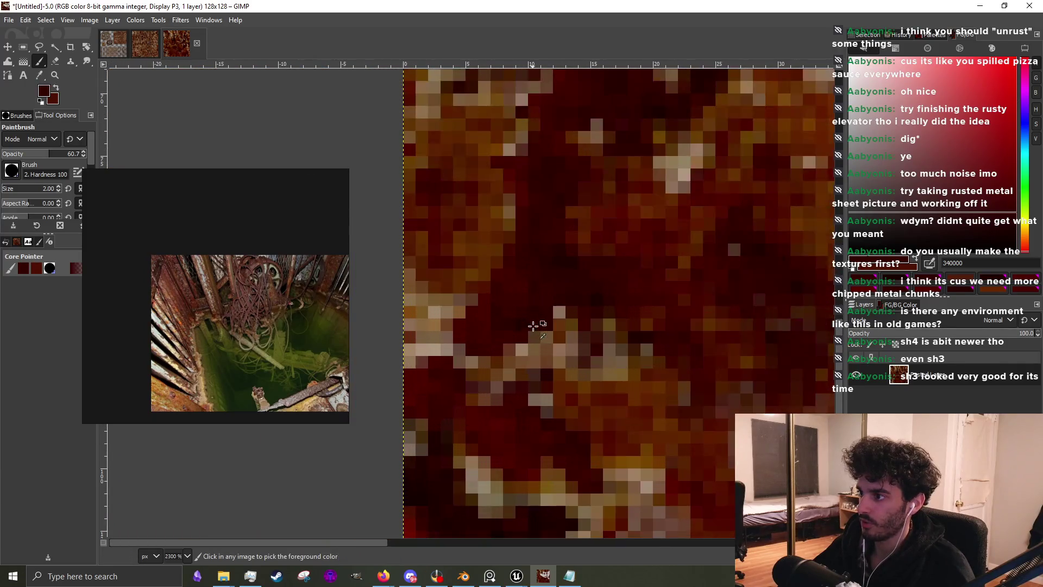
mouse_move(542, 336)
mouse_down()
mouse_move(549, 345)
mouse_move(505, 365)
mouse_move(583, 370)
mouse_move(543, 405)
mouse_move(482, 400)
mouse_move(460, 363)
mouse_up()
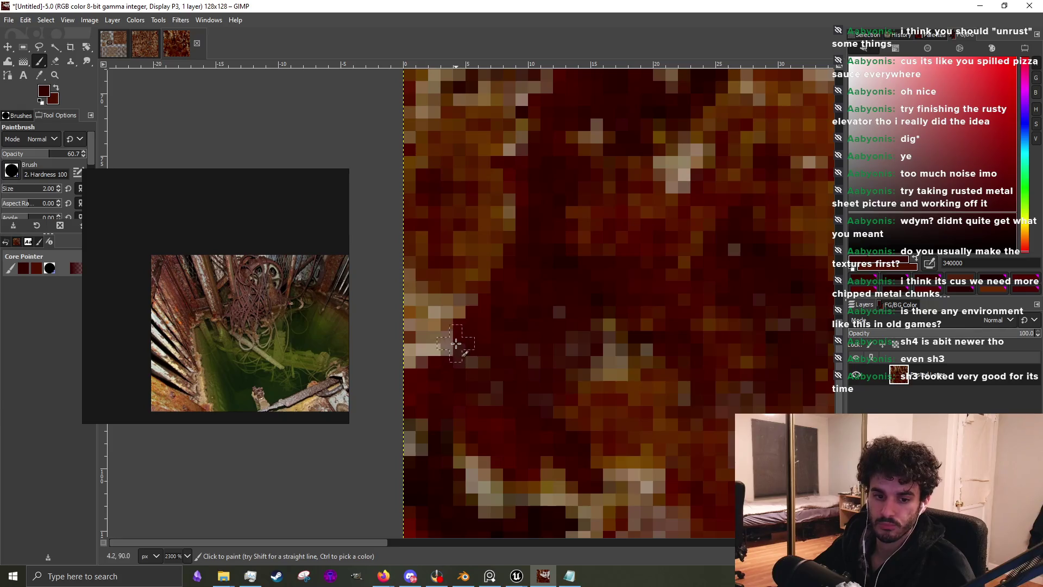
Darken the light pixels along the left edge and near the top-left
mouse_move(457, 324)
mouse_down()
mouse_move(414, 344)
mouse_move(452, 317)
mouse_move(449, 289)
mouse_move(419, 315)
mouse_move(480, 286)
mouse_up()
ctrl+click(447, 284)
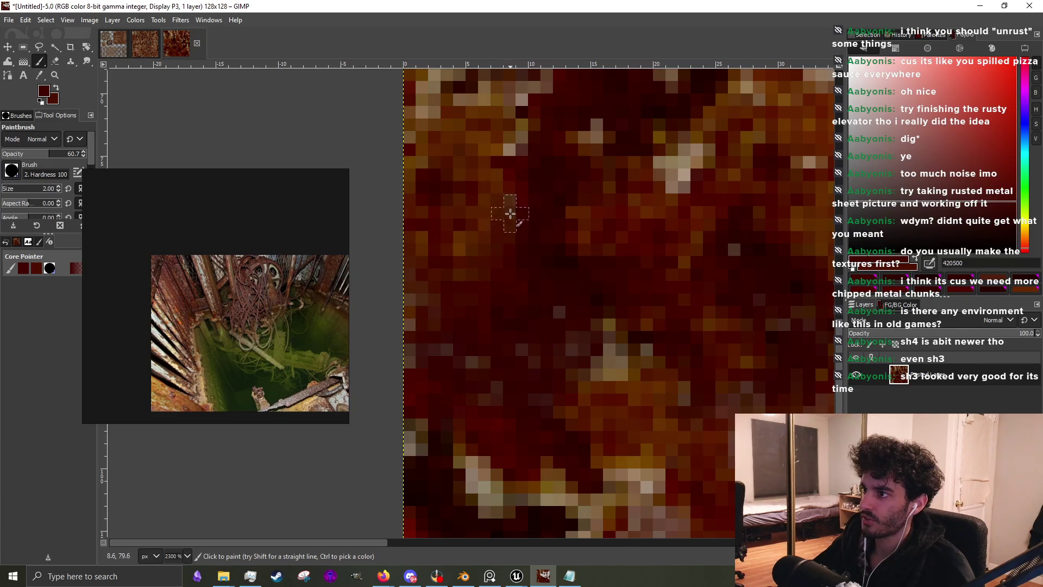
scroll(508, 210, down, 3)
scroll(592, 347, up, 4)
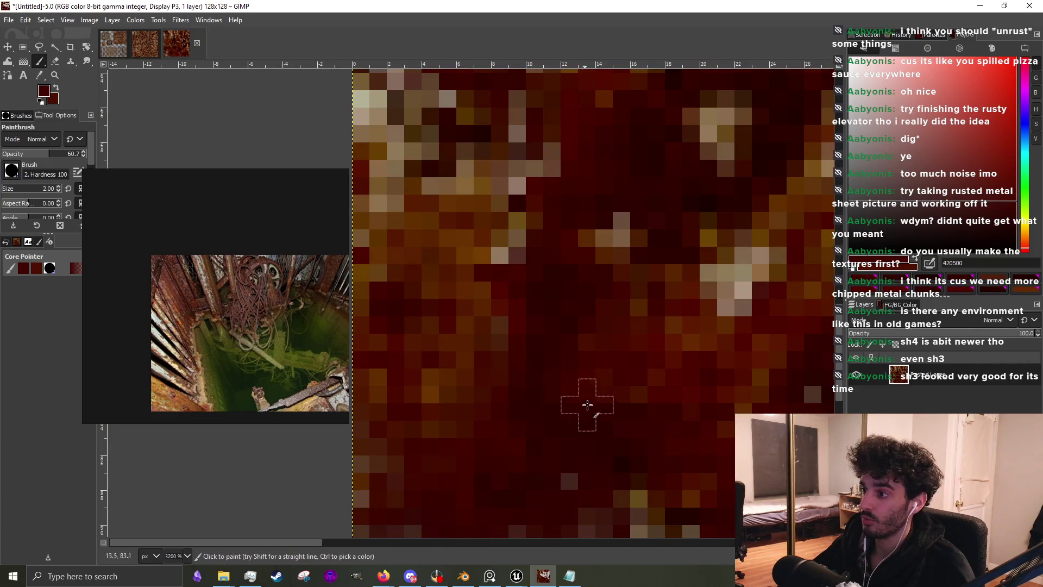
mouse_move(505, 255)
mouse_down()
mouse_move(517, 270)
mouse_move(478, 288)
mouse_up()
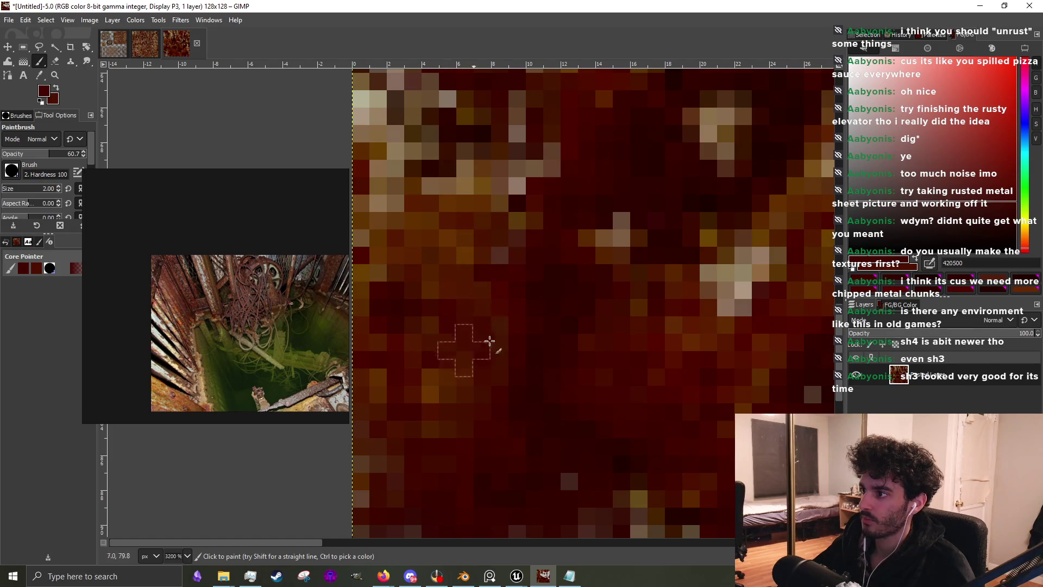
mouse_move(489, 345)
mouse_down()
mouse_move(581, 228)
mouse_move(598, 284)
mouse_move(559, 261)
mouse_move(615, 292)
mouse_move(591, 316)
mouse_move(621, 344)
mouse_move(603, 365)
mouse_move(540, 286)
mouse_move(517, 303)
mouse_move(613, 345)
mouse_move(641, 369)
mouse_up()
scroll(623, 292, down, 1)
scroll(623, 292, down, 1)
scroll(591, 317, down, 1)
scroll(590, 316, up, 3)
Sample redder brown and very dark red tones and touch up nearby light pixels
ctrl+click(601, 354)
scroll(581, 304, down, 5)
scroll(622, 255, up, 2)
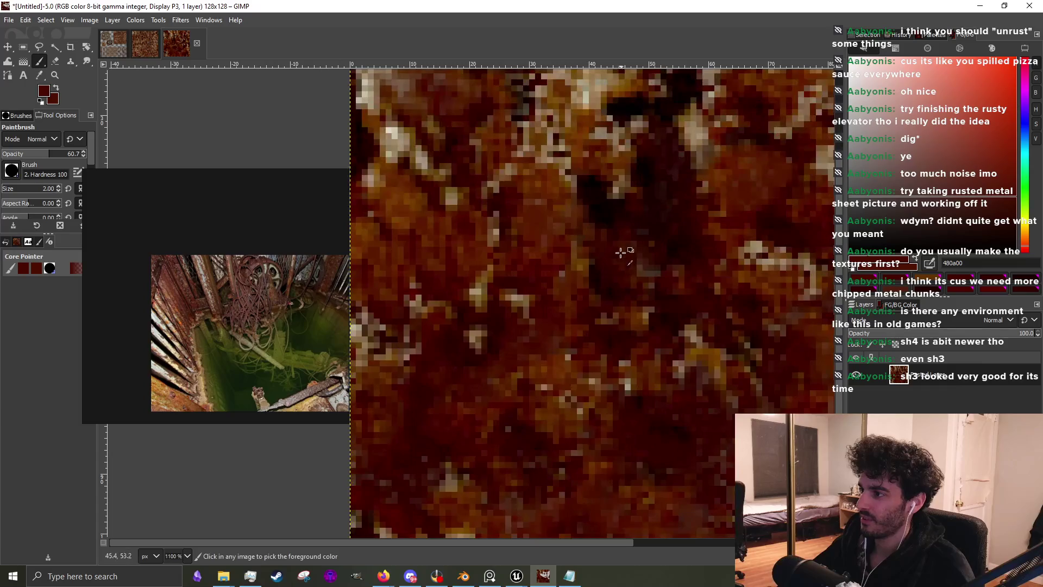
scroll(603, 280, up, 3)
ctrl+click(494, 298)
mouse_move(494, 298)
mouse_down()
mouse_move(458, 319)
mouse_move(468, 300)
mouse_move(454, 272)
mouse_move(516, 275)
mouse_up()
ctrl+click(566, 239)
mouse_move(566, 239)
mouse_down()
mouse_move(601, 342)
mouse_move(543, 294)
mouse_up()
scroll(602, 358, down, 2)
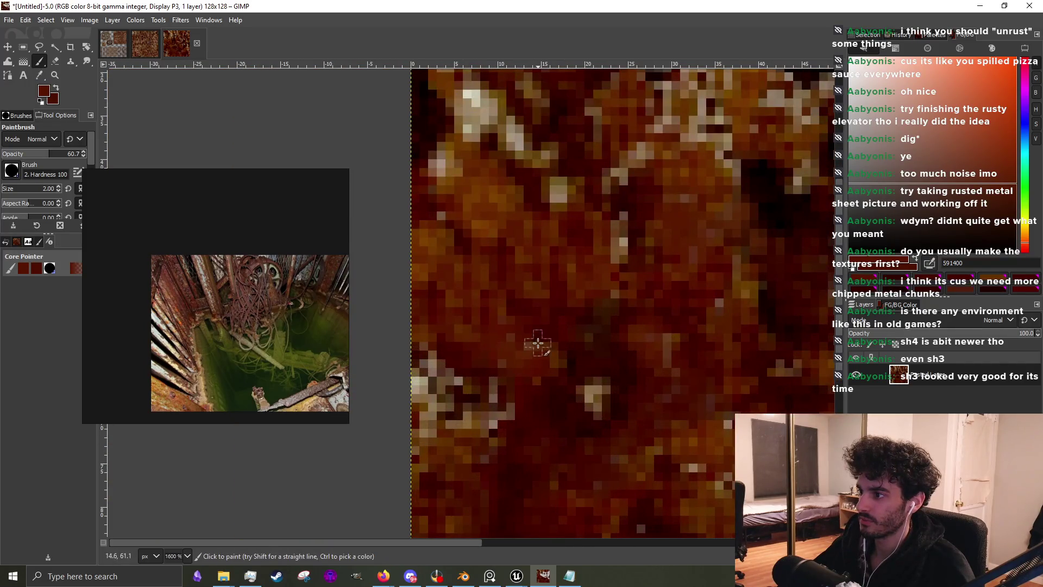
drag(599, 379, 589, 384)
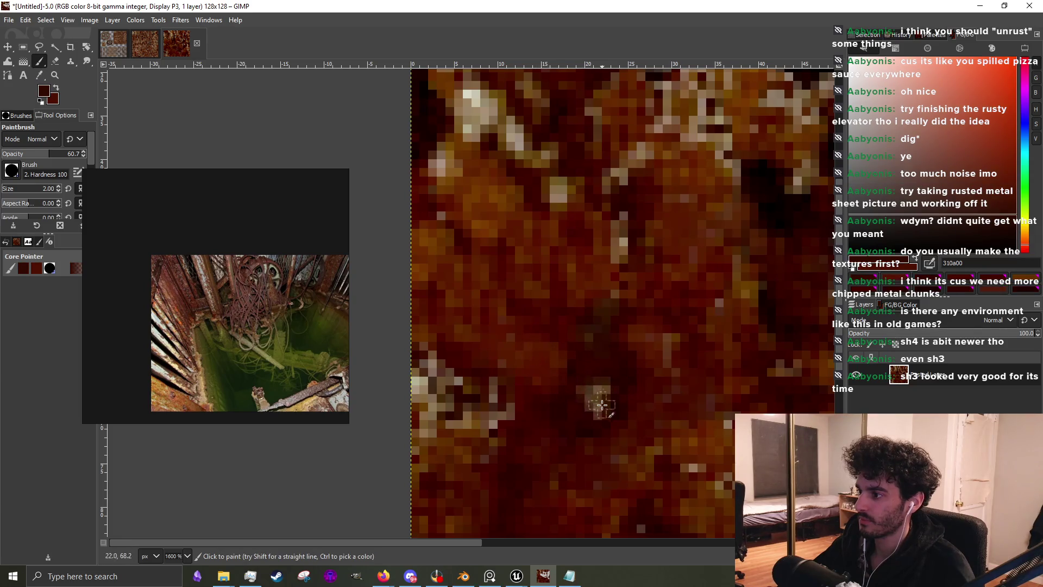
With sampled dark reds, cover the light pixels at the lower left and left edge
ctrl+click(585, 431)
drag(584, 431, 598, 406)
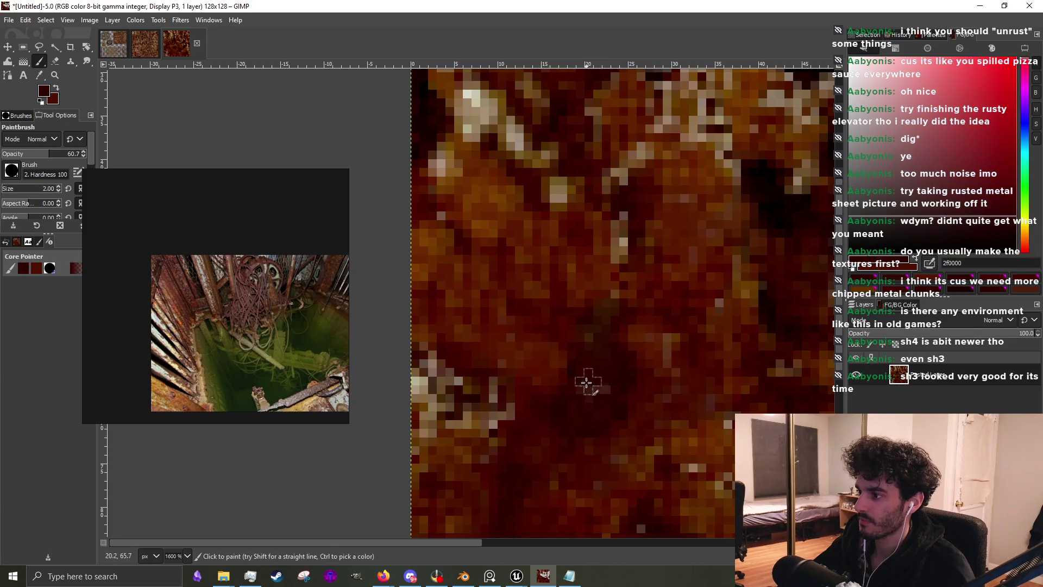
mouse_move(491, 422)
mouse_down()
mouse_move(496, 440)
mouse_move(461, 436)
mouse_up()
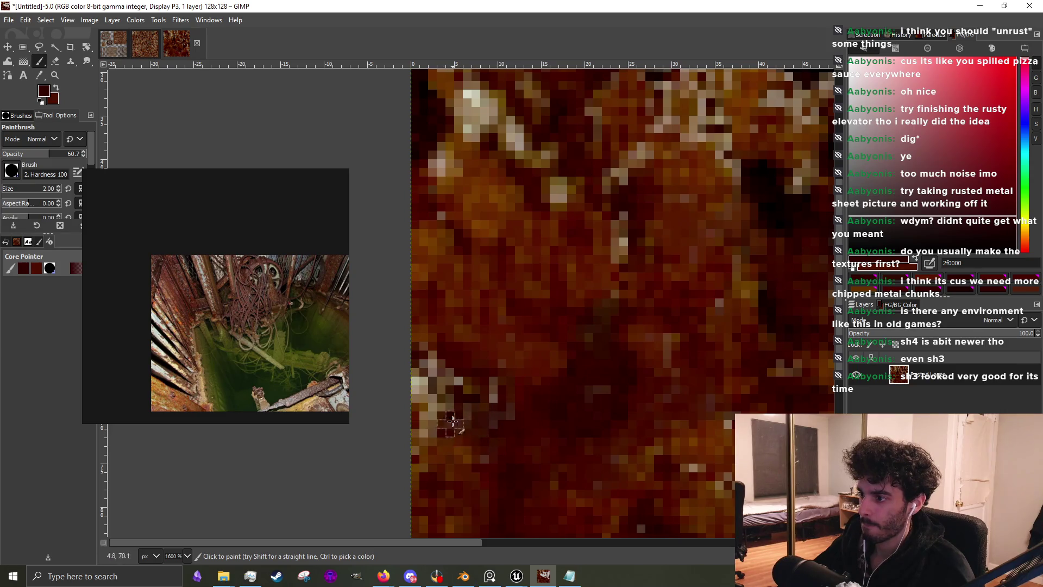
mouse_move(446, 393)
mouse_down()
mouse_move(460, 369)
mouse_move(427, 363)
mouse_up()
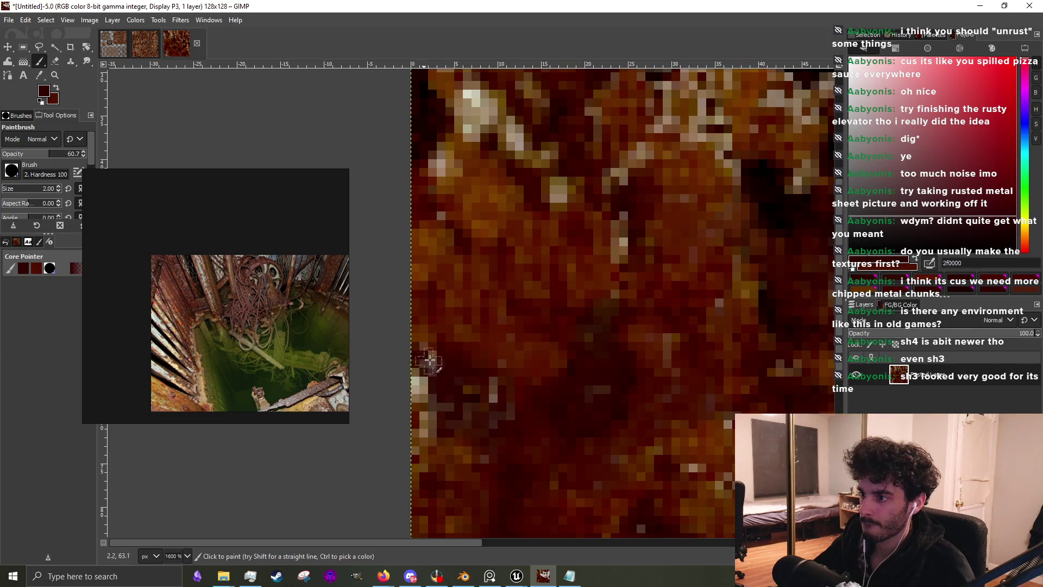
ctrl+click(499, 385)
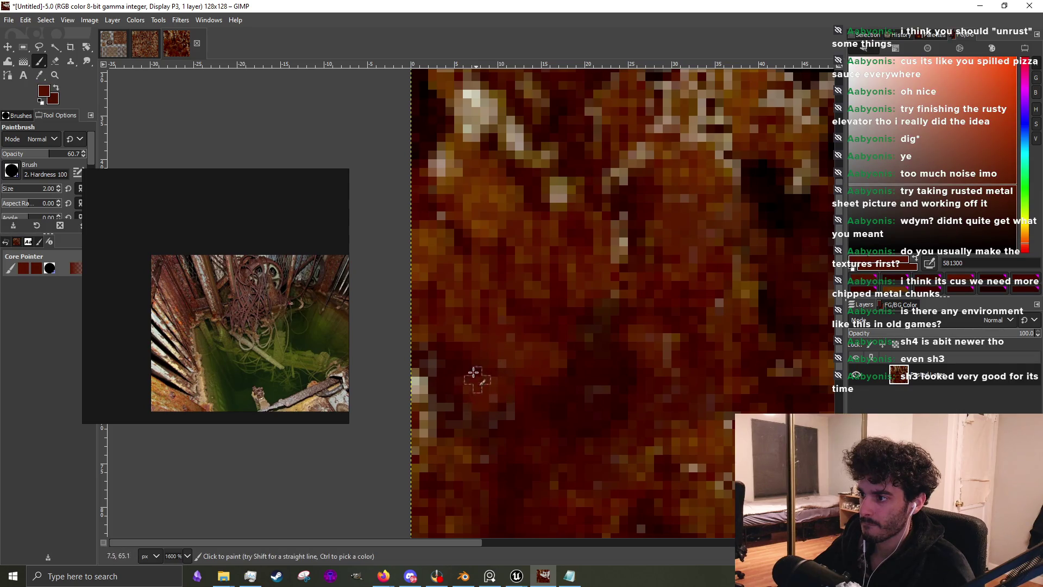
ctrl+click(484, 417)
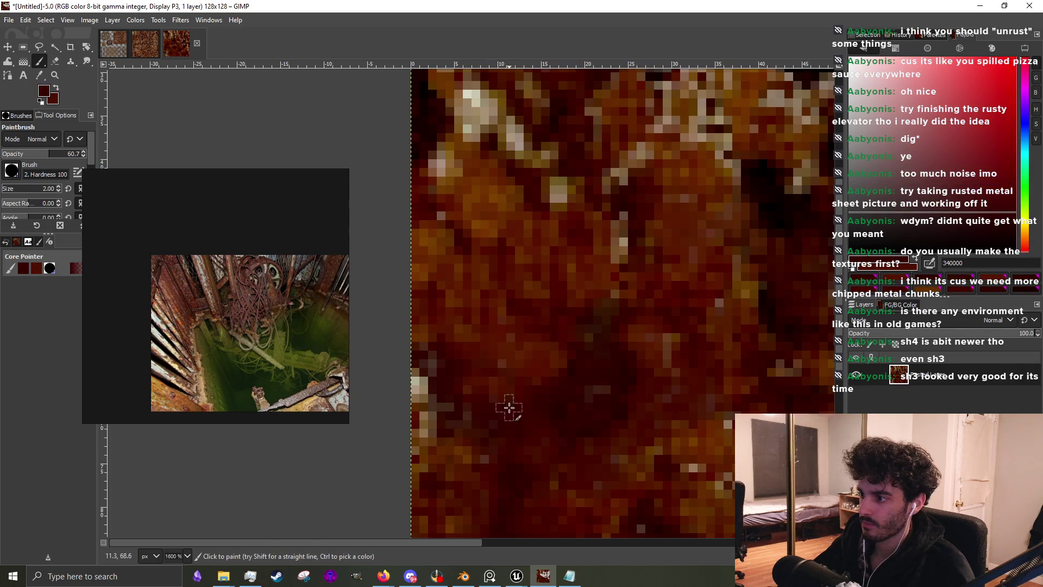
drag(440, 415, 423, 424)
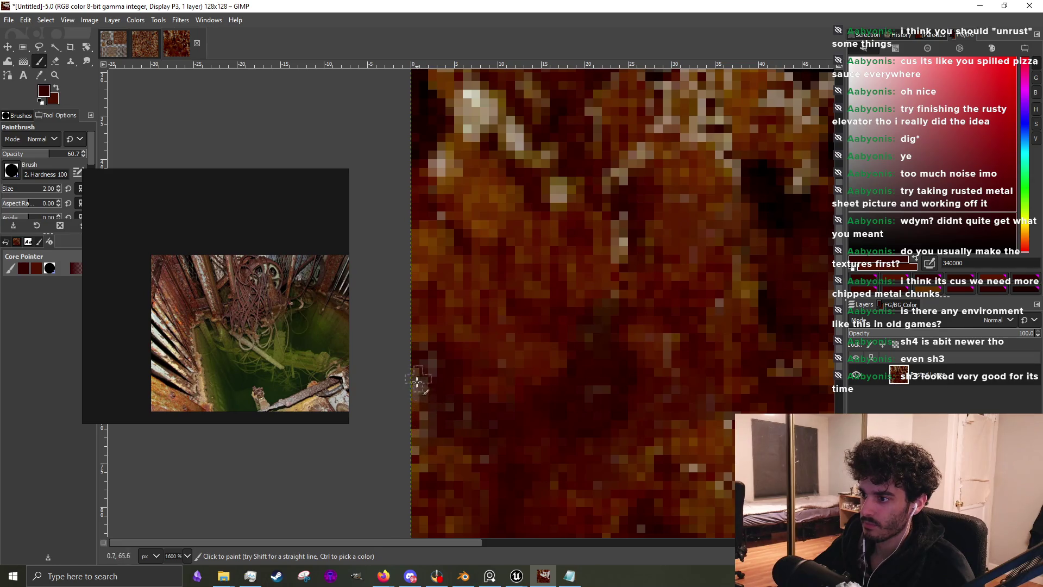
ctrl+scroll(489, 396, down, 5)
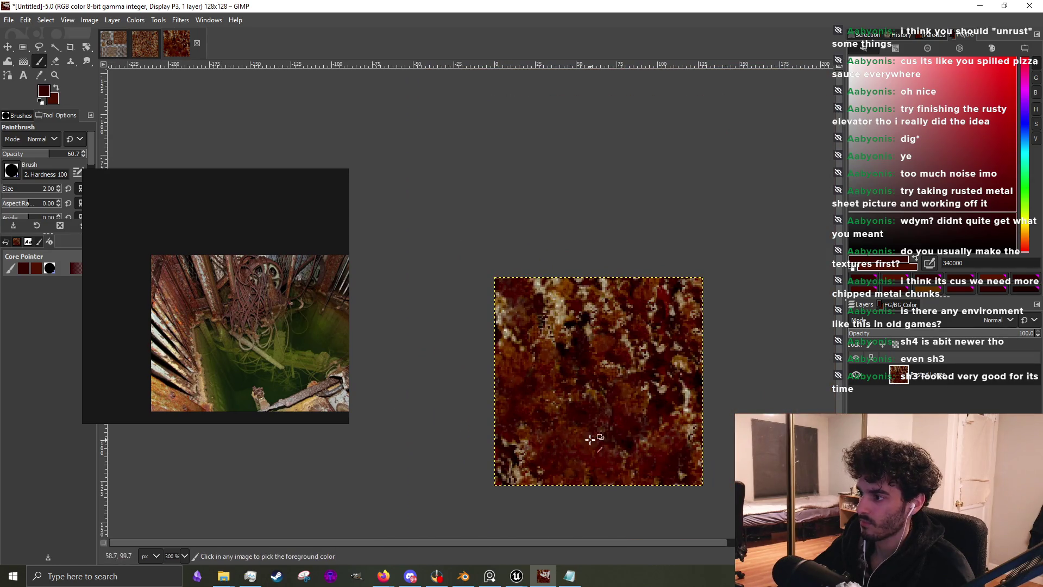
ctrl+scroll(599, 434, up, 4)
Sample a series of rust browns and reds from the texture, ending on a near-black shade
ctrl+click(573, 429)
ctrl+scroll(565, 364, up, 2)
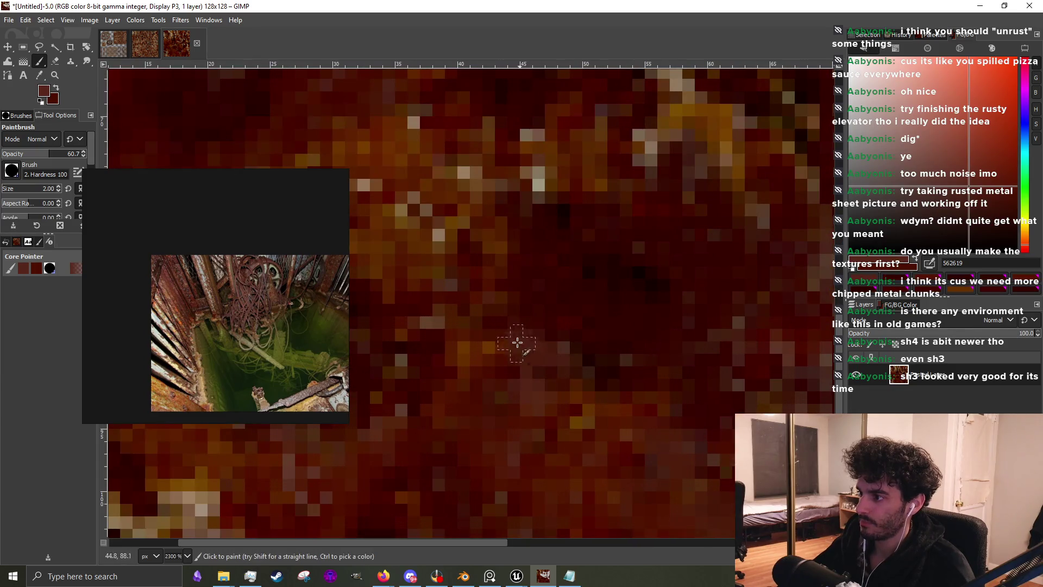
ctrl+click(530, 403)
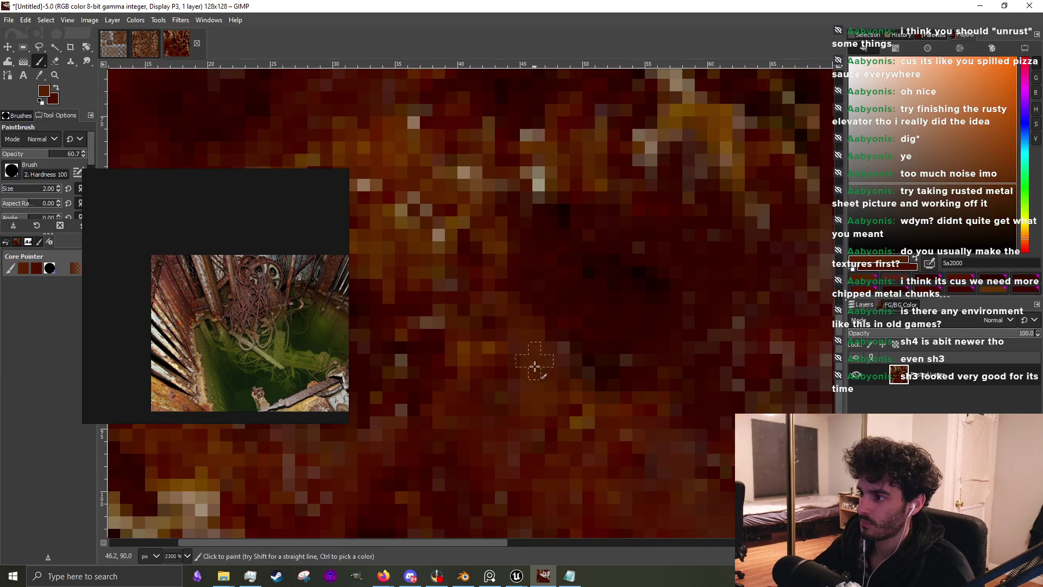
ctrl+click(534, 381)
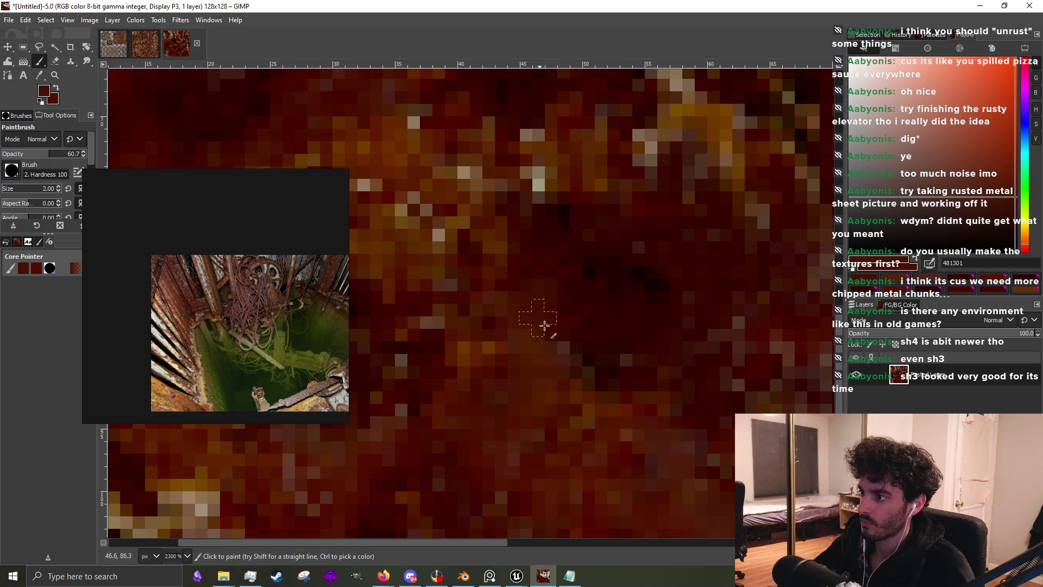
ctrl+click(543, 273)
ctrl+scroll(619, 348, down, 2)
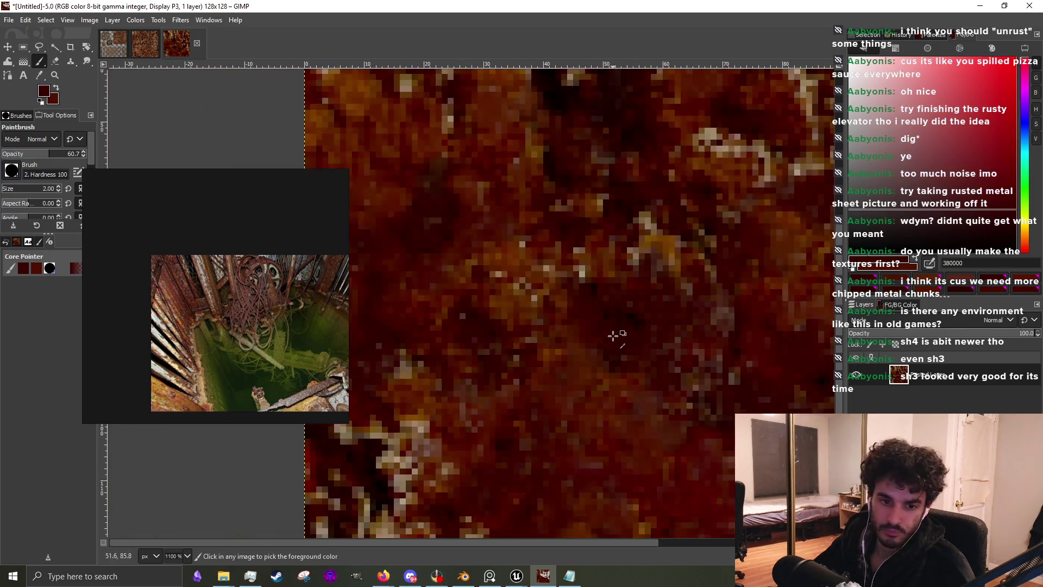
ctrl+scroll(688, 237, down, 4)
ctrl+scroll(681, 334, up, 3)
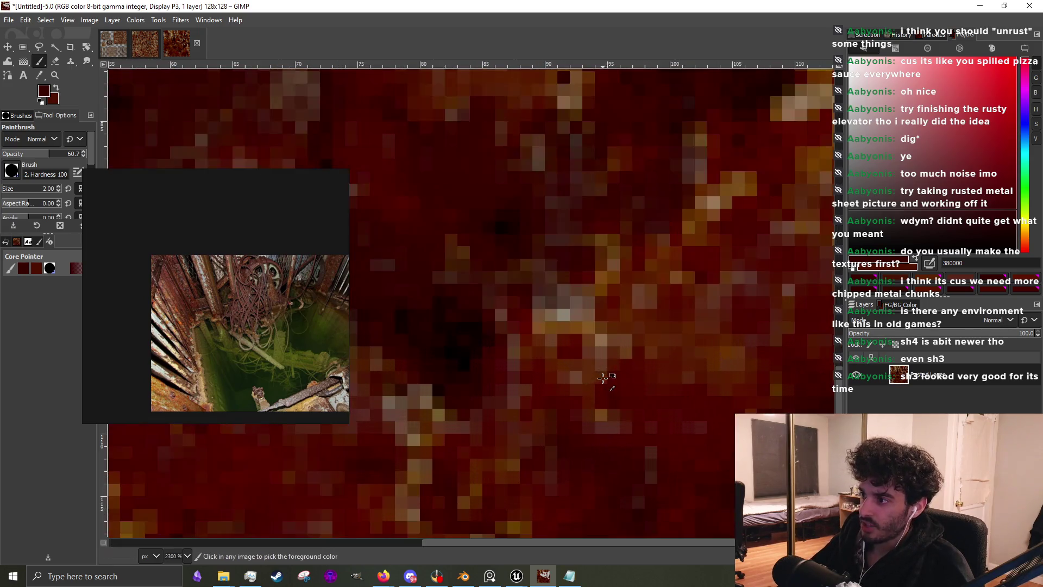
ctrl+scroll(607, 377, up, 3)
ctrl+click(566, 366)
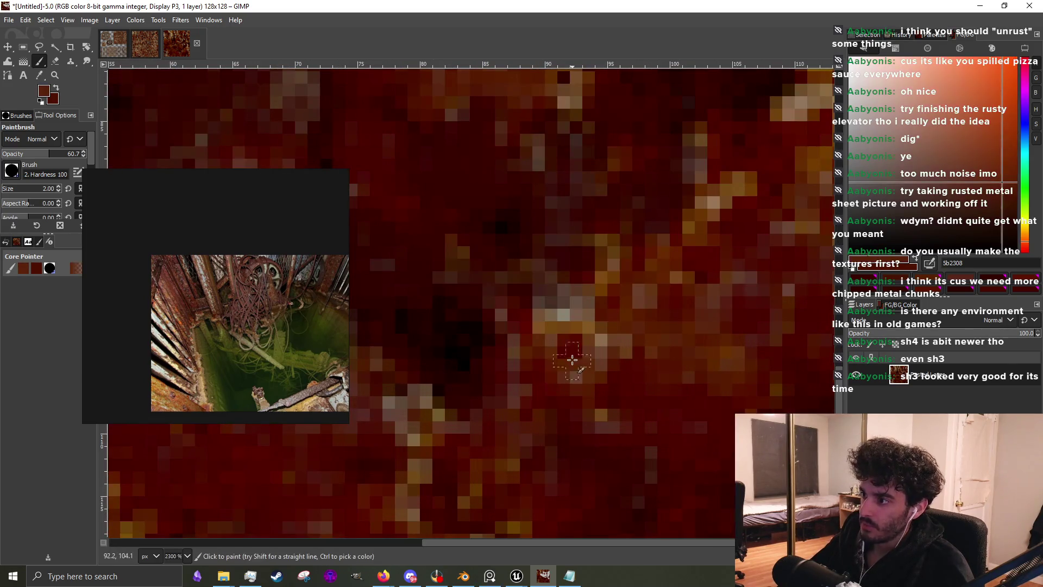
ctrl+click(450, 350)
Paint dark strokes over the remaining lighter patch near the left side
mouse_move(492, 326)
mouse_down()
mouse_move(517, 368)
mouse_move(514, 313)
mouse_up()
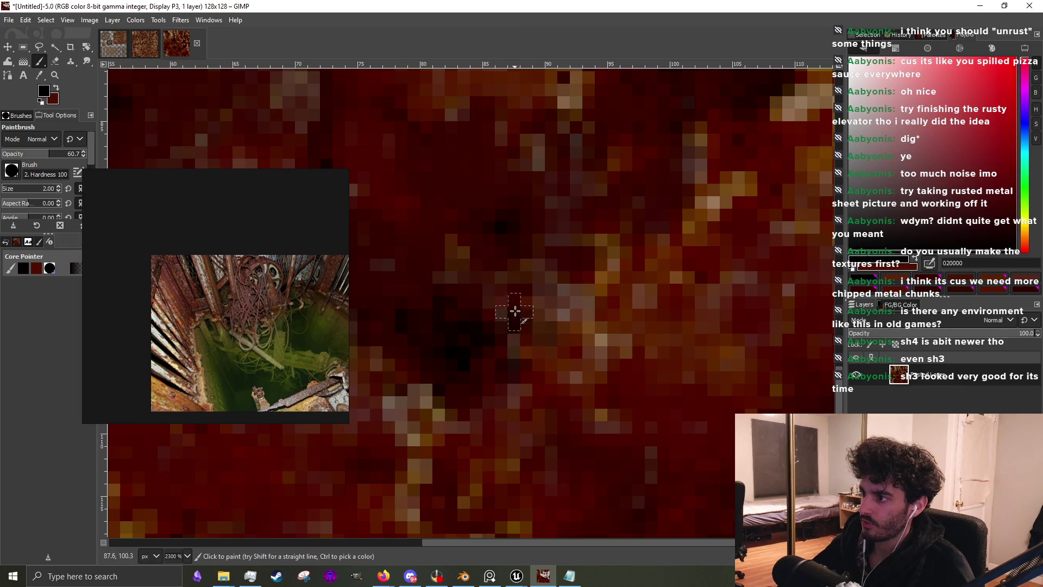
ctrl+click(487, 354)
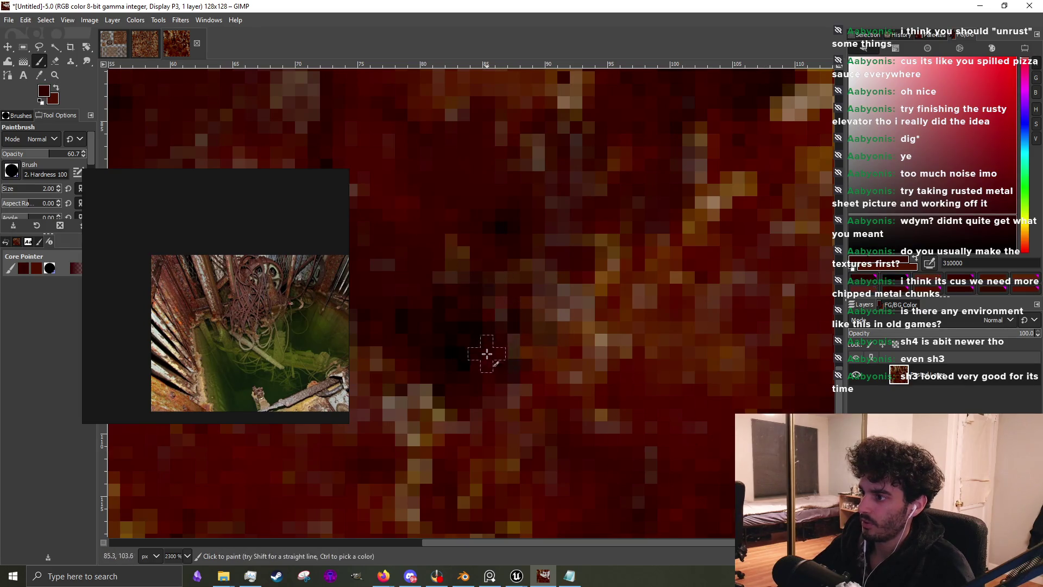
drag(474, 386, 419, 391)
ctrl+scroll(543, 387, down, 2)
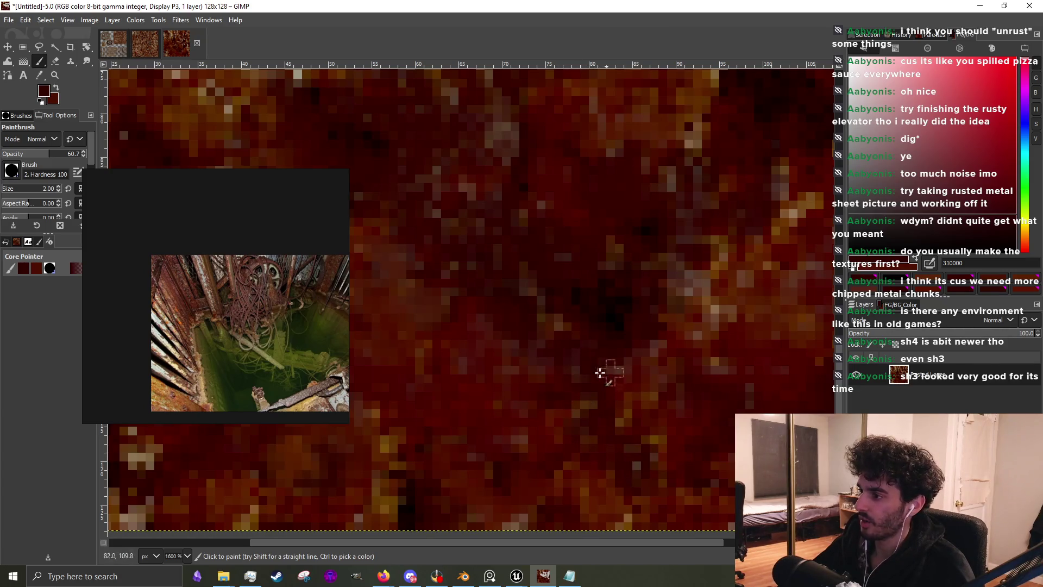
scroll(580, 359, down, 4)
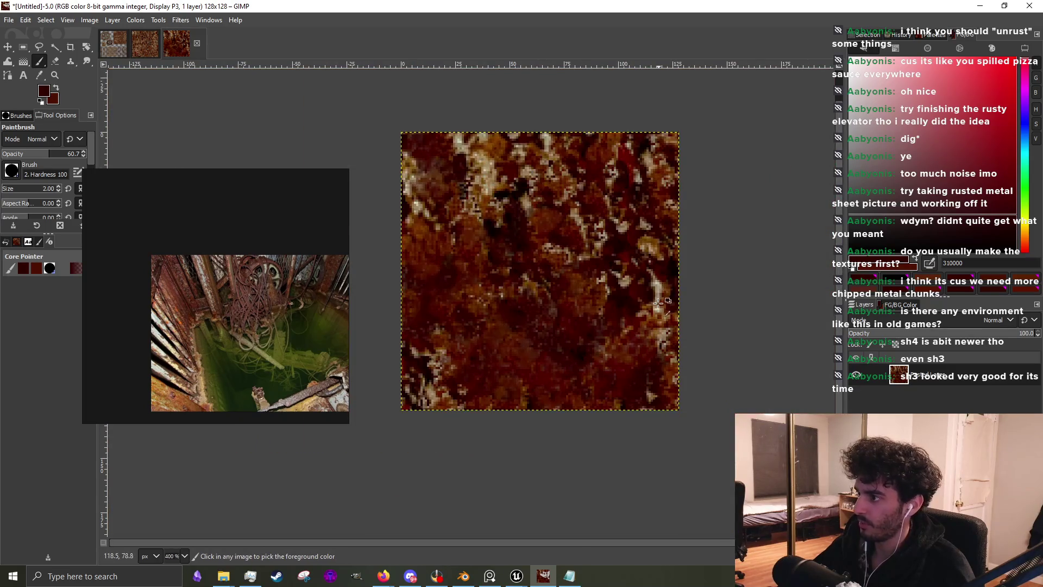
Zoom in and paint dark red over the tan pixels in the middle
scroll(659, 304, up, 3)
scroll(659, 307, up, 3)
mouse_move(516, 356)
mouse_down()
mouse_move(497, 396)
mouse_move(479, 405)
mouse_up()
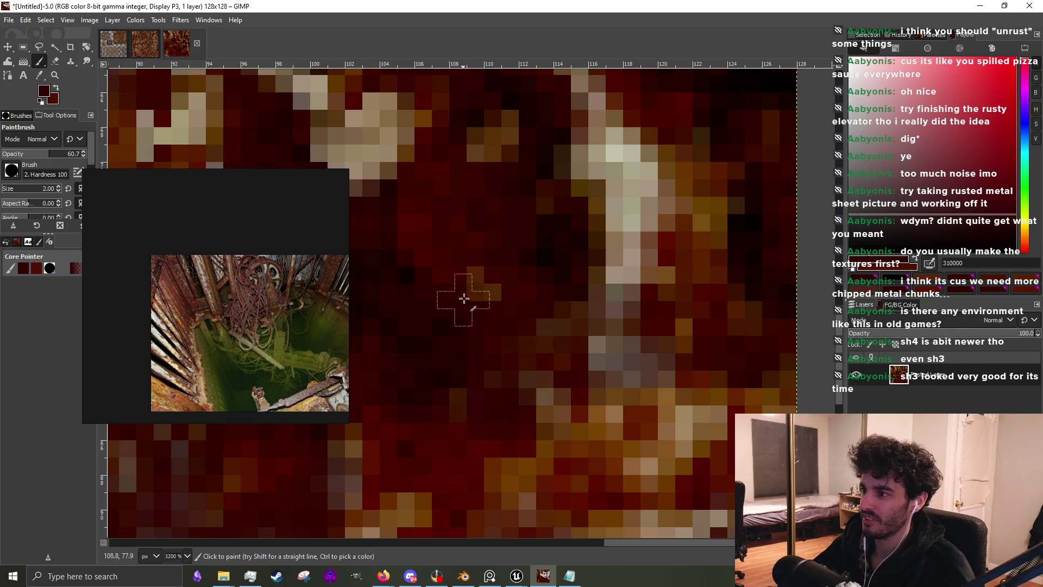
scroll(605, 421, down, 3)
scroll(605, 421, up, 2)
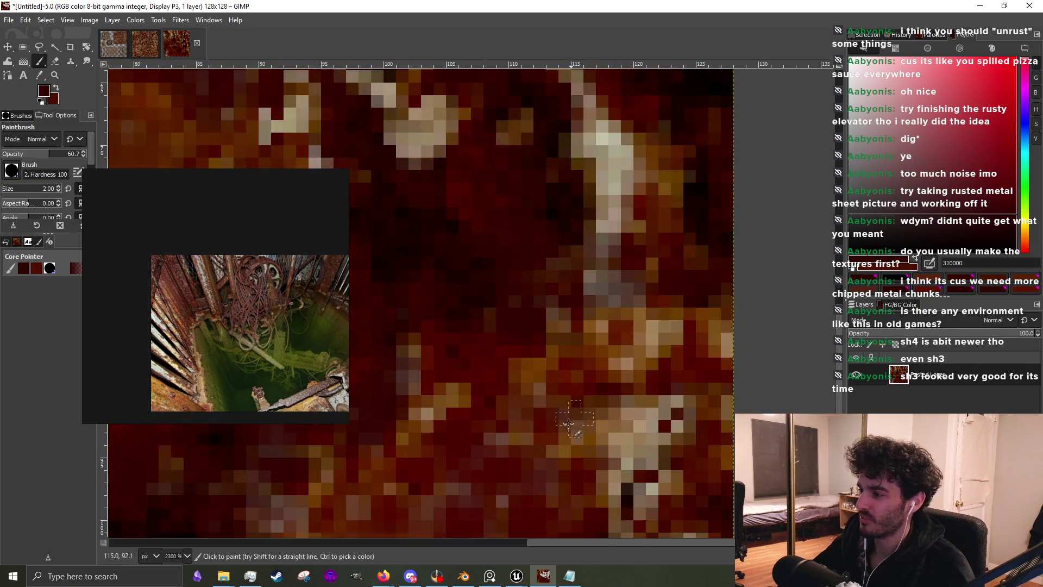
Sample deep red-browns and cover the light pixels running up and along the right edge
ctrl+click(695, 459)
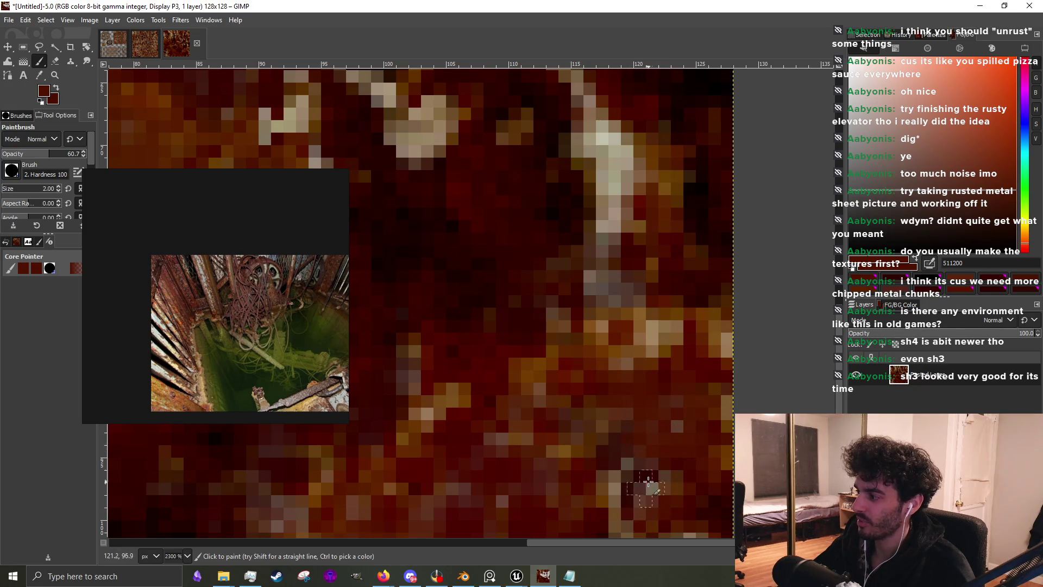
scroll(655, 438, down, 2)
scroll(644, 456, up, 1)
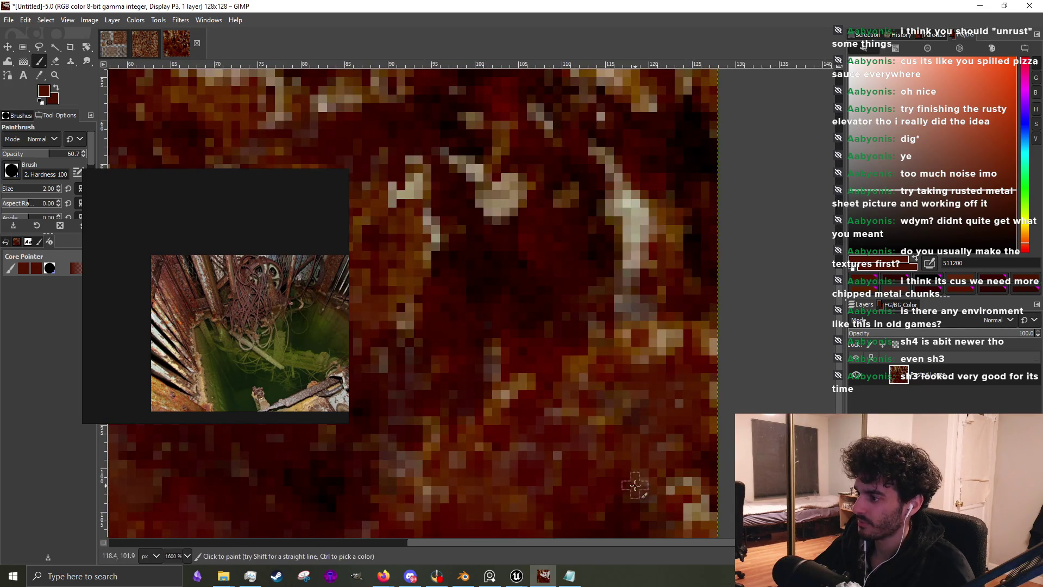
scroll(610, 419, down, 2)
scroll(636, 418, up, 2)
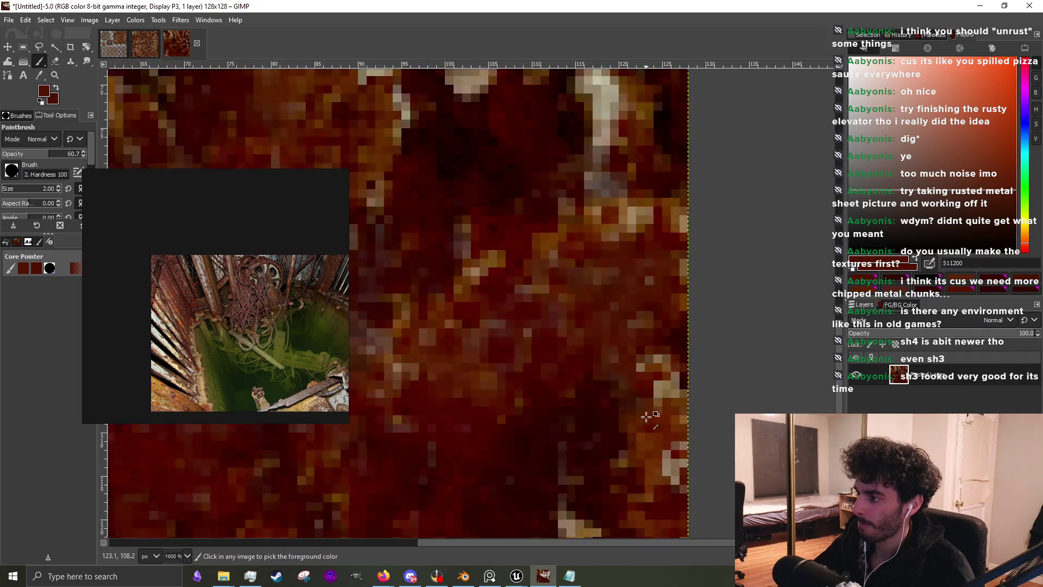
ctrl+click(619, 410)
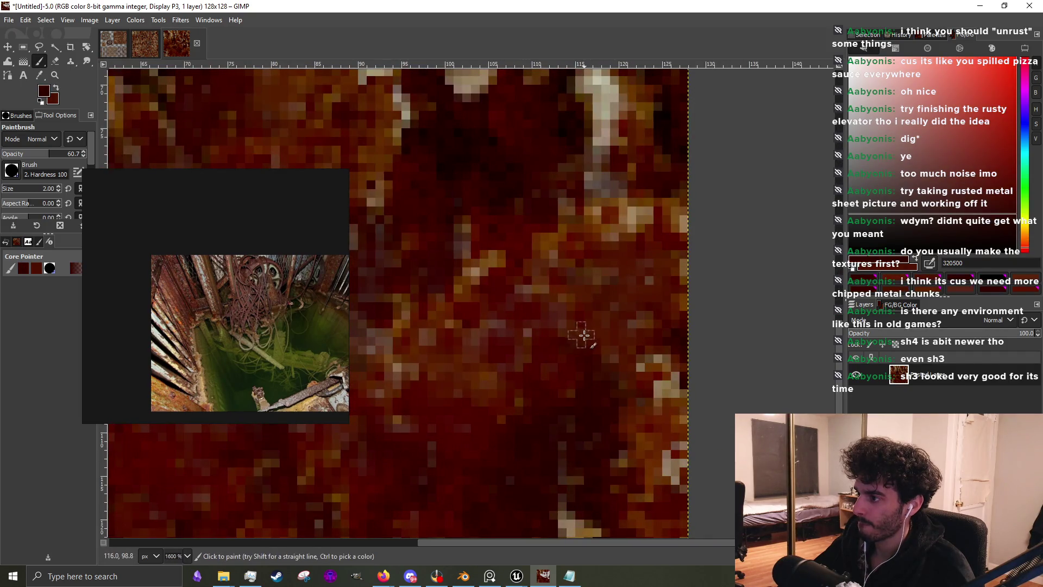
mouse_move(646, 353)
mouse_down()
mouse_move(624, 366)
mouse_move(570, 273)
mouse_up()
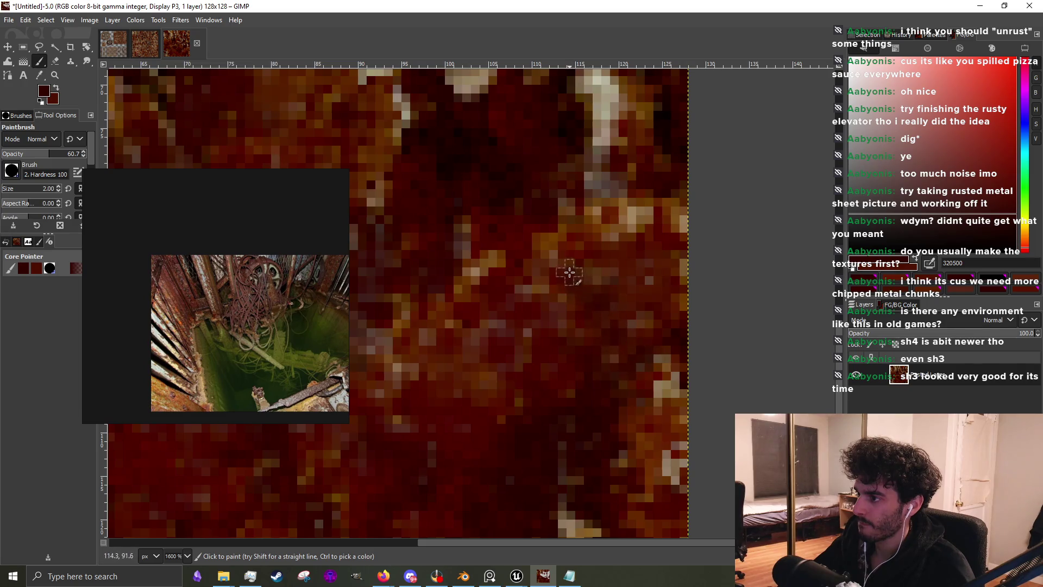
mouse_move(652, 358)
mouse_down()
mouse_move(659, 391)
mouse_move(661, 377)
mouse_move(641, 380)
mouse_up()
mouse_move(662, 447)
mouse_down()
mouse_move(663, 482)
mouse_move(663, 462)
mouse_move(627, 459)
mouse_up()
Sample a range of dark reds and browns from near the bottom edge
scroll(616, 343, down, 3)
scroll(566, 433, left, 3)
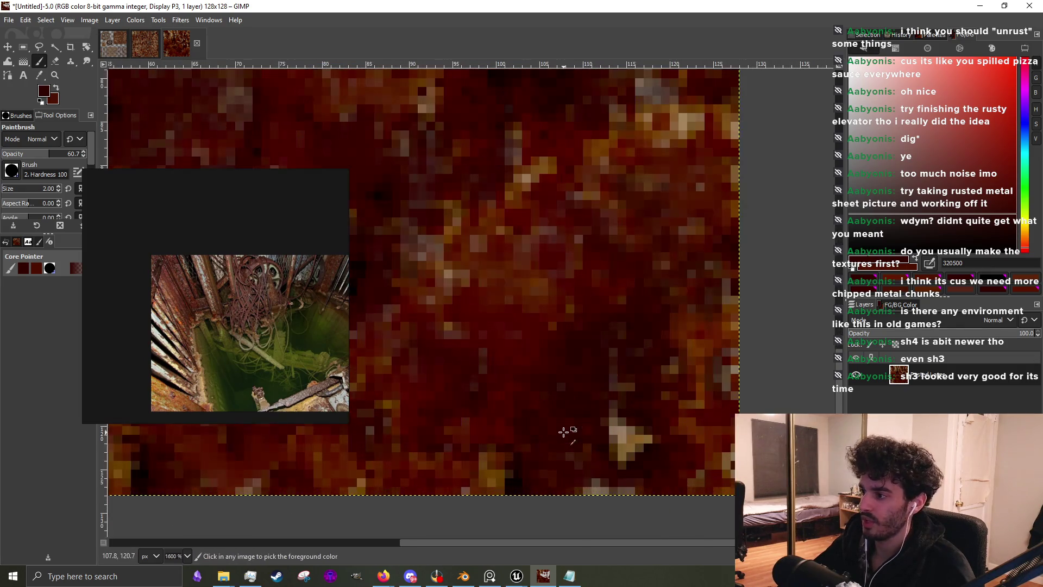
ctrl+click(652, 459)
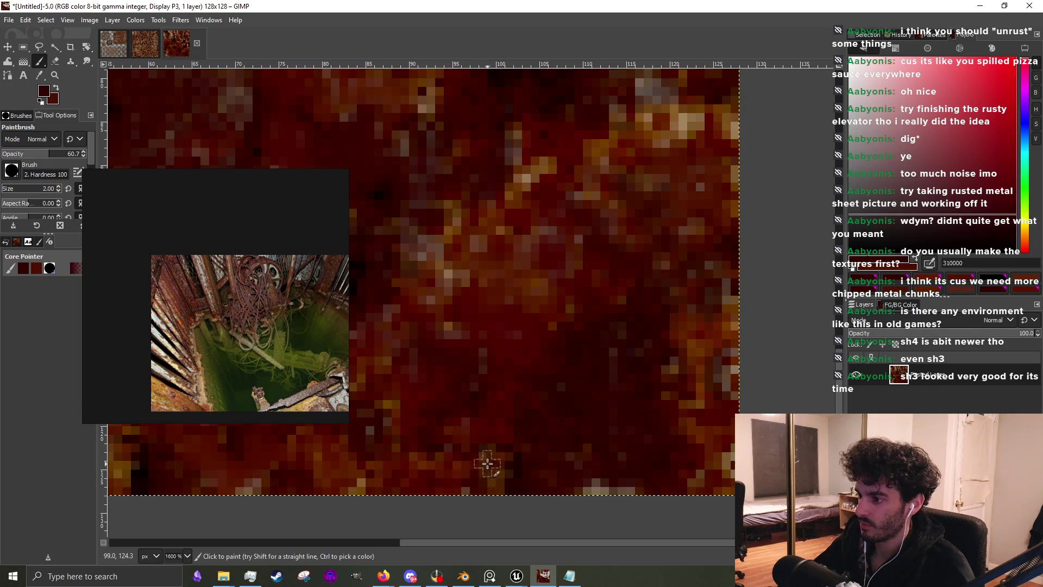
ctrl+click(569, 483)
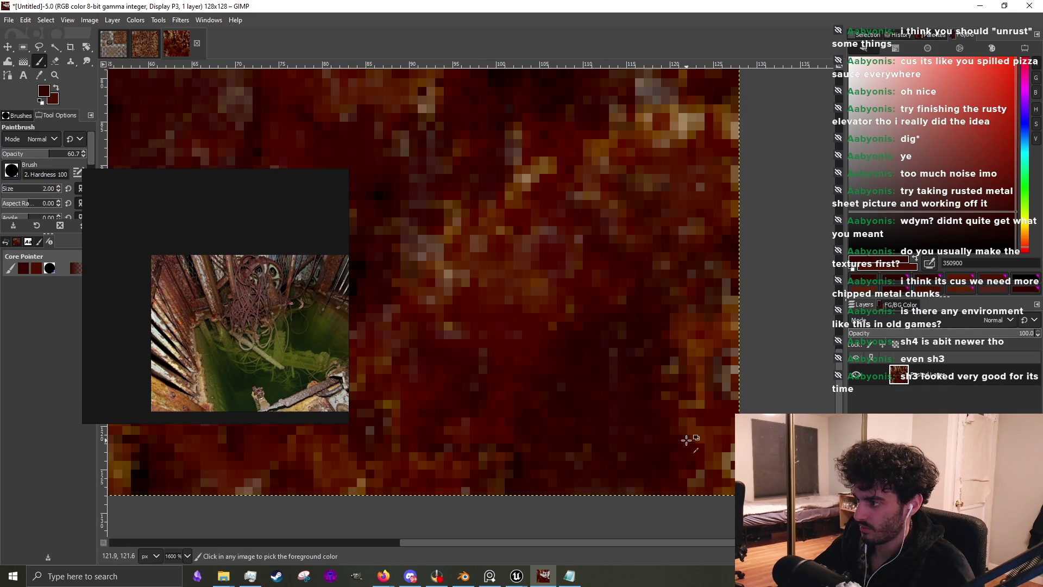
ctrl+click(695, 456)
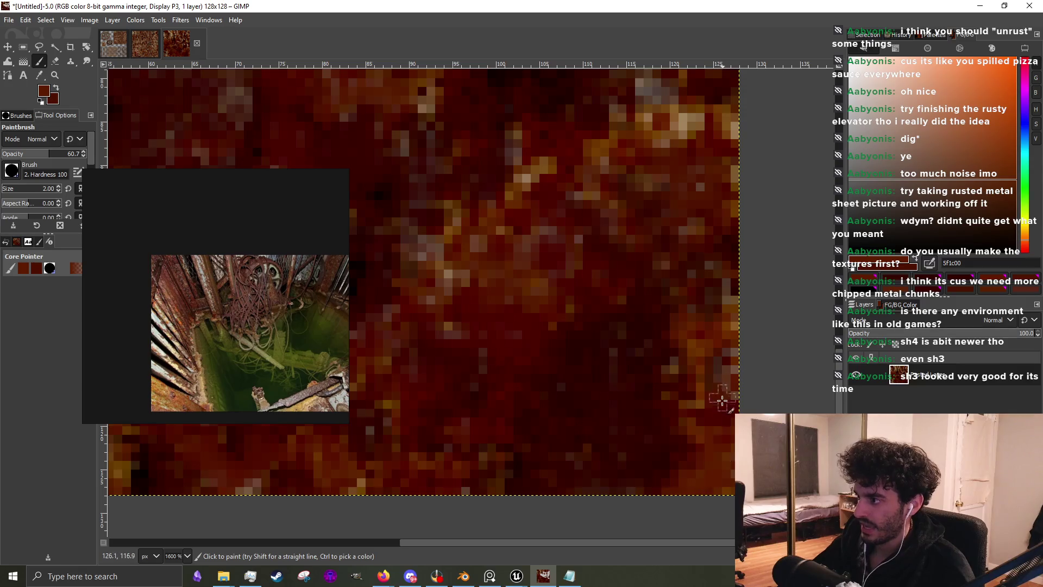
ctrl+click(733, 390)
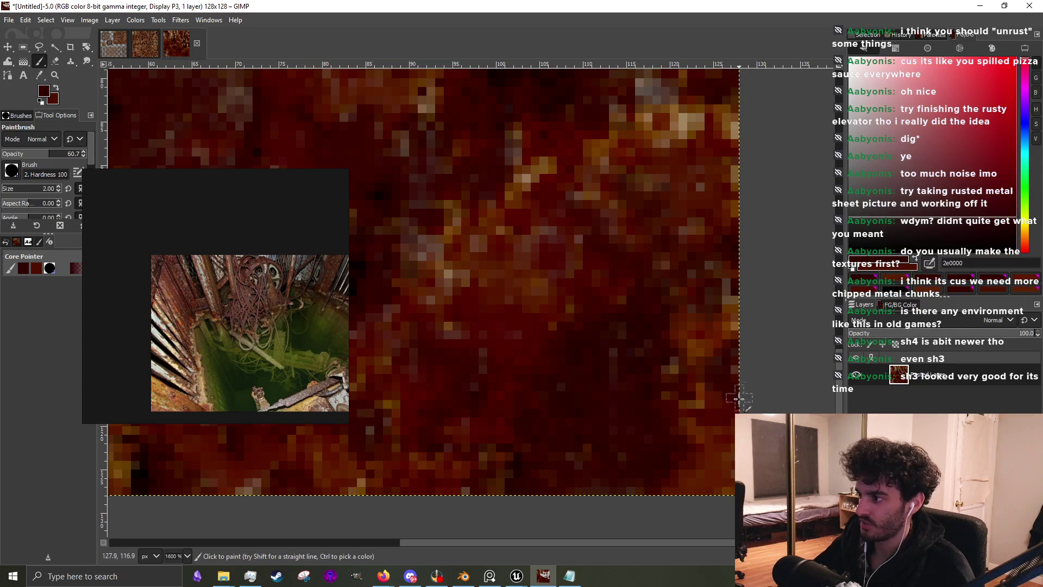
ctrl+click(659, 420)
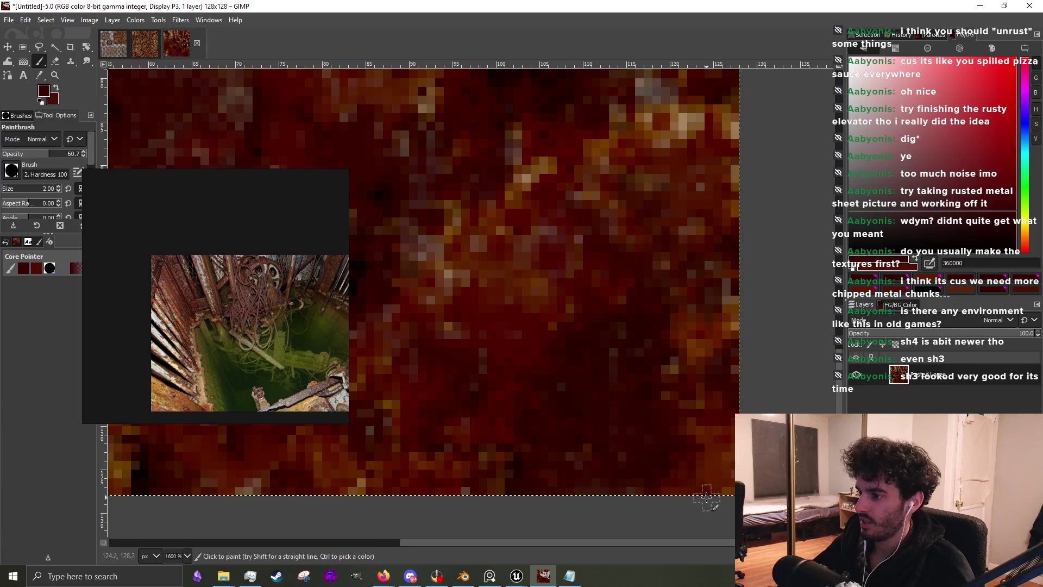
scroll(679, 440, left, 3)
ctrl+click(536, 448)
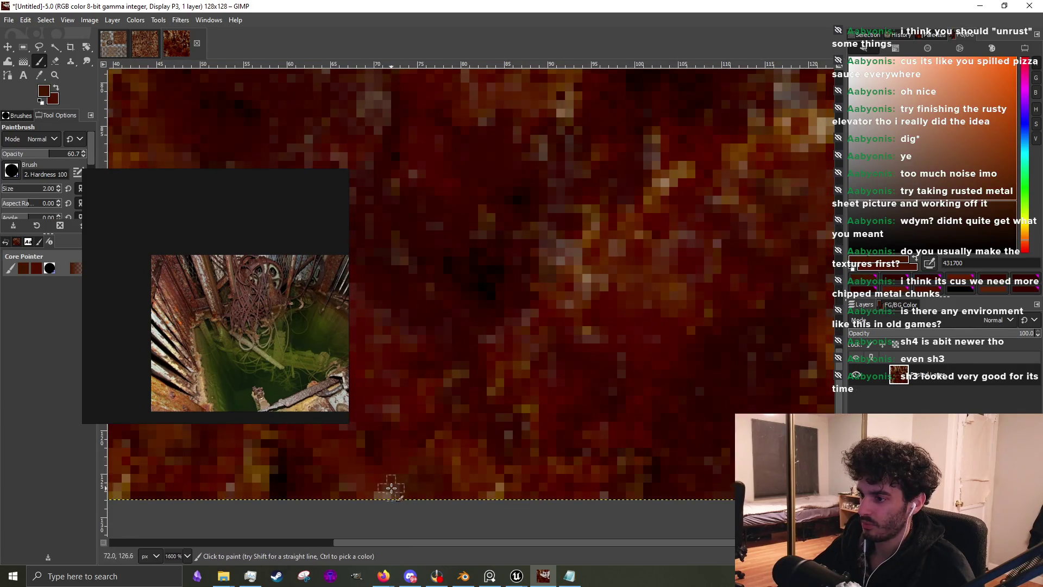
scroll(502, 492, down, 4)
scroll(441, 489, up, 4)
ctrl+click(500, 465)
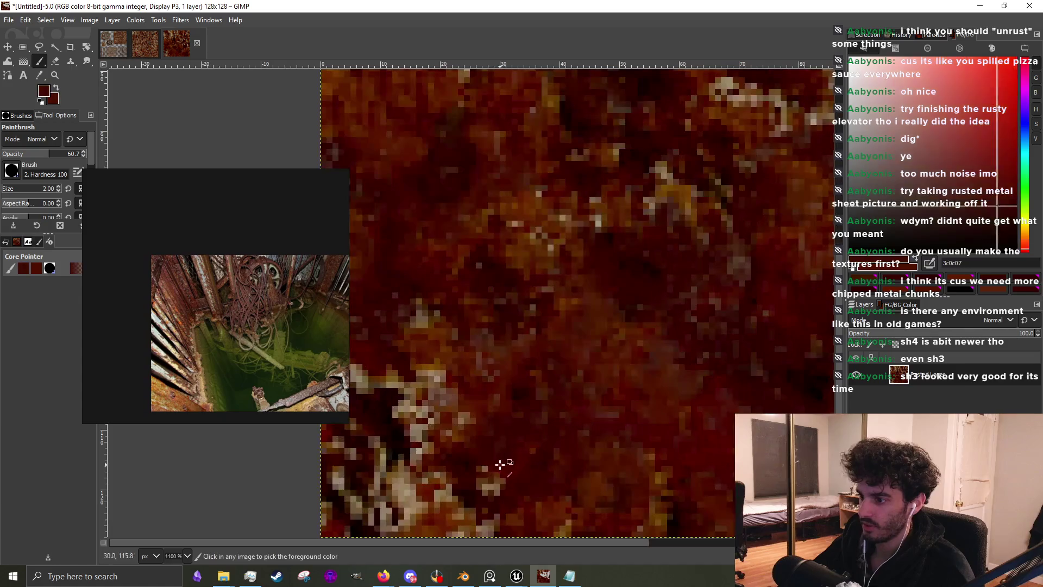
Sample near-black and dark reds and dab them over the lower-left light specks
scroll(501, 466, down, 2)
scroll(496, 294, up, 3)
ctrl+click(496, 294)
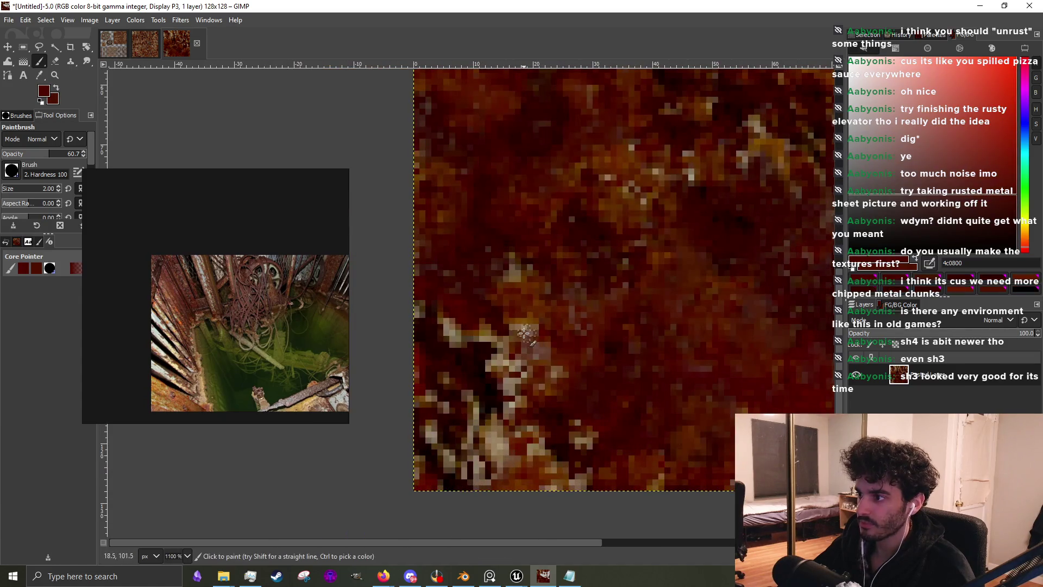
ctrl+click(495, 335)
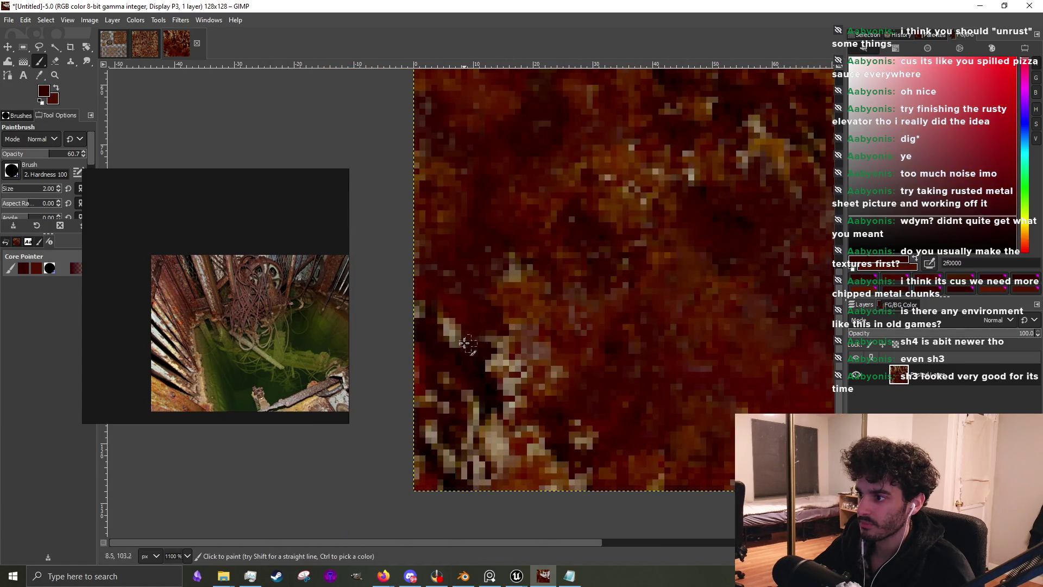
mouse_move(460, 329)
mouse_down()
mouse_move(543, 361)
mouse_move(517, 400)
mouse_up()
ctrl+click(516, 396)
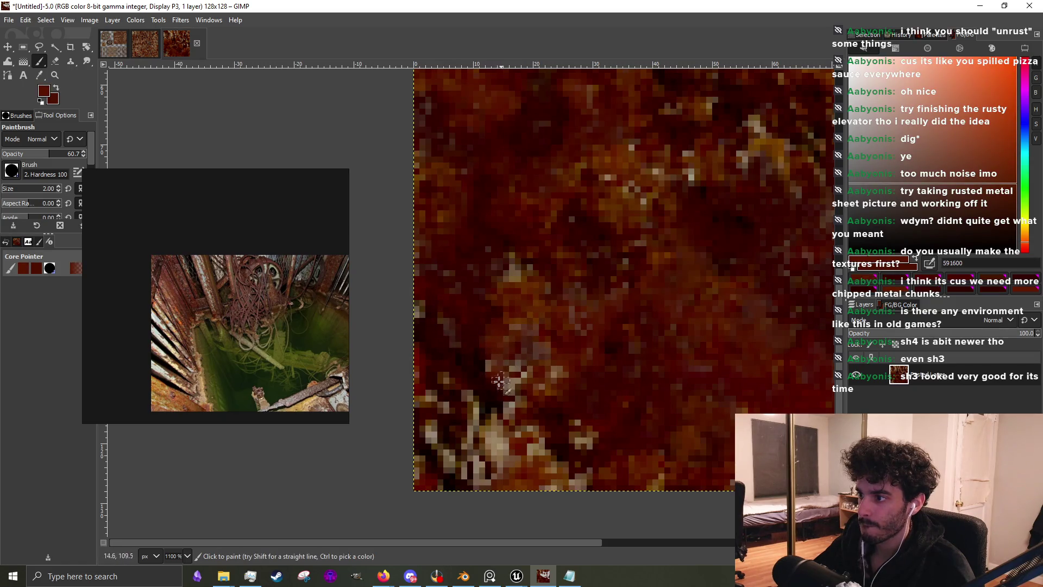
ctrl+click(483, 372)
drag(474, 368, 499, 378)
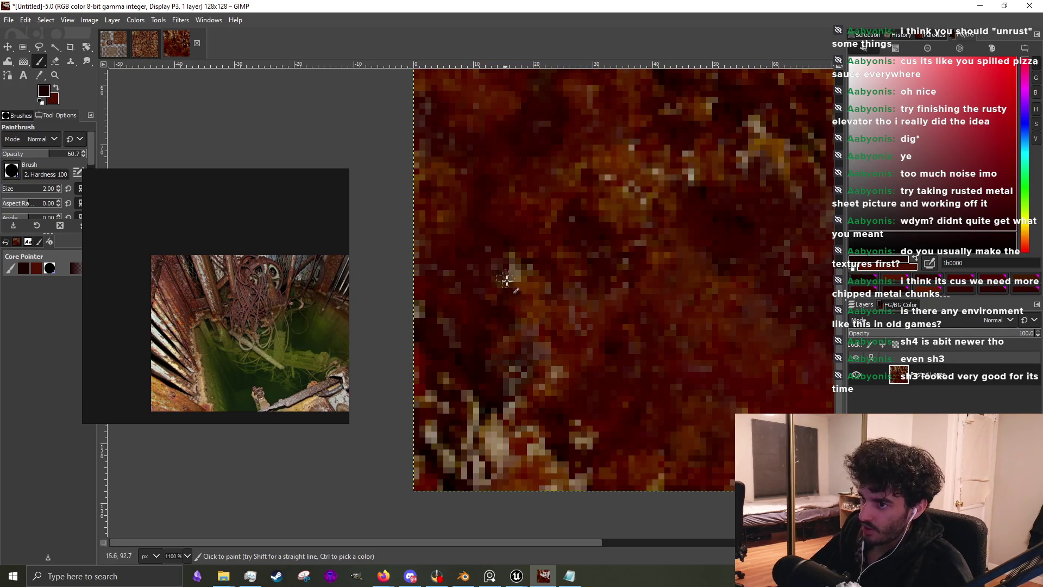
Paint over the light patch and the pale pixels near the bottom-left
drag(556, 366, 521, 410)
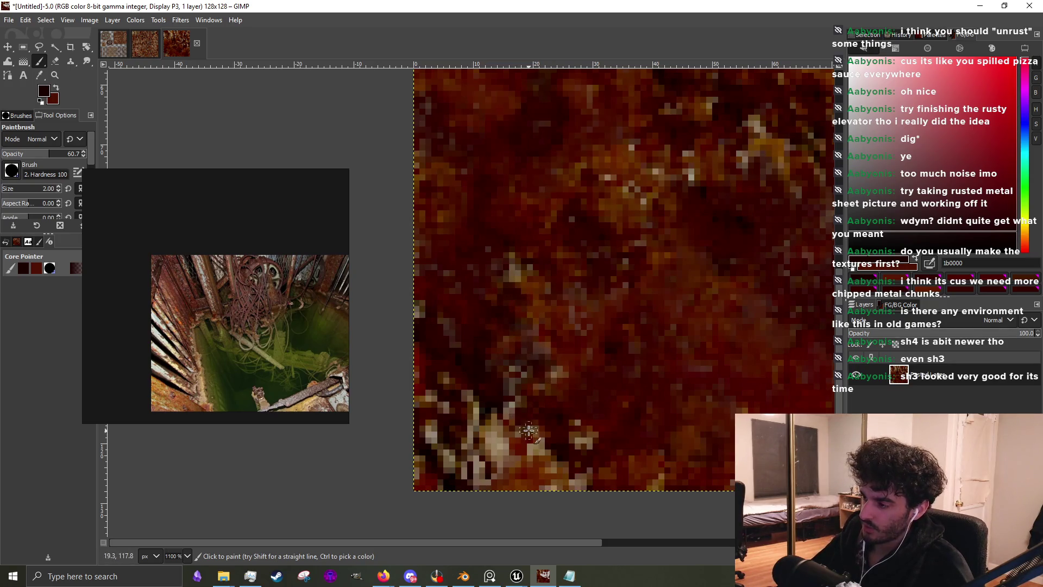
drag(494, 453, 484, 441)
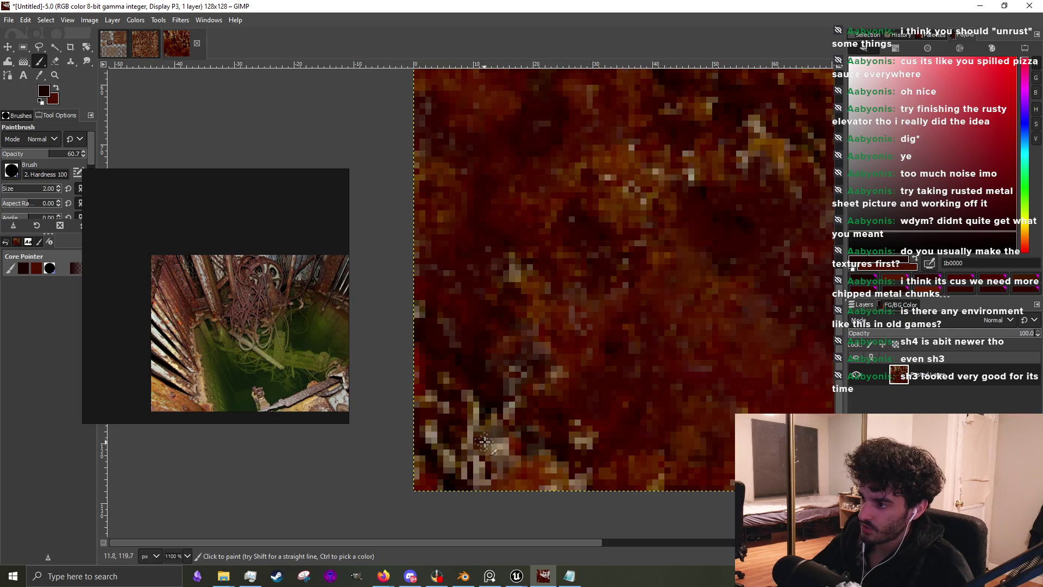
ctrl+click(519, 429)
ctrl+scroll(557, 418, up, 2)
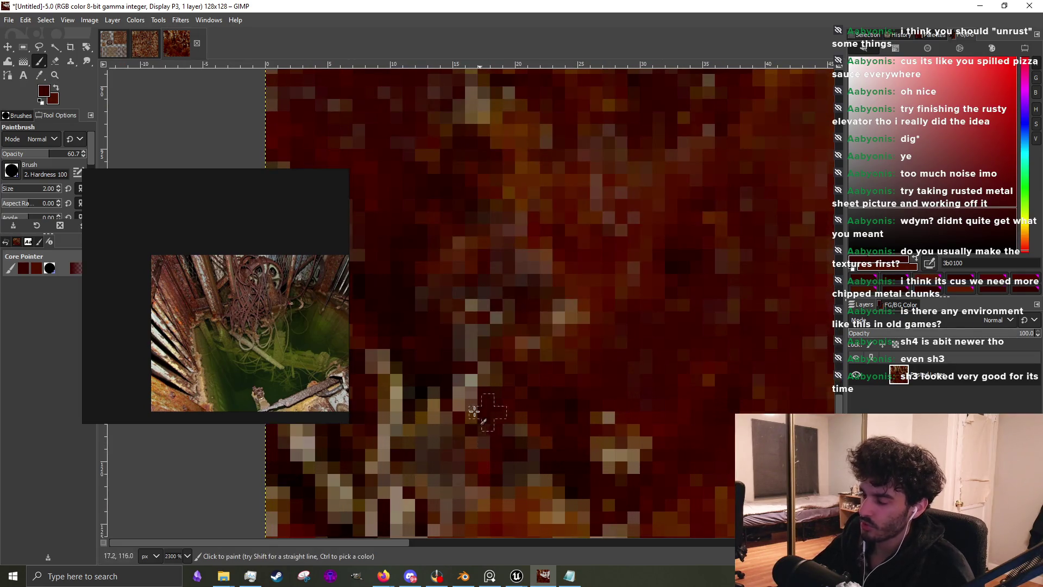
scroll(562, 417, left, 3)
mouse_move(459, 426)
mouse_down()
mouse_move(494, 405)
mouse_move(510, 349)
mouse_move(445, 371)
mouse_move(435, 309)
mouse_move(522, 342)
mouse_move(542, 393)
mouse_move(584, 355)
mouse_up()
Pick a dark red from several samples and cover the tan pixels in the lower-left
ctrl+click(433, 280)
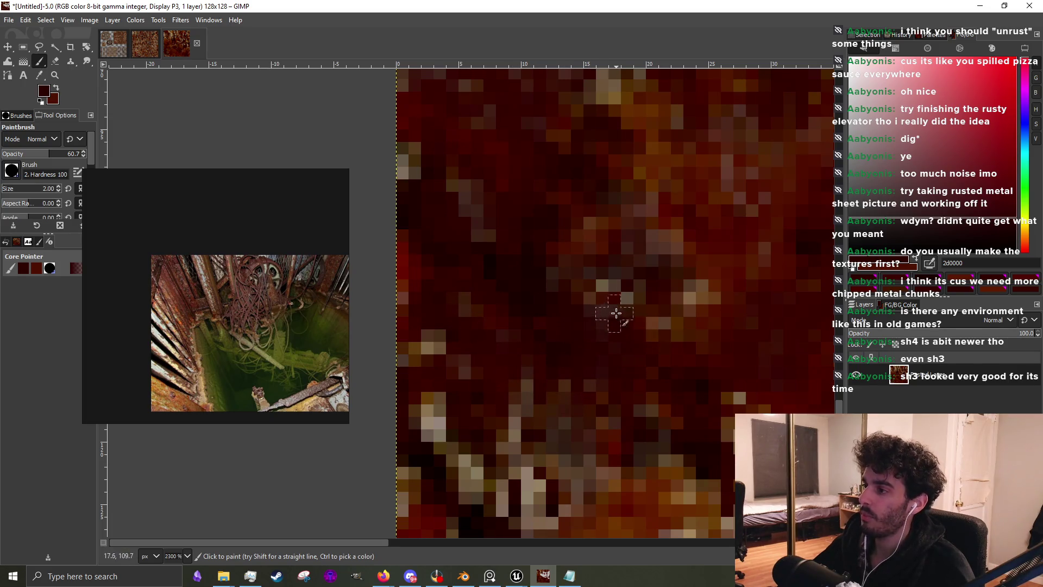
ctrl+scroll(607, 363, down, 3)
ctrl+scroll(606, 363, up, 2)
ctrl+click(630, 386)
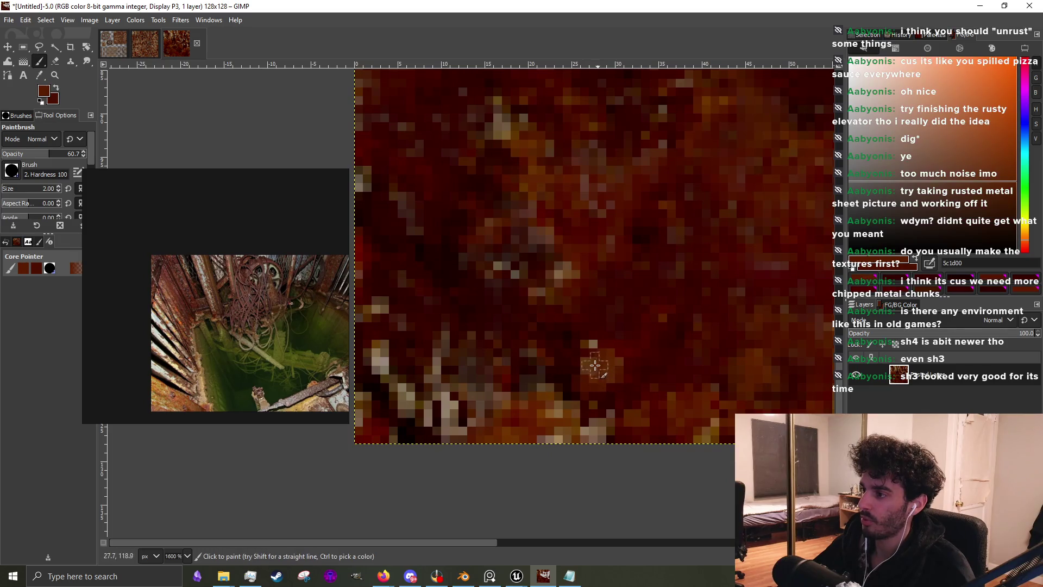
ctrl+click(570, 371)
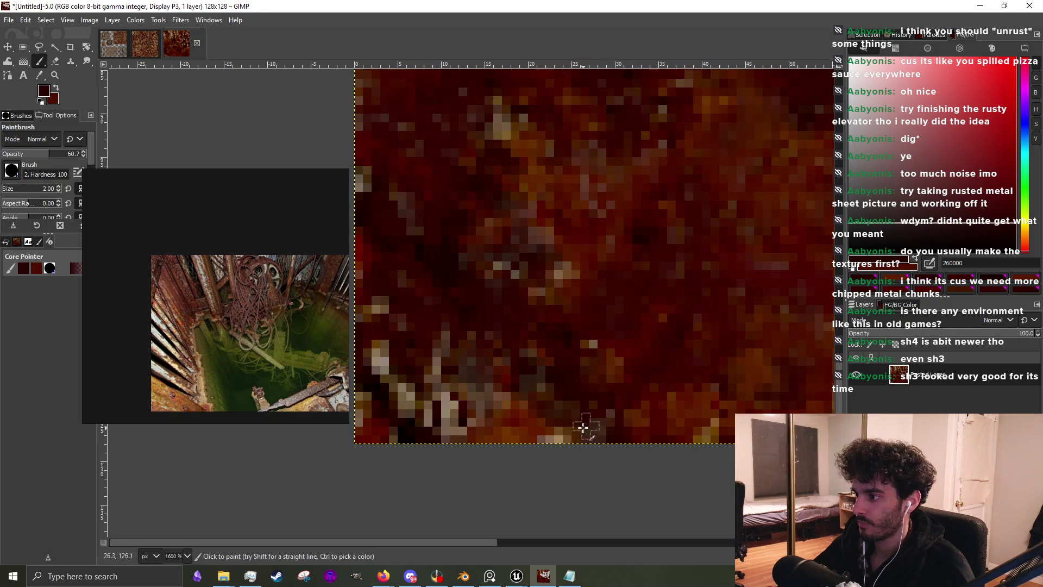
ctrl+click(612, 429)
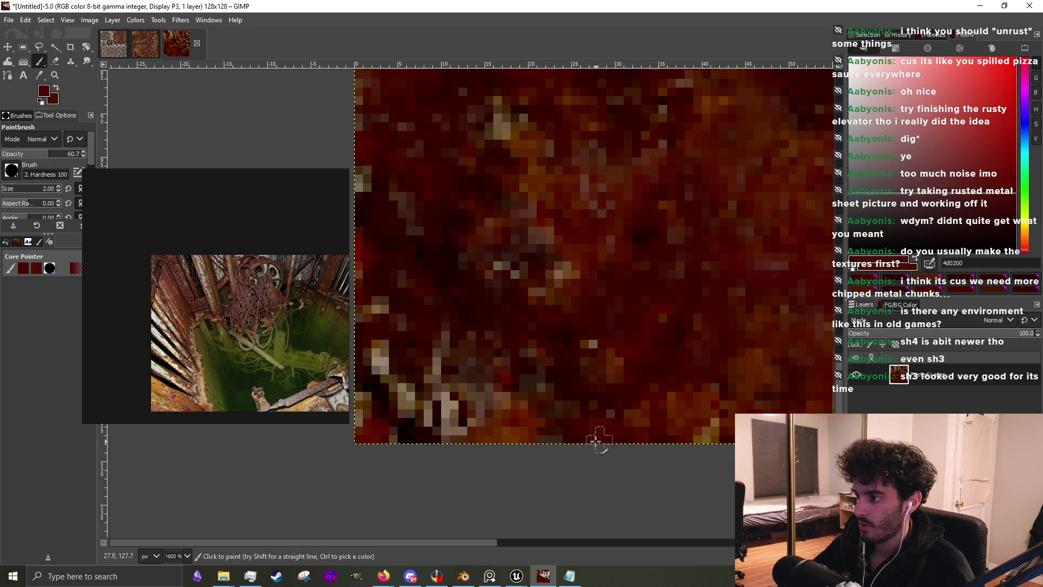
ctrl+click(584, 427)
mouse_move(493, 431)
mouse_down()
mouse_move(445, 429)
mouse_move(468, 408)
mouse_move(408, 410)
mouse_move(387, 431)
mouse_move(438, 394)
mouse_move(475, 407)
mouse_move(485, 384)
mouse_move(538, 367)
mouse_up()
Paint over the remaining tan pixels along the texture's left edge
ctrl+click(500, 342)
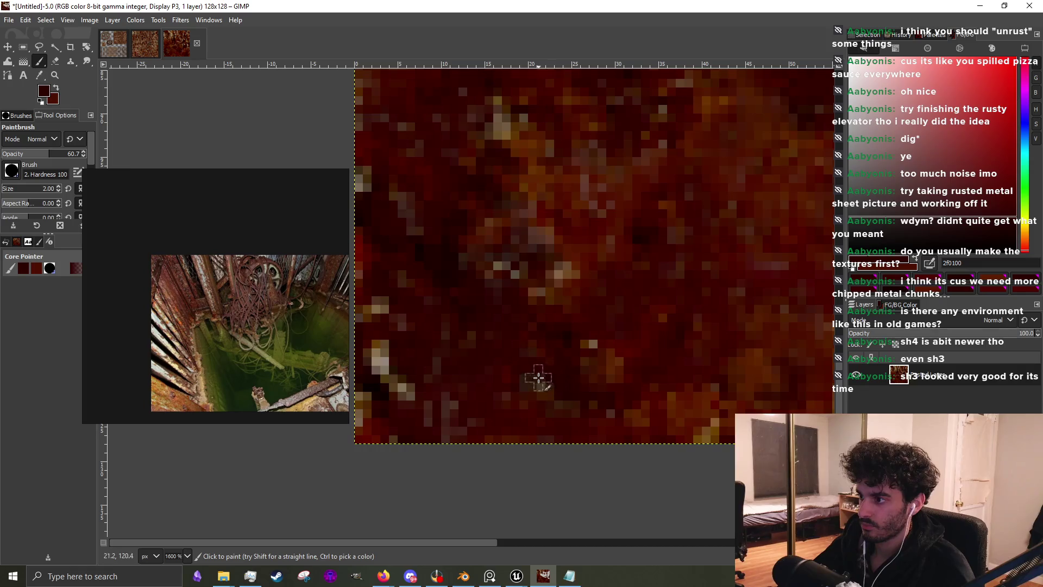
ctrl+click(652, 378)
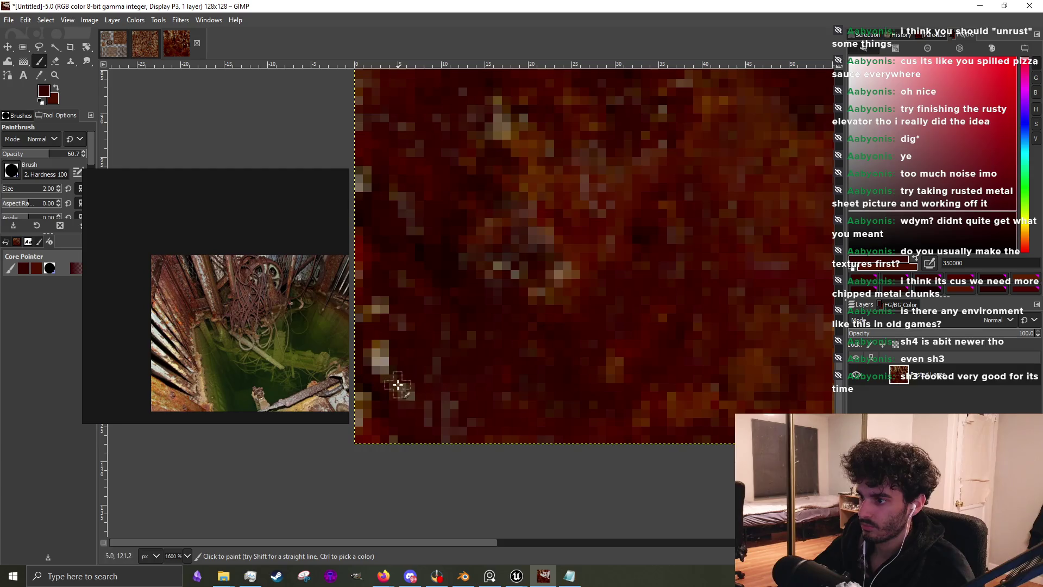
mouse_move(374, 408)
mouse_down()
mouse_move(360, 419)
mouse_move(368, 357)
mouse_move(396, 379)
mouse_move(382, 346)
mouse_up()
mouse_move(395, 306)
mouse_down()
mouse_move(422, 336)
mouse_move(396, 305)
mouse_move(431, 324)
mouse_up()
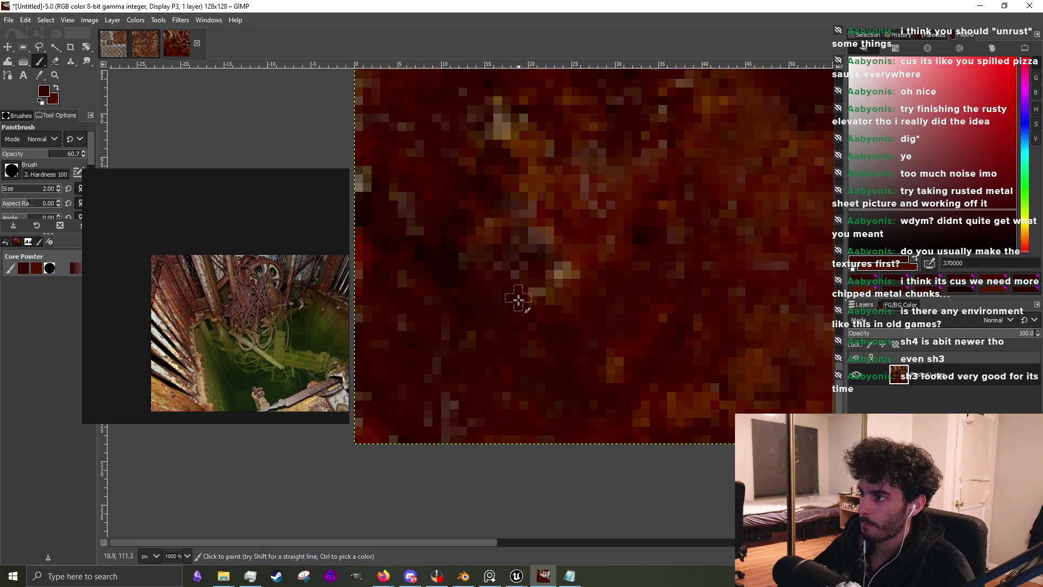
scroll(463, 292, down, 5)
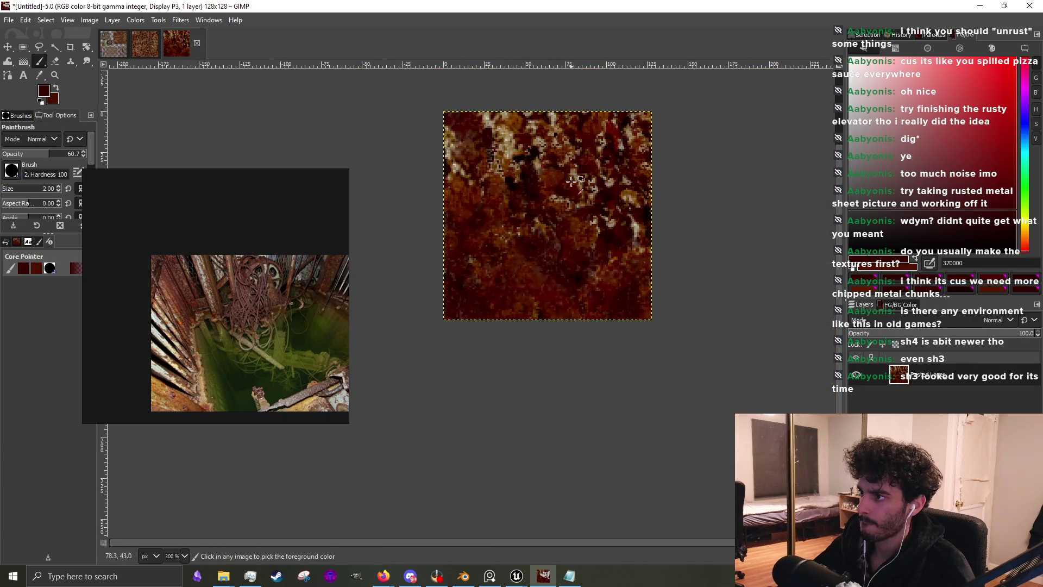
With the Clone tool, clone darker rust over a bright patch and across the upper area
scroll(643, 175, up, 3)
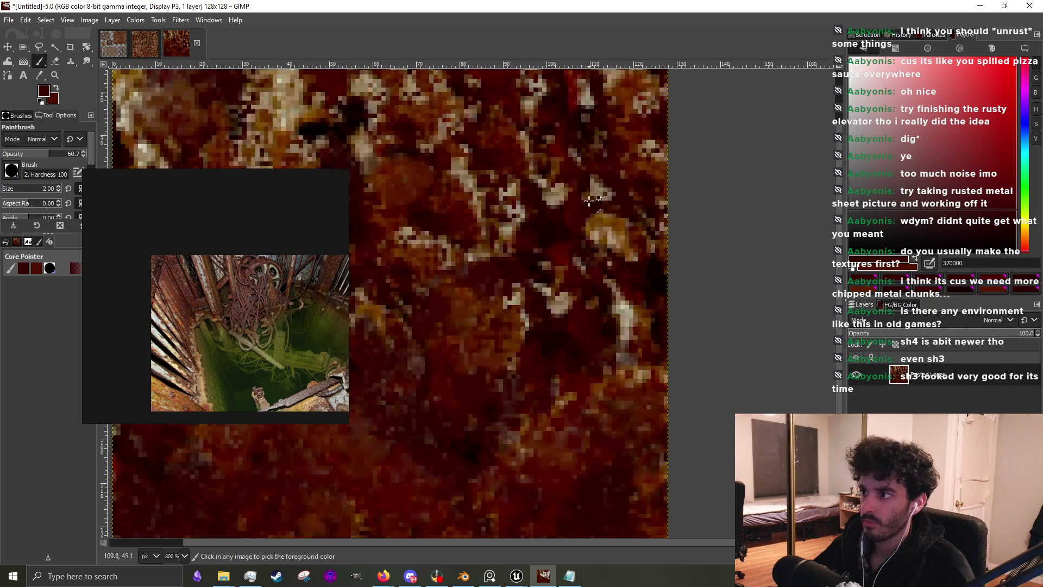
click(72, 61)
scroll(485, 433, down, 2)
scroll(489, 429, up, 2)
mouse_move(590, 390)
mouse_down()
mouse_move(606, 312)
mouse_move(583, 289)
mouse_move(589, 319)
mouse_move(550, 345)
mouse_move(524, 318)
mouse_up()
scroll(525, 318, down, 3)
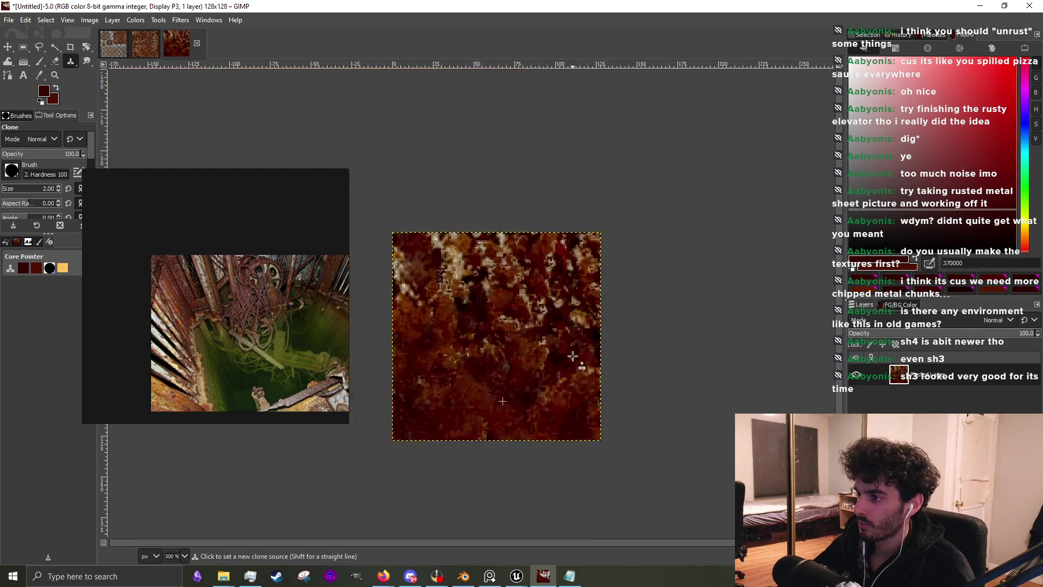
scroll(490, 304, up, 2)
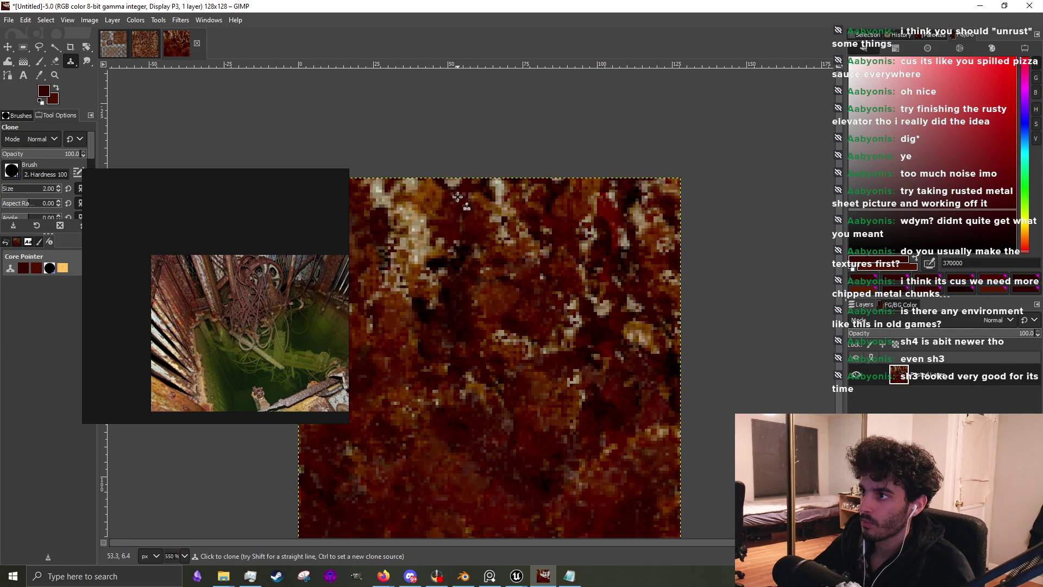
drag(504, 242, 547, 244)
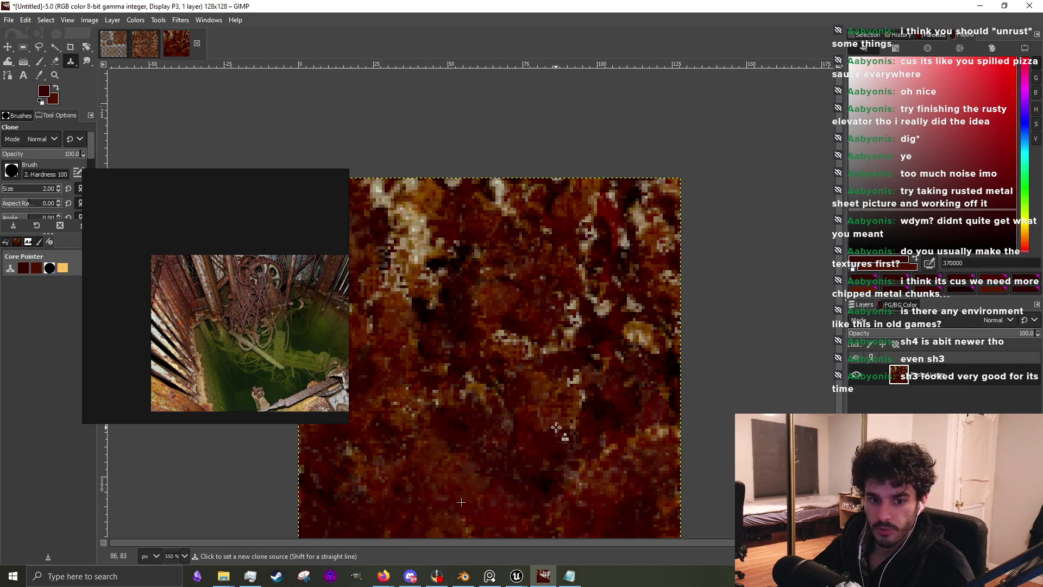
Set a new clone source and blend dark rust over the upper-left light patch
scroll(421, 389, up, 1)
scroll(421, 390, left, 3)
ctrl+click(421, 389)
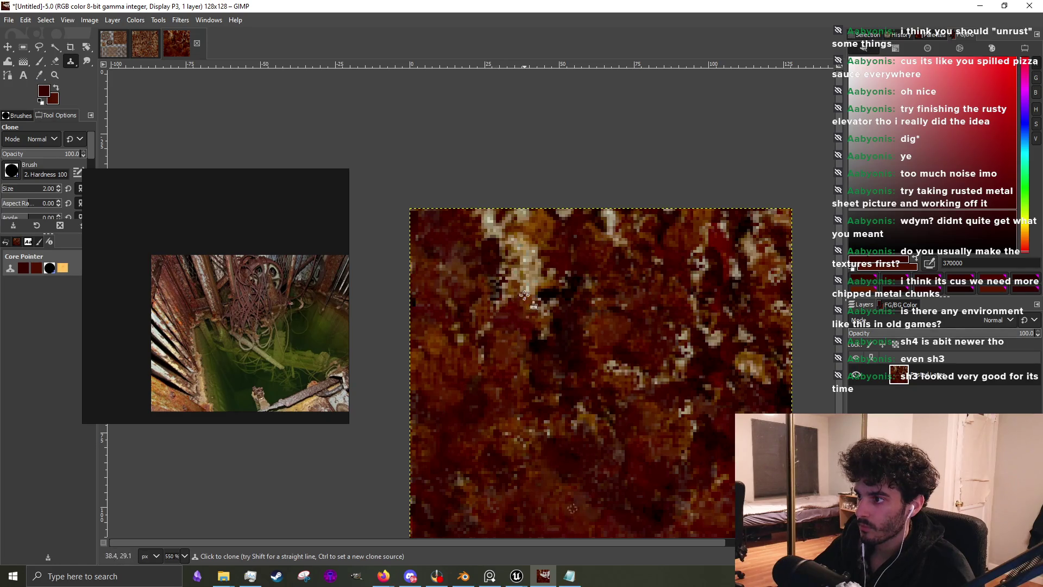
mouse_move(507, 297)
mouse_down()
mouse_move(516, 267)
mouse_move(505, 282)
mouse_up()
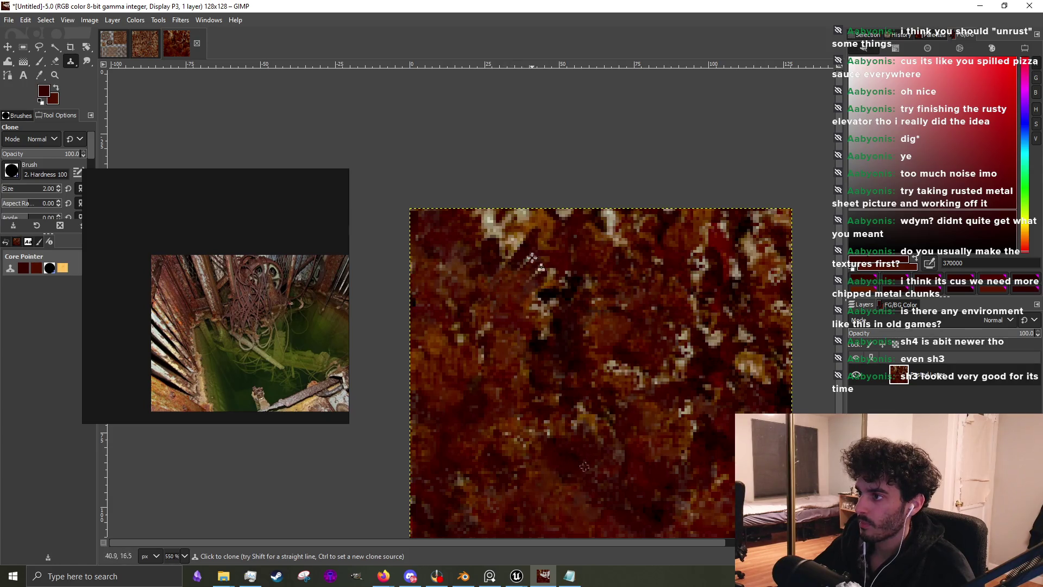
mouse_move(527, 237)
mouse_down()
mouse_move(507, 242)
mouse_move(490, 205)
mouse_up()
Inspect the cloned areas and return to the Paintbrush
ctrl+scroll(459, 400, down, 2)
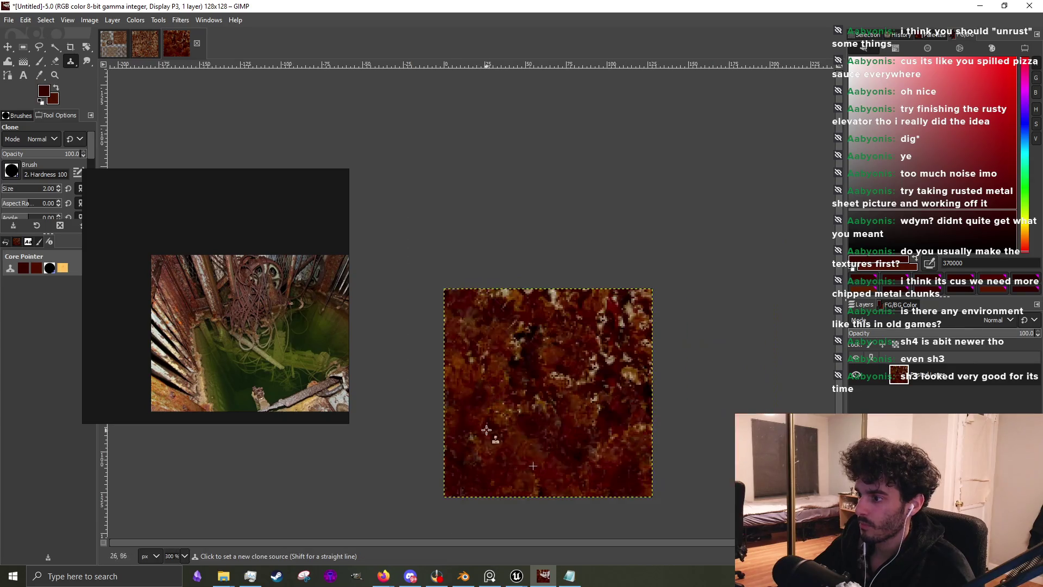
ctrl+scroll(646, 308, up, 2)
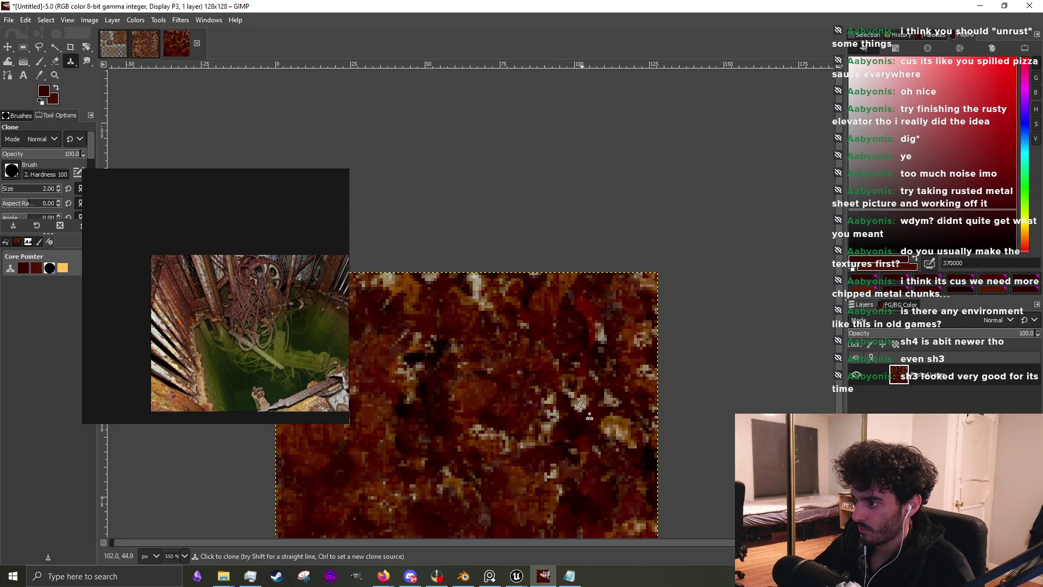
scroll(489, 461, down, 2)
scroll(460, 483, up, 1)
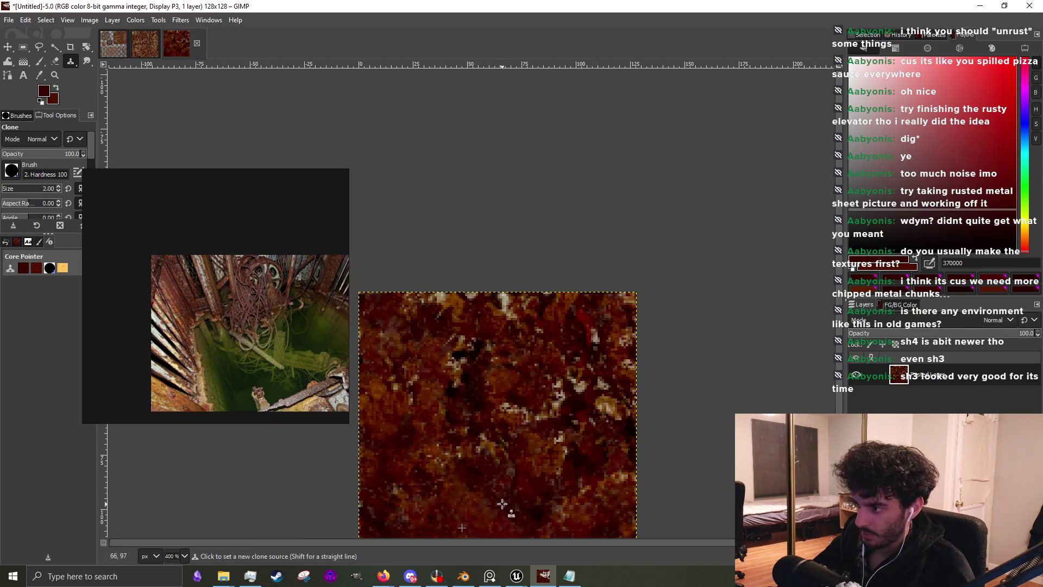
scroll(573, 519, up, 2)
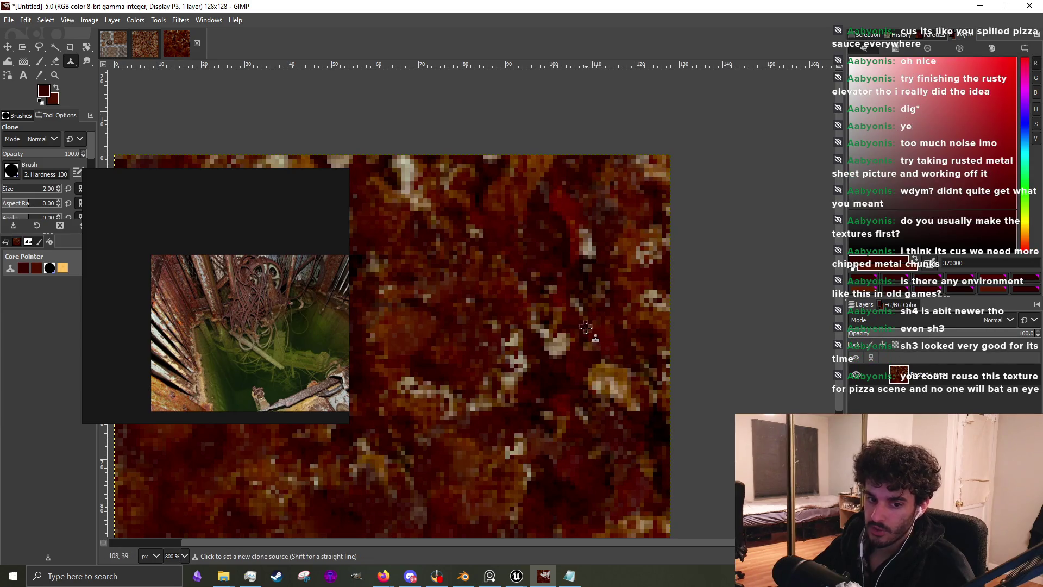
scroll(586, 327, down, 1)
scroll(588, 269, down, 1)
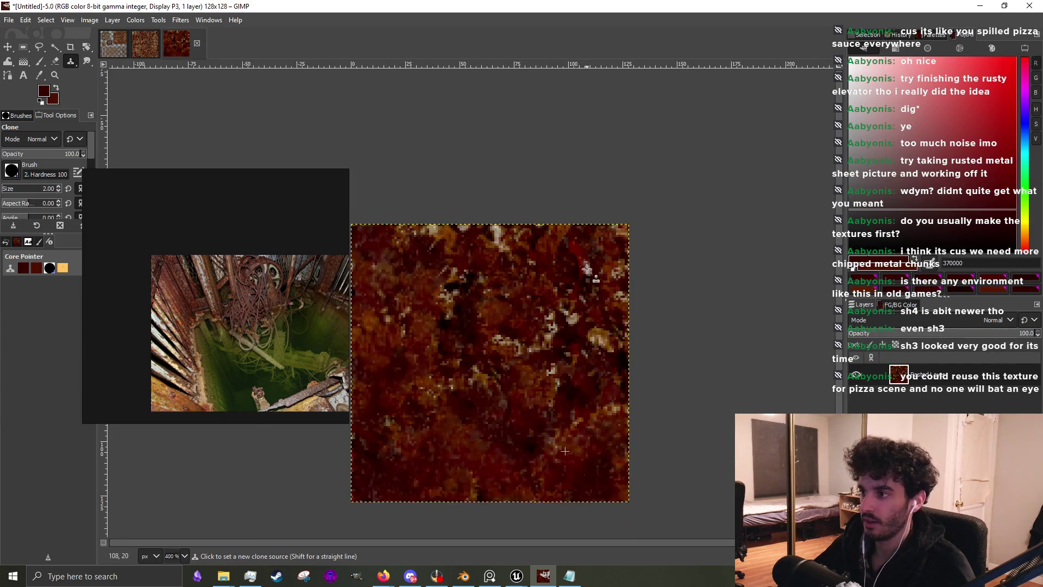
scroll(578, 288, up, 2)
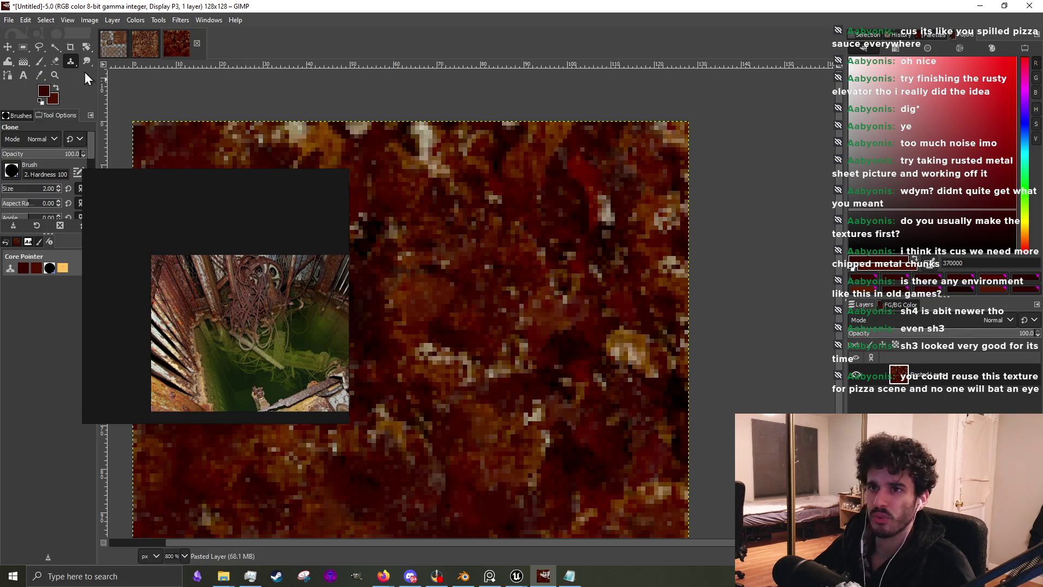
click(40, 61)
Sample a darker red and paint a dark stroke over the light streak
scroll(510, 323, up, 2)
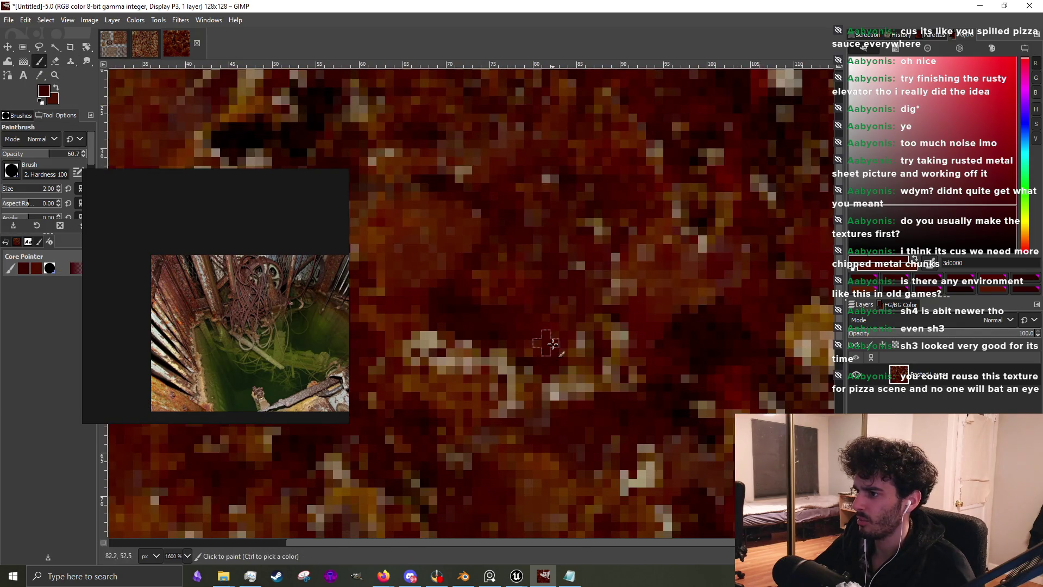
ctrl+click(684, 310)
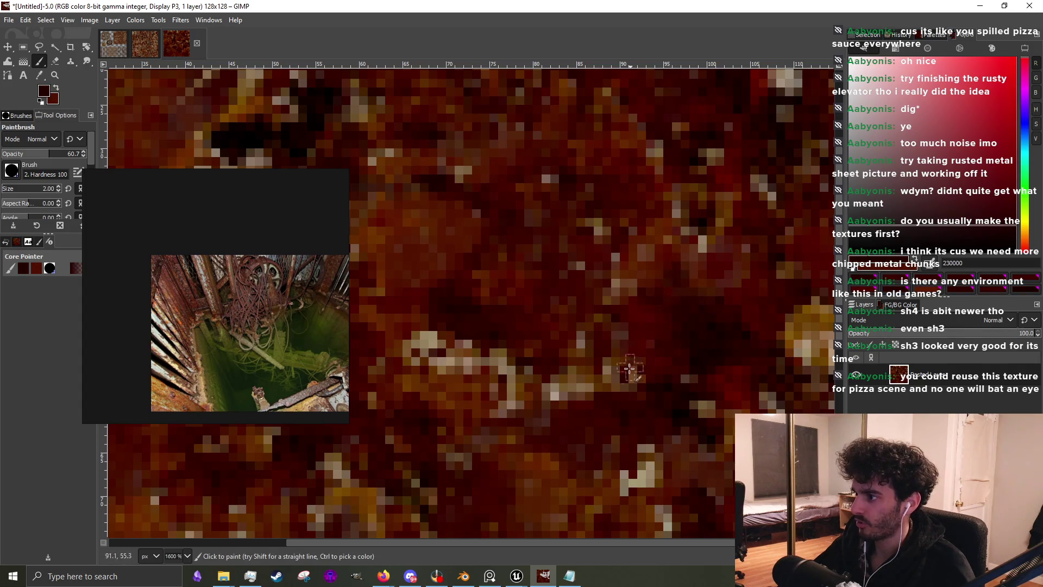
mouse_move(592, 383)
mouse_down()
mouse_move(506, 402)
mouse_move(523, 375)
mouse_move(431, 345)
mouse_move(418, 312)
mouse_move(428, 349)
mouse_up()
Sample brownish and dark reds and paint the light grey pixels dark red
ctrl+click(419, 304)
ctrl+click(430, 339)
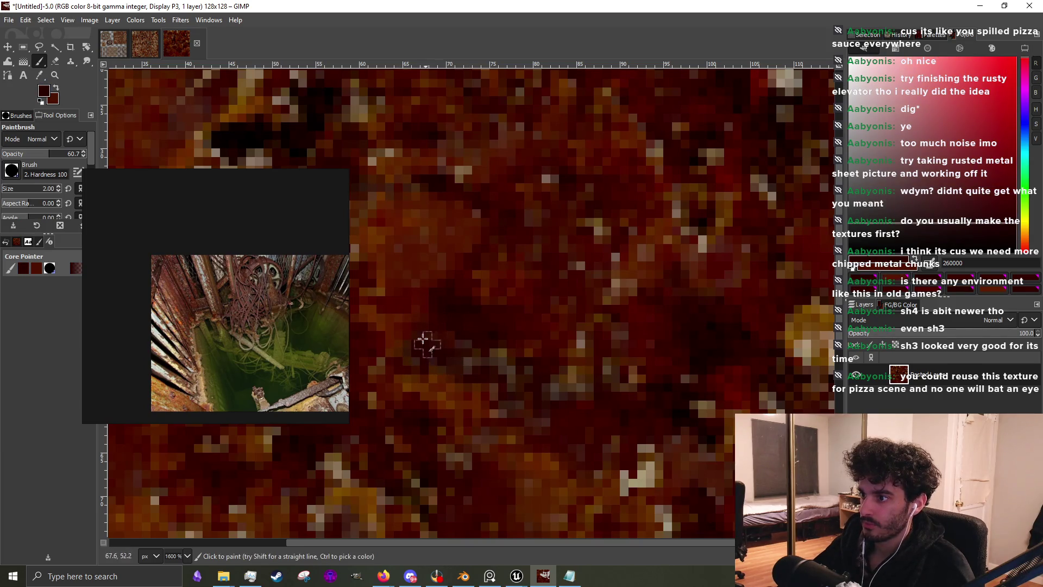
scroll(587, 345, down, 5)
scroll(587, 345, right, 2)
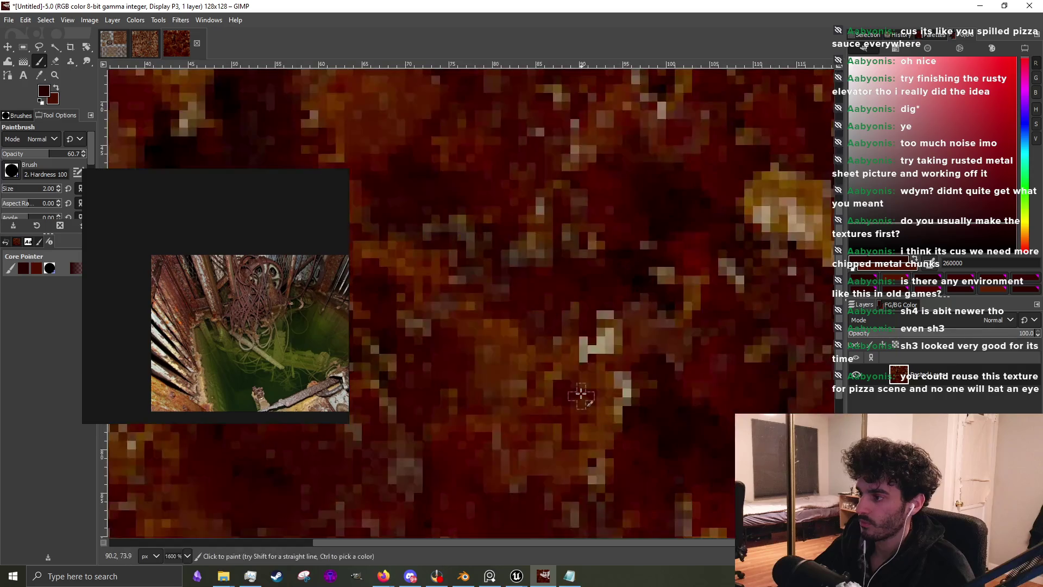
mouse_move(586, 345)
mouse_down()
mouse_move(603, 333)
mouse_move(592, 356)
mouse_move(607, 312)
mouse_move(627, 419)
mouse_move(611, 395)
mouse_up()
Cover another run of light pixels with sampled brown and dark red tones
ctrl+click(608, 318)
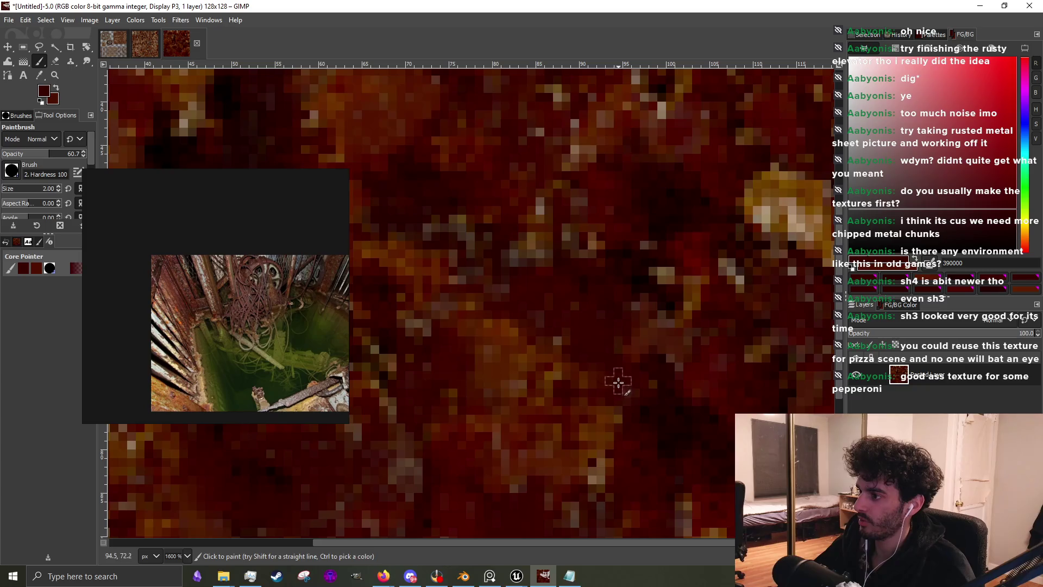
ctrl+scroll(614, 381, down, 5)
ctrl+scroll(573, 344, up, 5)
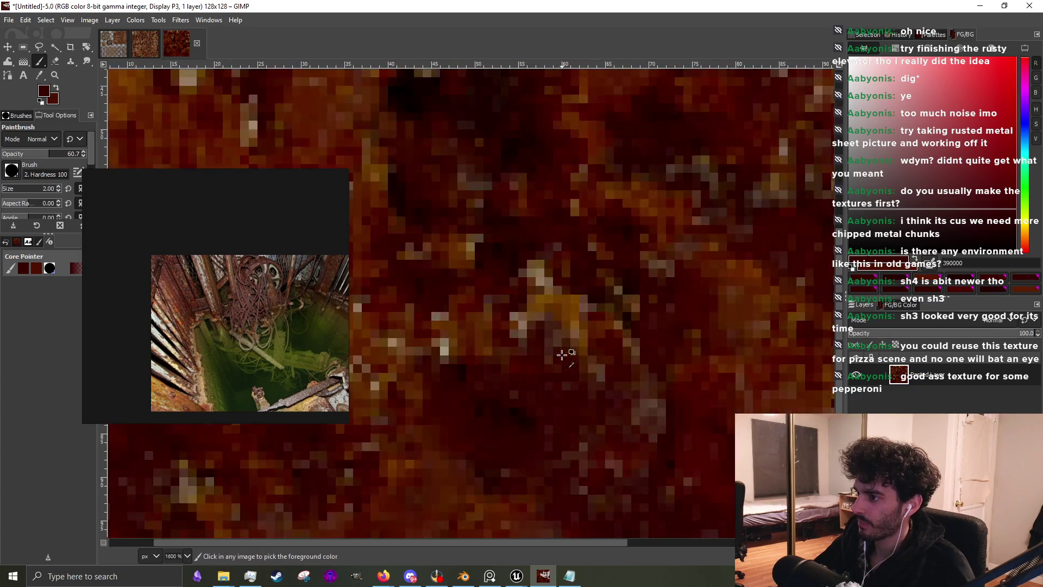
ctrl+scroll(436, 339, down, 2)
ctrl+scroll(440, 343, up, 2)
ctrl+click(446, 346)
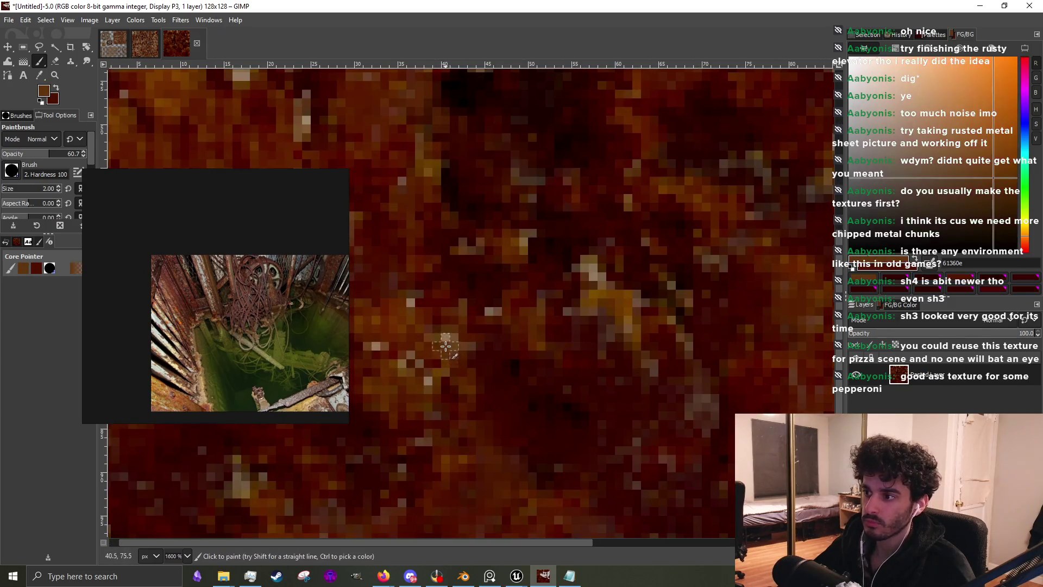
ctrl+click(470, 400)
mouse_move(391, 350)
mouse_down()
mouse_move(418, 405)
mouse_move(426, 370)
mouse_up()
scroll(481, 375, up, 1)
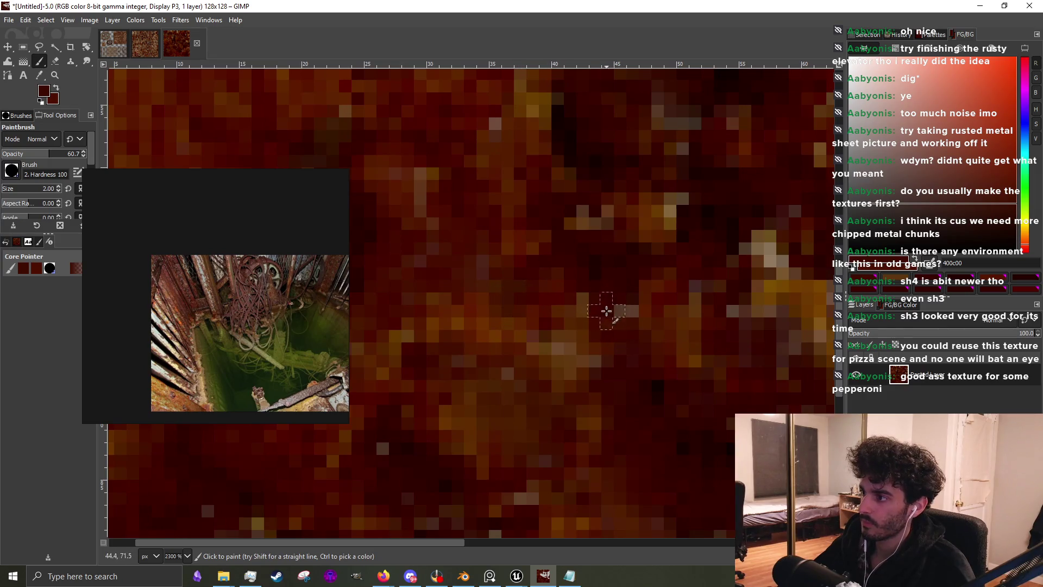
scroll(468, 396, down, 1)
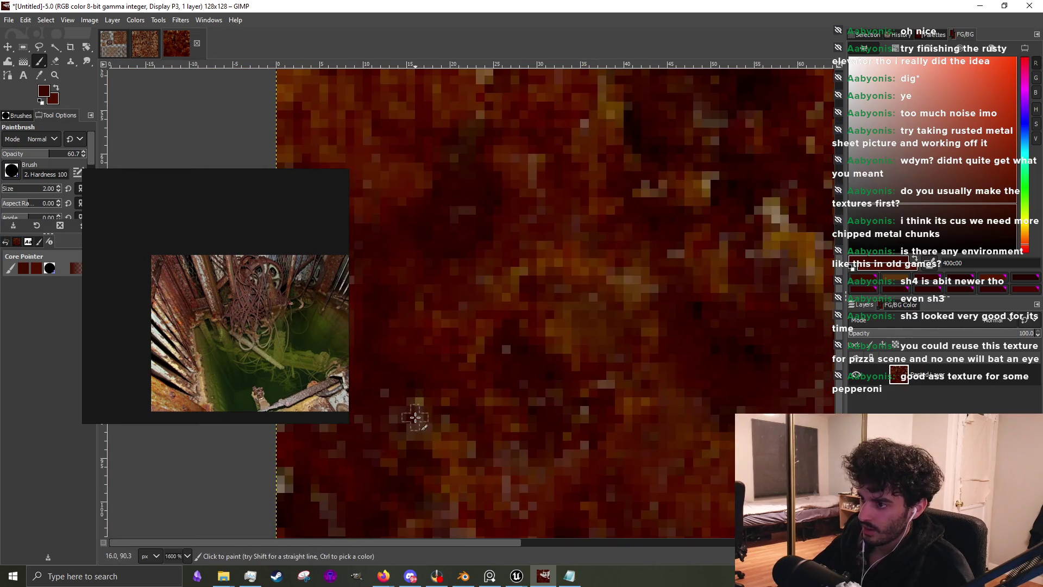
ctrl+click(434, 442)
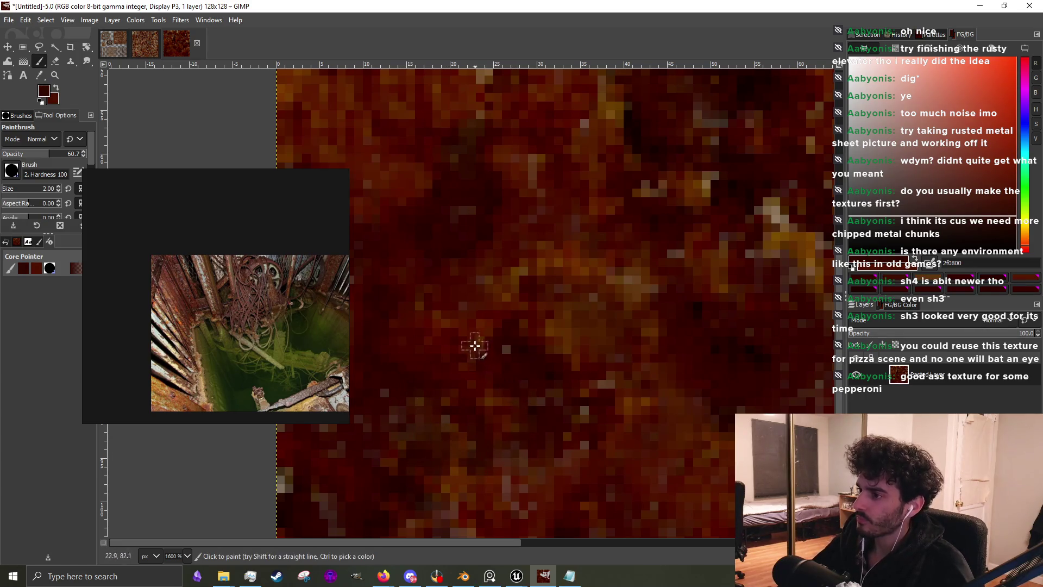
Sample a near-black red and paint a deep red stroke across the pale patch near the top edge
scroll(477, 303, down, 4)
scroll(505, 247, up, 4)
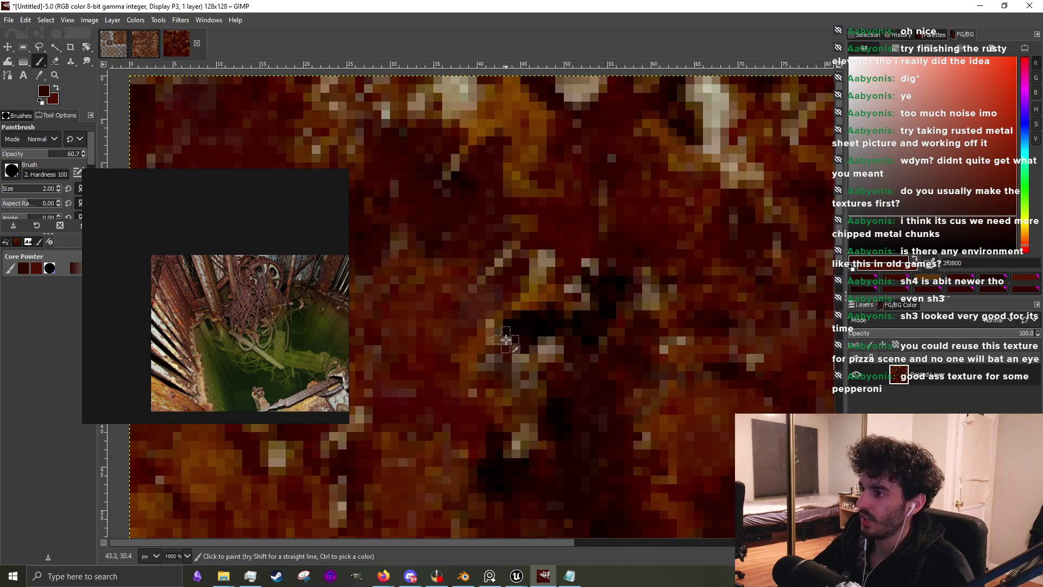
key(ctrl)
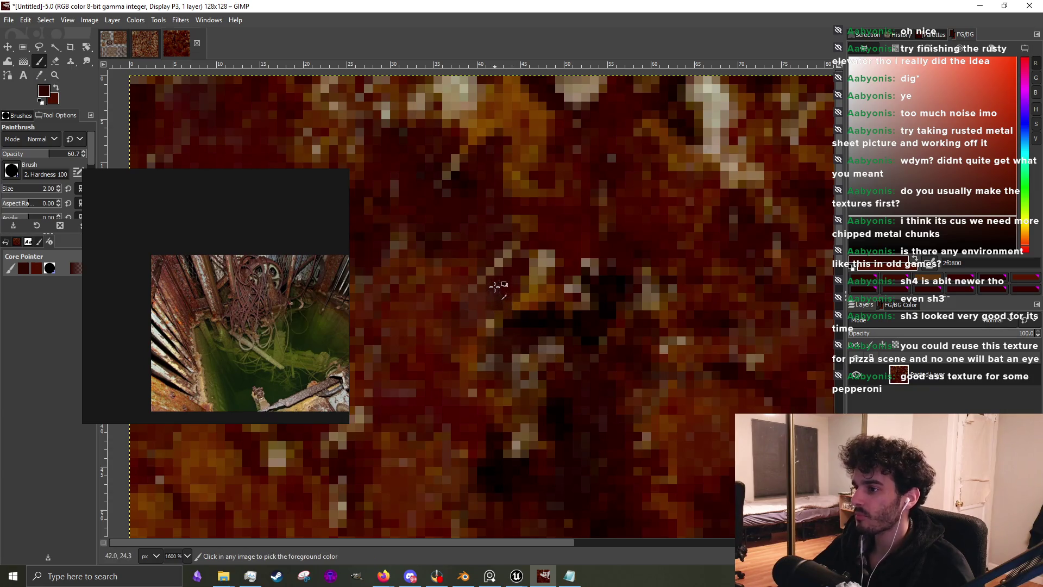
ctrl+click(445, 200)
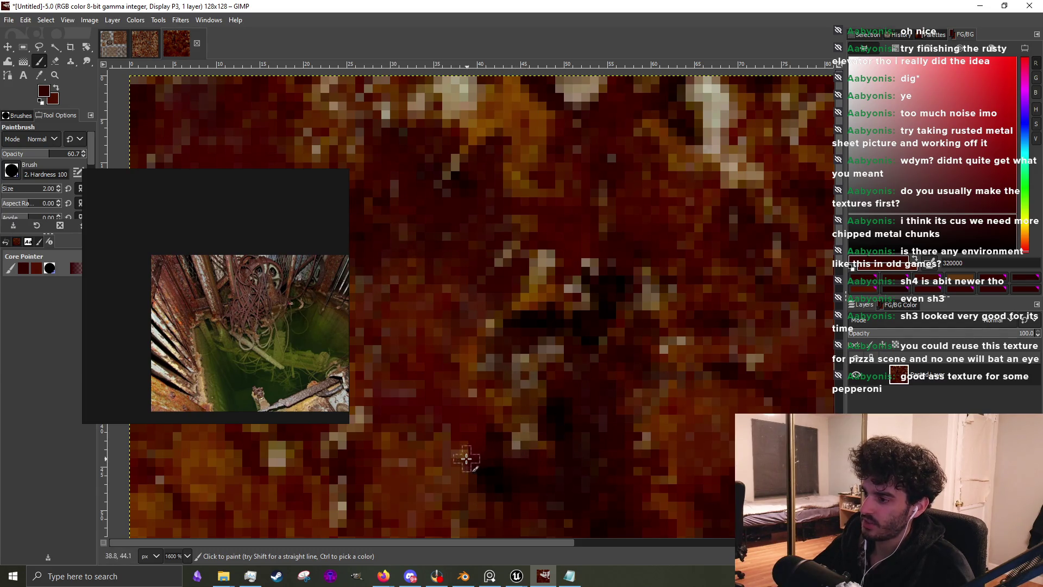
scroll(454, 458, down, 4)
scroll(563, 384, up, 3)
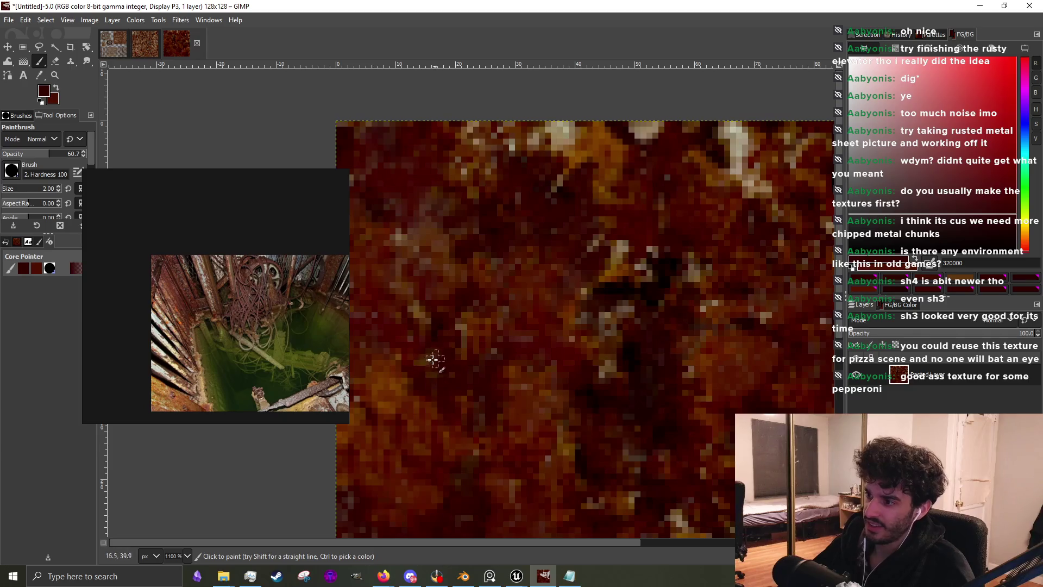
scroll(439, 201, down, 3)
scroll(605, 325, up, 5)
mouse_move(583, 325)
mouse_down()
mouse_move(505, 296)
mouse_move(671, 310)
mouse_move(629, 298)
mouse_move(640, 288)
mouse_move(543, 326)
mouse_move(516, 360)
mouse_move(503, 325)
mouse_up()
ctrl+click(461, 348)
scroll(503, 325, down, 2)
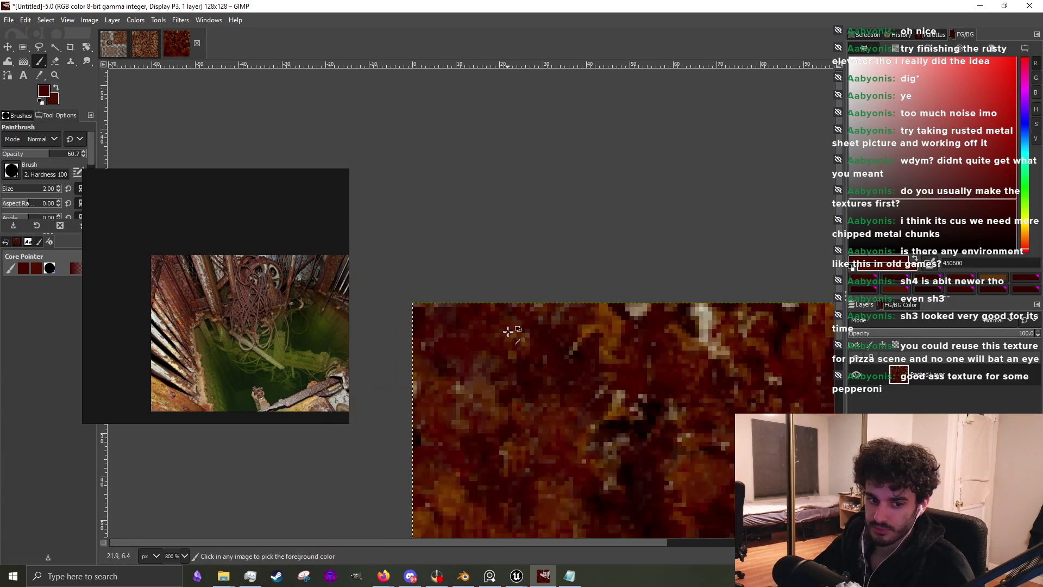
Sample a brown from beside the light streak and paint and dab it over the pale pixels
scroll(644, 344, up, 2)
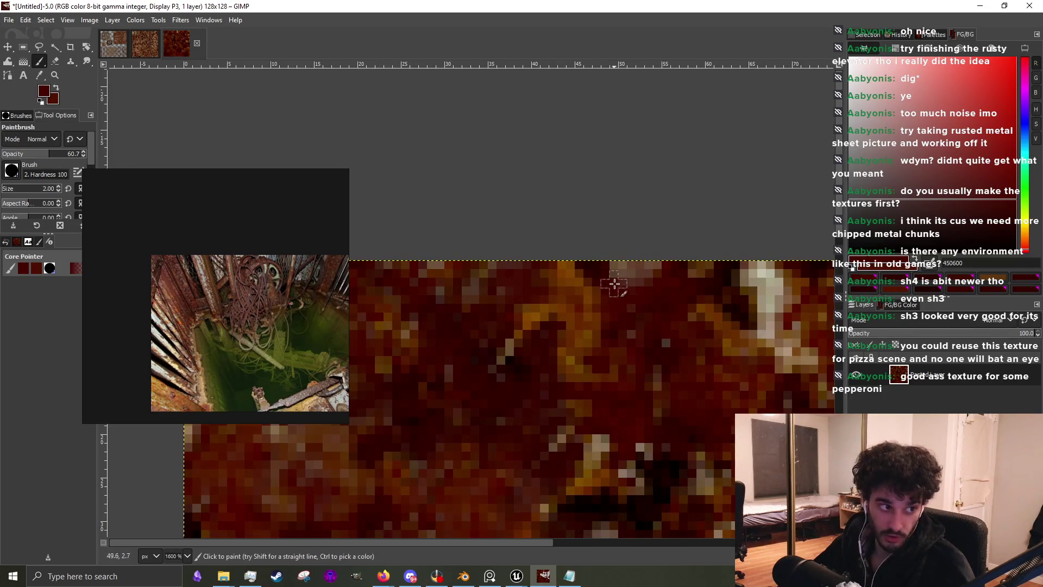
scroll(624, 275, down, 2)
scroll(625, 275, right, 3)
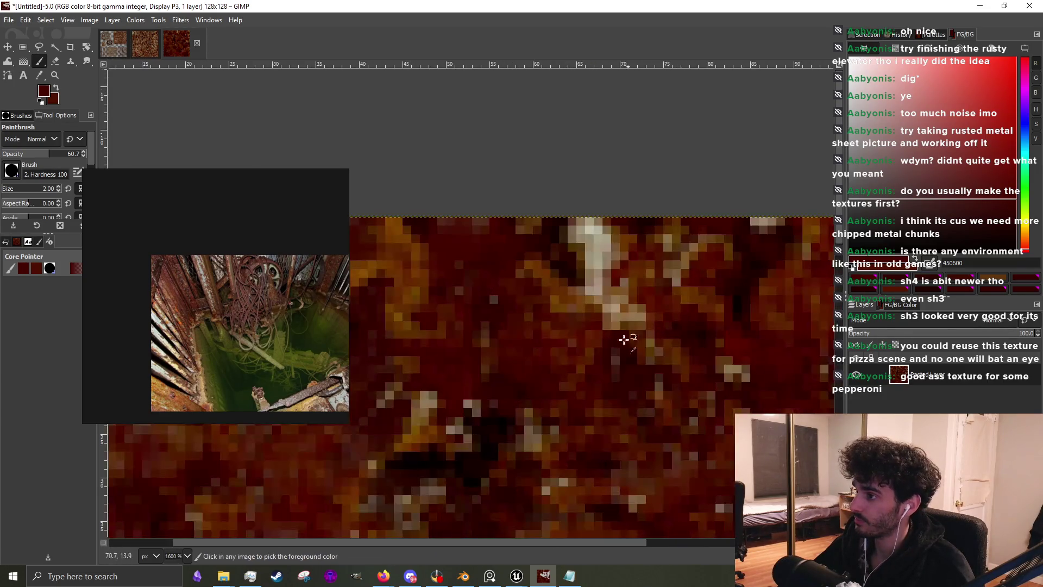
ctrl+click(609, 295)
mouse_move(609, 296)
mouse_down()
mouse_move(619, 288)
mouse_move(606, 253)
mouse_move(584, 231)
mouse_up()
ctrl+click(701, 295)
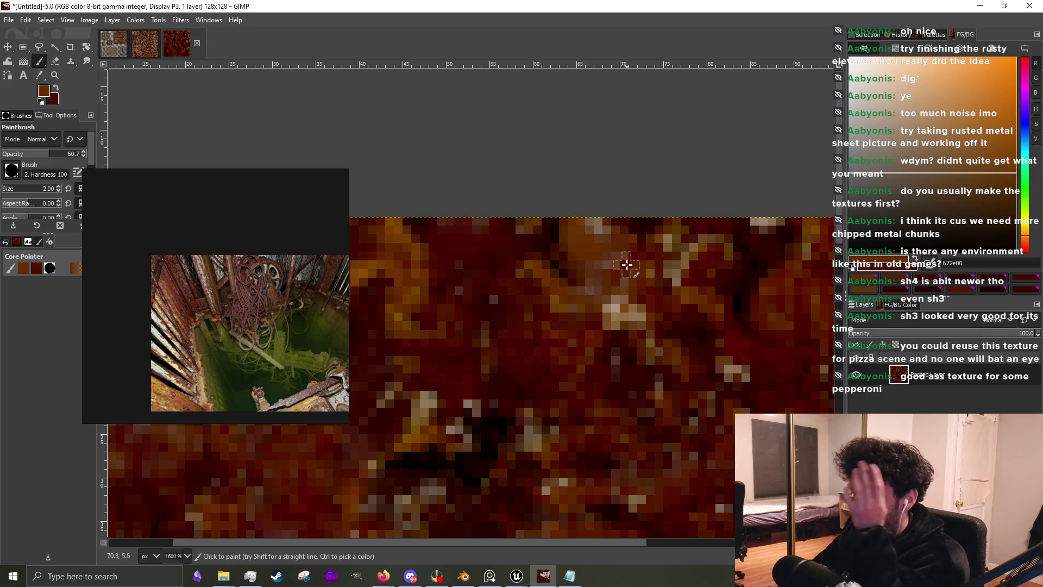
Sample a dark red and paint a stroke up the remaining light streak
ctrl+click(549, 373)
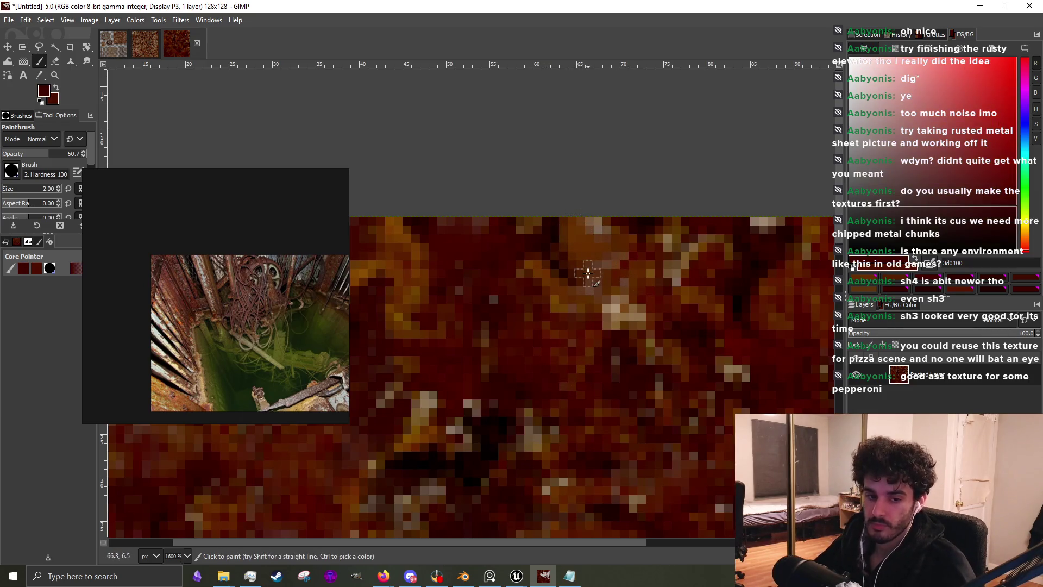
drag(572, 267, 582, 225)
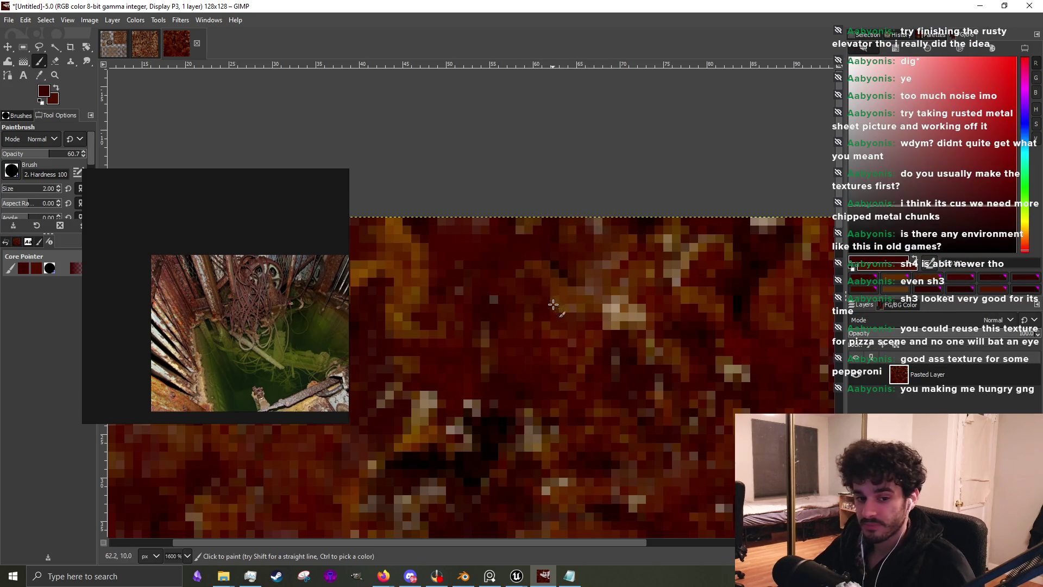
scroll(521, 299, down, 1)
scroll(613, 274, up, 2)
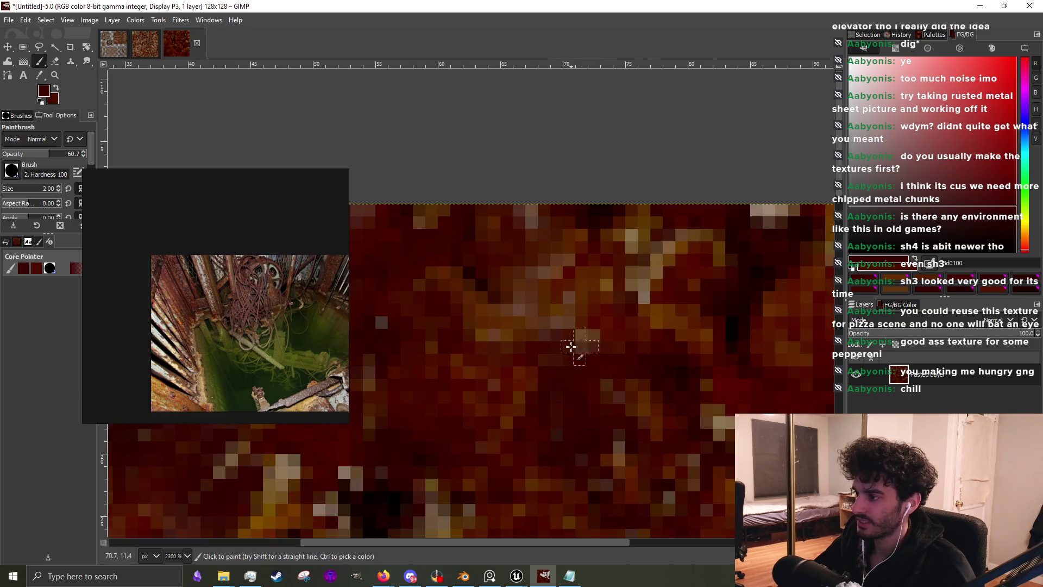
scroll(592, 298, down, 3)
scroll(592, 297, up, 2)
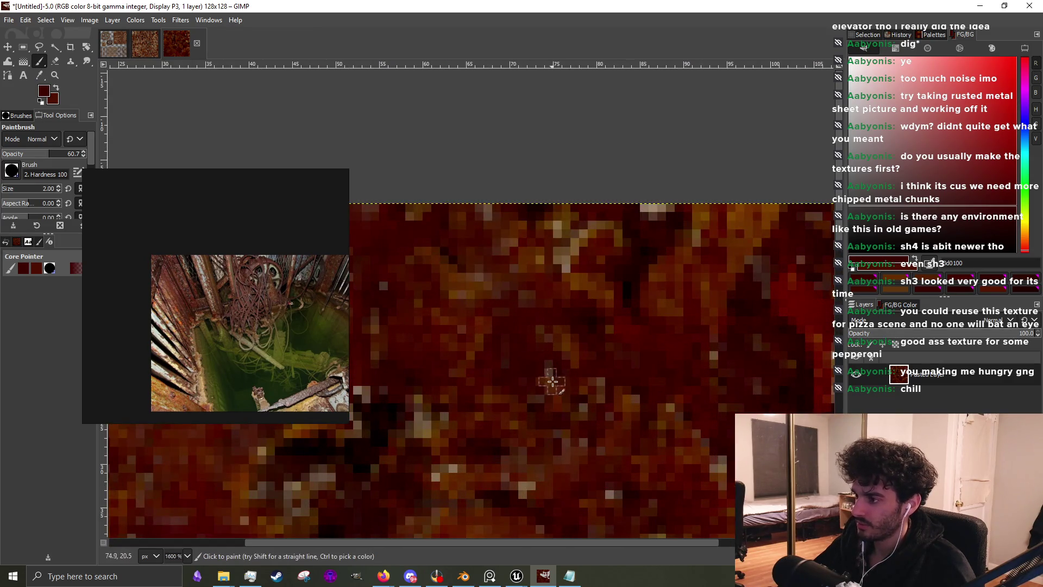
scroll(543, 388, down, 4)
scroll(531, 309, up, 4)
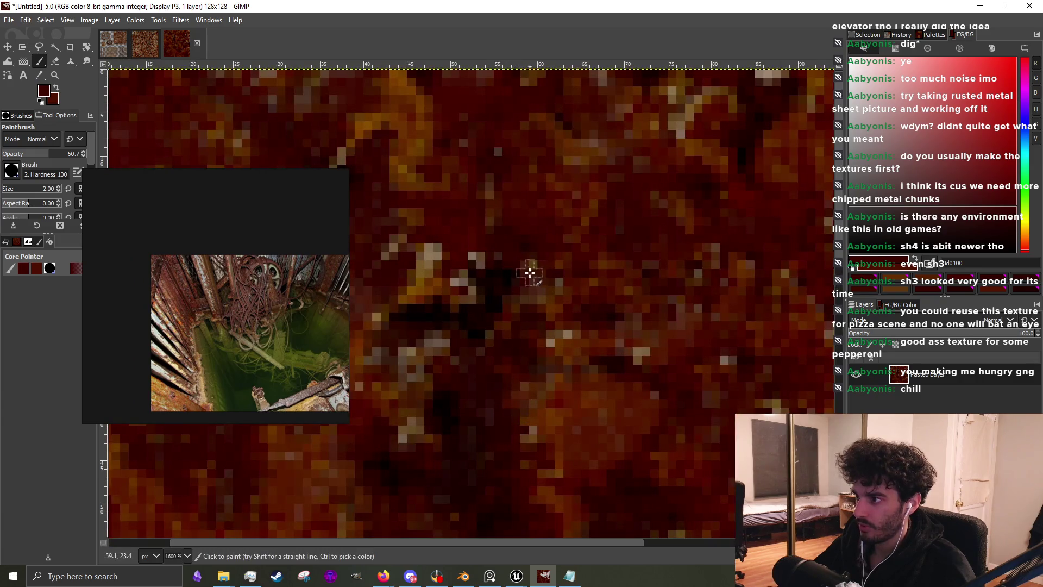
Darken scattered light pixels and a vertical run of them with dark red strokes
mouse_move(480, 277)
mouse_down()
mouse_move(466, 279)
mouse_move(472, 263)
mouse_move(431, 266)
mouse_move(452, 292)
mouse_up()
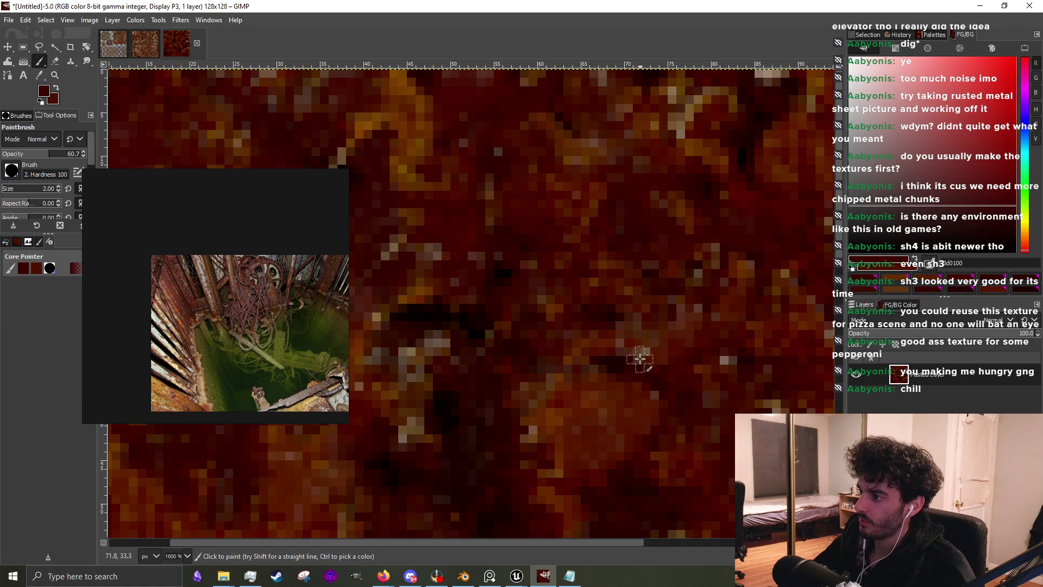
ctrl+scroll(521, 353, up, 1)
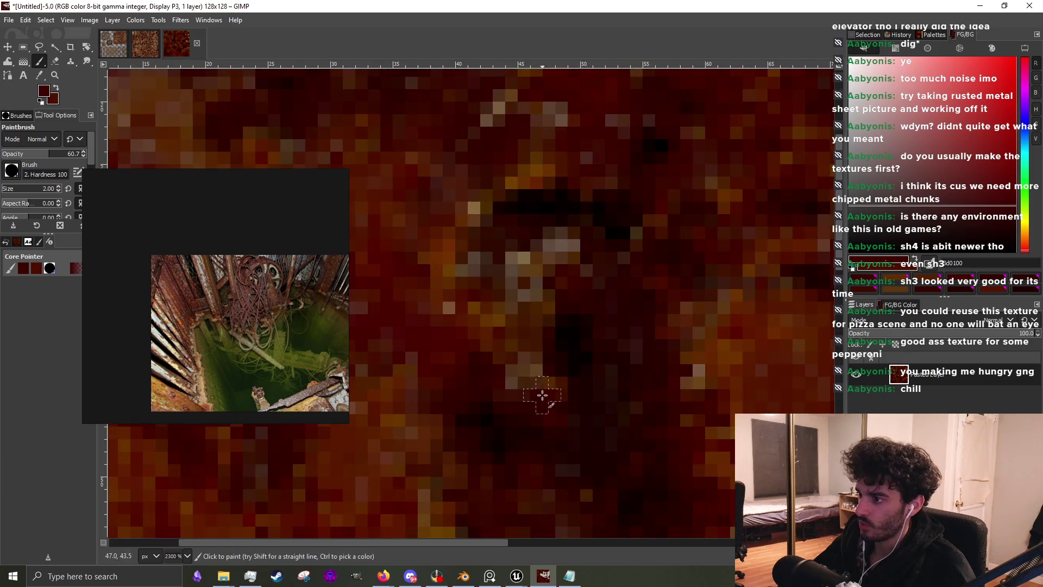
mouse_move(542, 371)
mouse_down()
mouse_move(471, 303)
mouse_move(531, 274)
mouse_move(508, 249)
mouse_move(546, 247)
mouse_move(531, 293)
mouse_move(458, 259)
mouse_move(464, 233)
mouse_up()
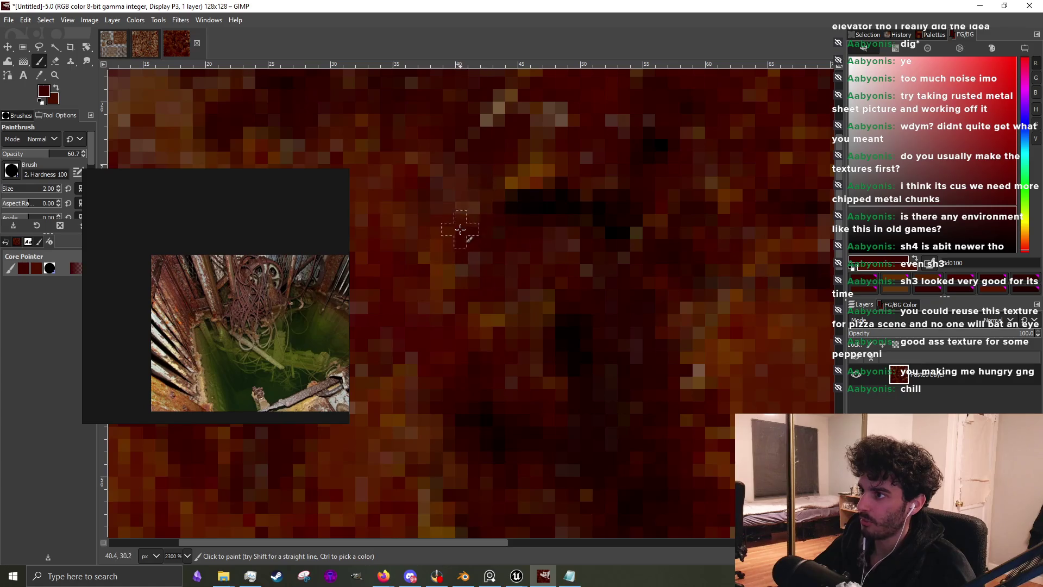
scroll(514, 313, down, 4)
ctrl+scroll(740, 269, up, 3)
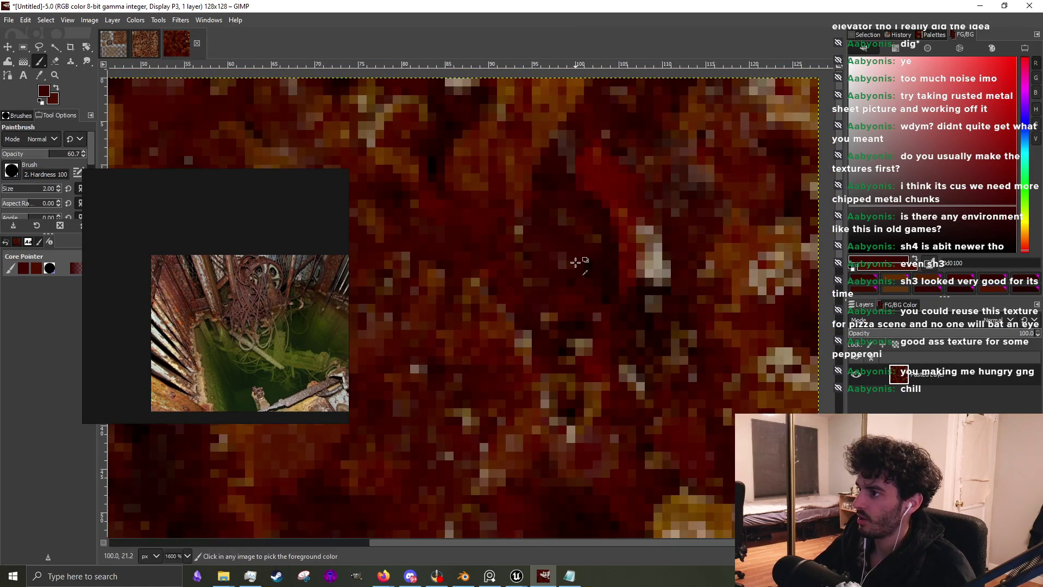
Paint the pale blotch right of centre with sampled brown-red and dark red tones
ctrl+click(575, 262)
mouse_move(624, 248)
mouse_down()
mouse_move(659, 266)
mouse_move(643, 281)
mouse_up()
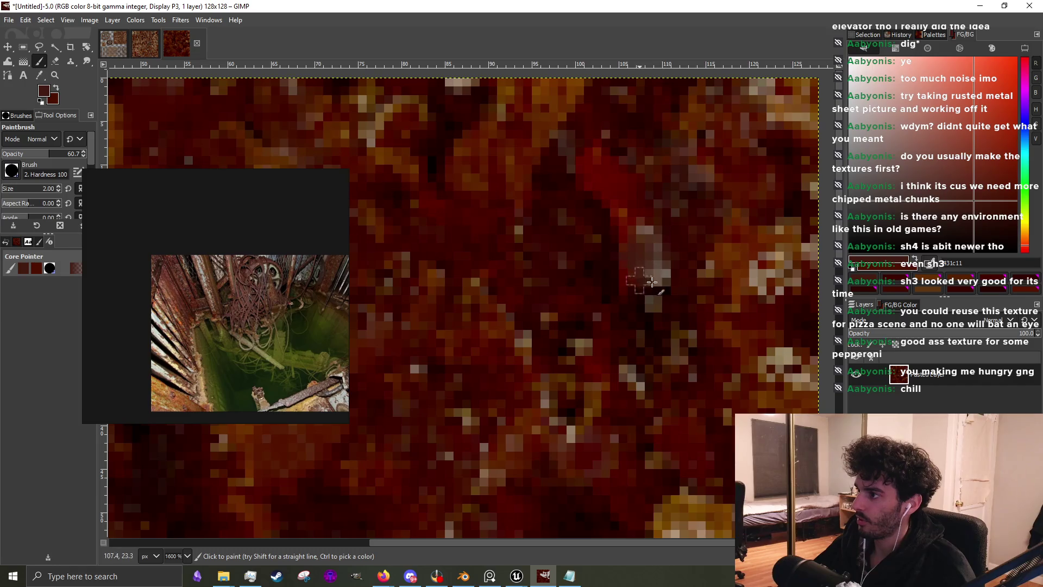
ctrl+click(672, 275)
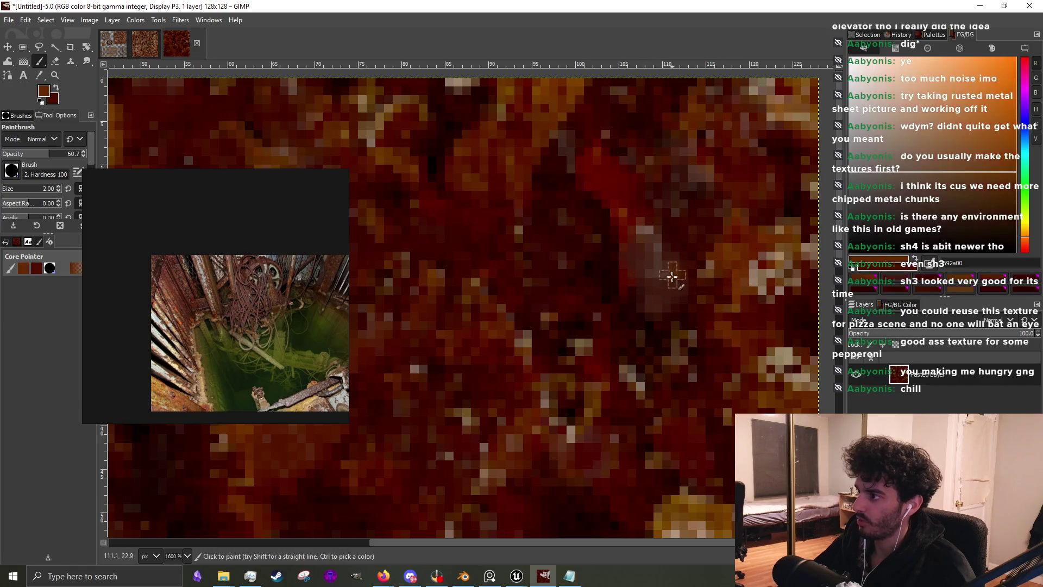
ctrl+click(676, 274)
drag(658, 284, 645, 284)
drag(650, 230, 661, 245)
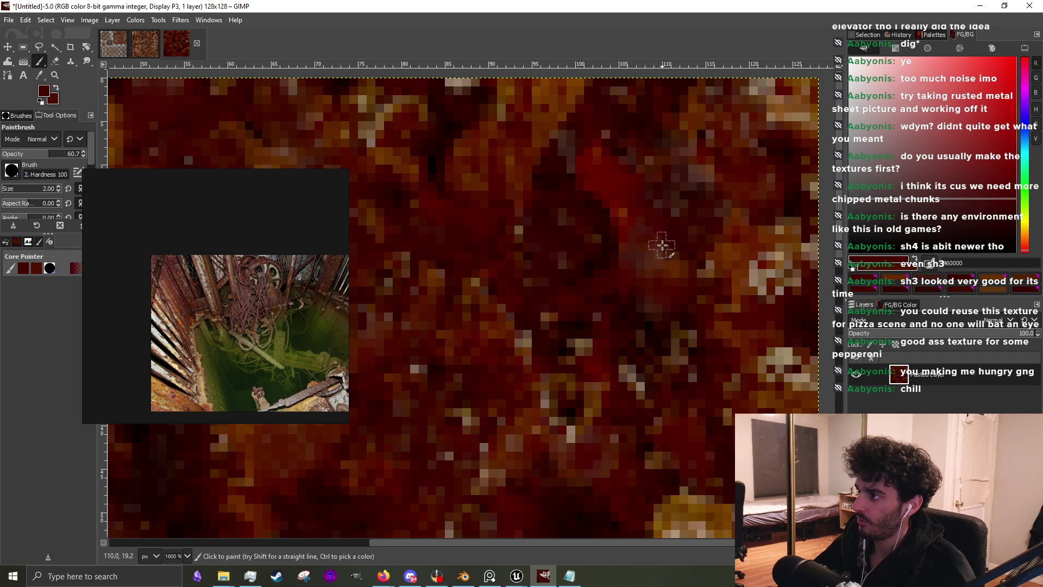
scroll(615, 357, down, 3)
scroll(544, 342, up, 2)
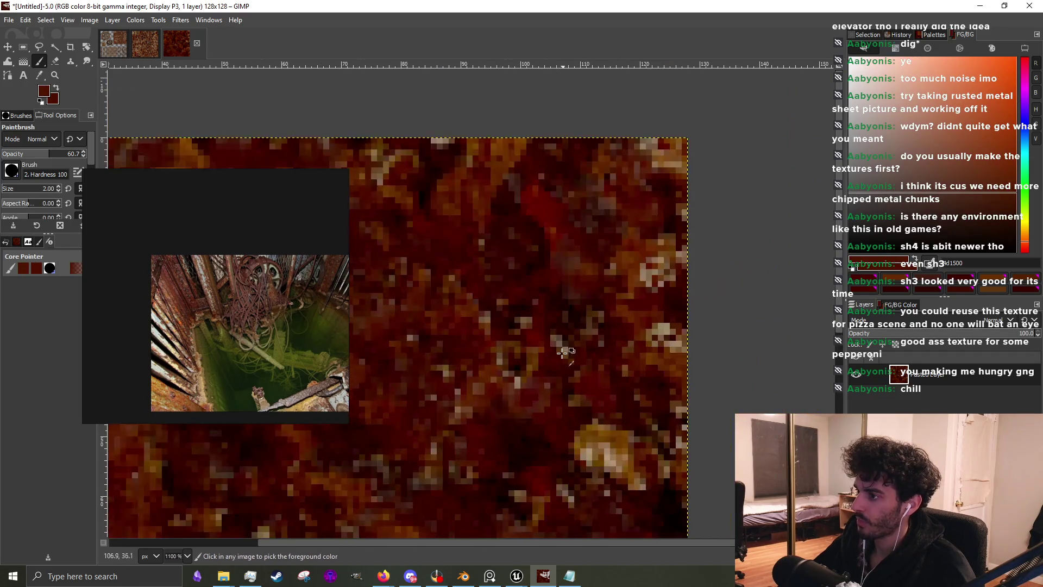
key(ctrl)
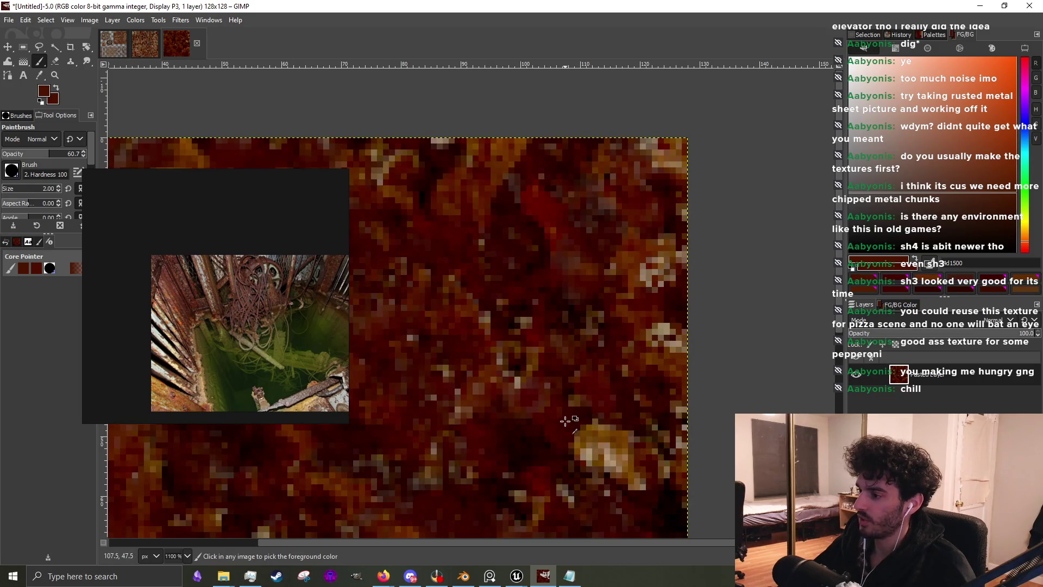
ctrl+click(565, 422)
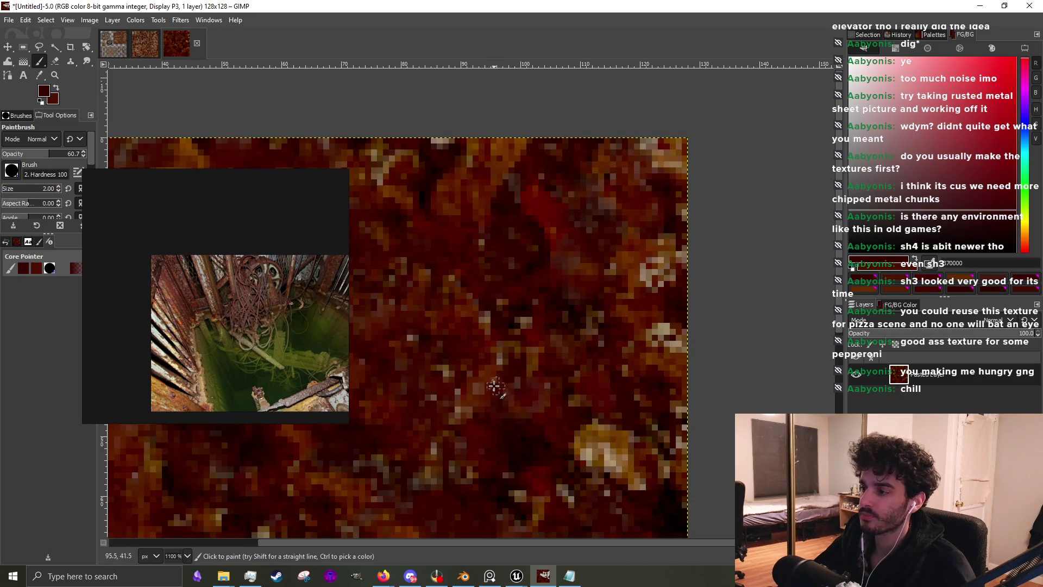
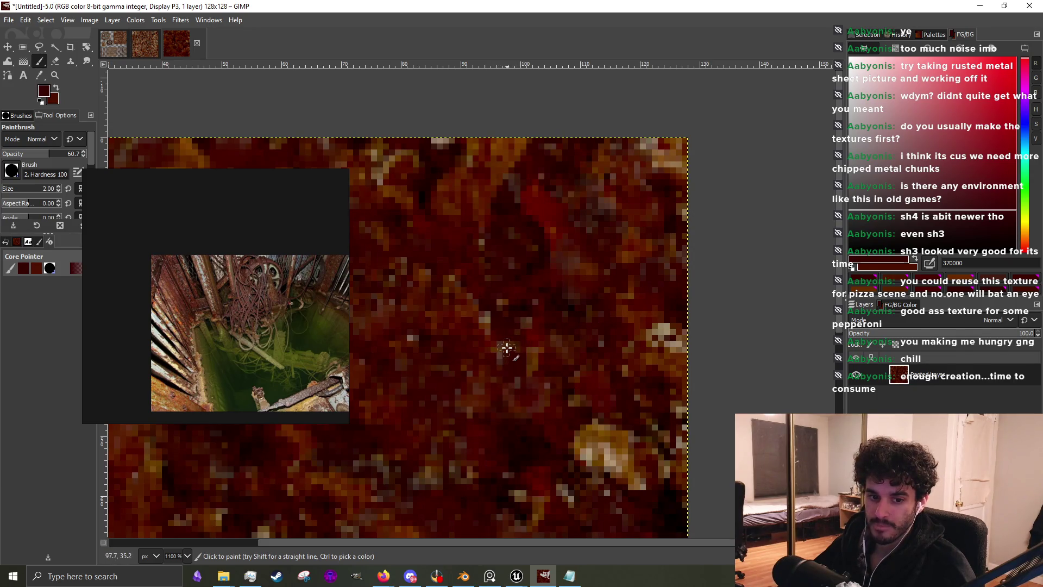
Paint dark red over the tan pixels and bright spots in the upper right
scroll(507, 348, down, 1)
scroll(627, 201, up, 4)
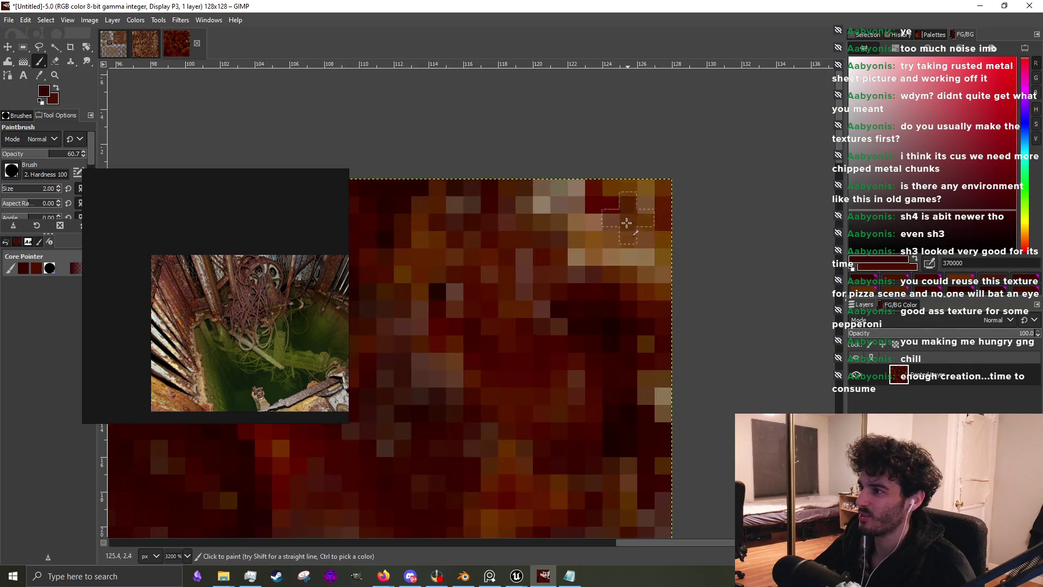
mouse_move(550, 201)
mouse_down()
mouse_move(610, 205)
mouse_move(652, 255)
mouse_move(677, 221)
mouse_move(640, 221)
mouse_up()
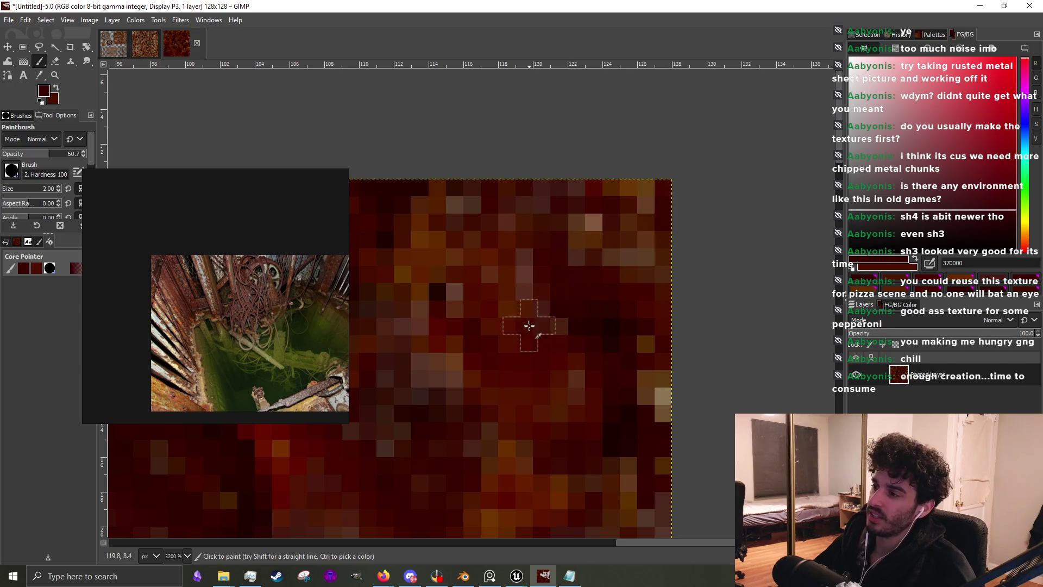
scroll(563, 275, down, 1)
scroll(564, 275, up, 1)
mouse_move(608, 357)
mouse_down()
mouse_move(636, 338)
mouse_move(555, 319)
mouse_move(474, 364)
mouse_up()
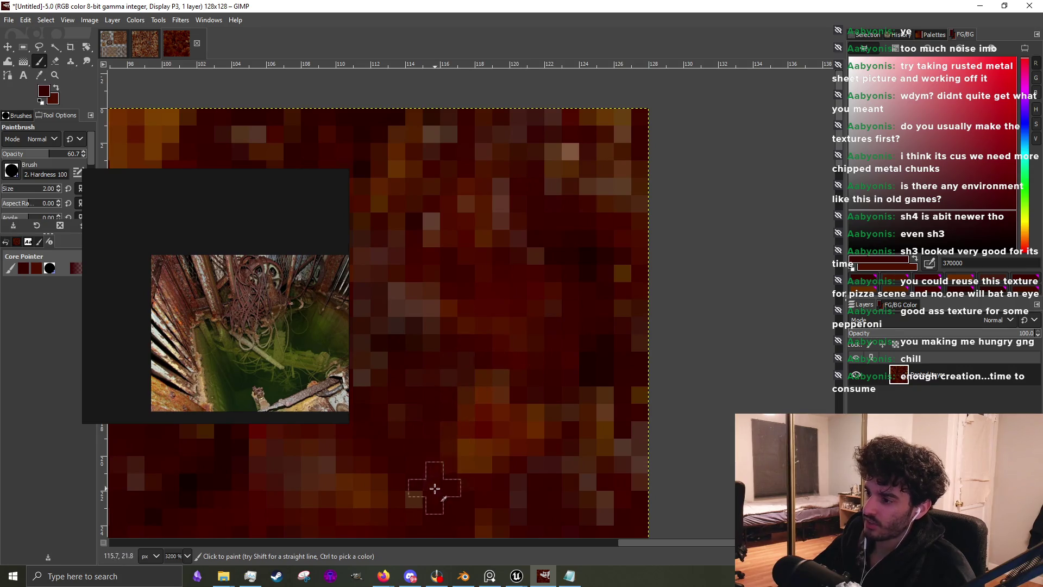
scroll(617, 354, down, 1)
drag(640, 283, 600, 296)
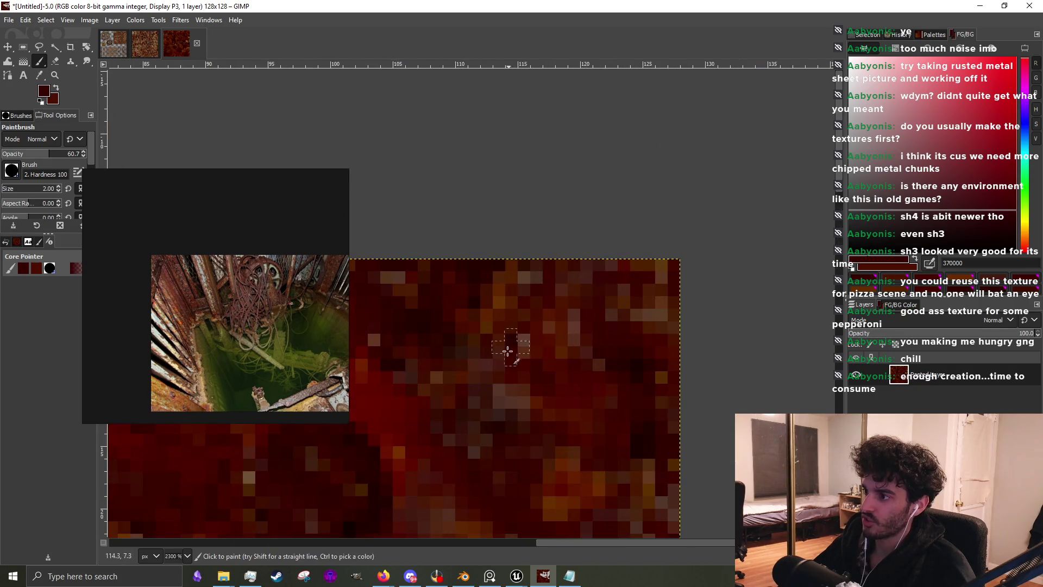
Cover the light tan pixels near the right edge with dark red
scroll(578, 268, down, 2)
scroll(426, 344, up, 4)
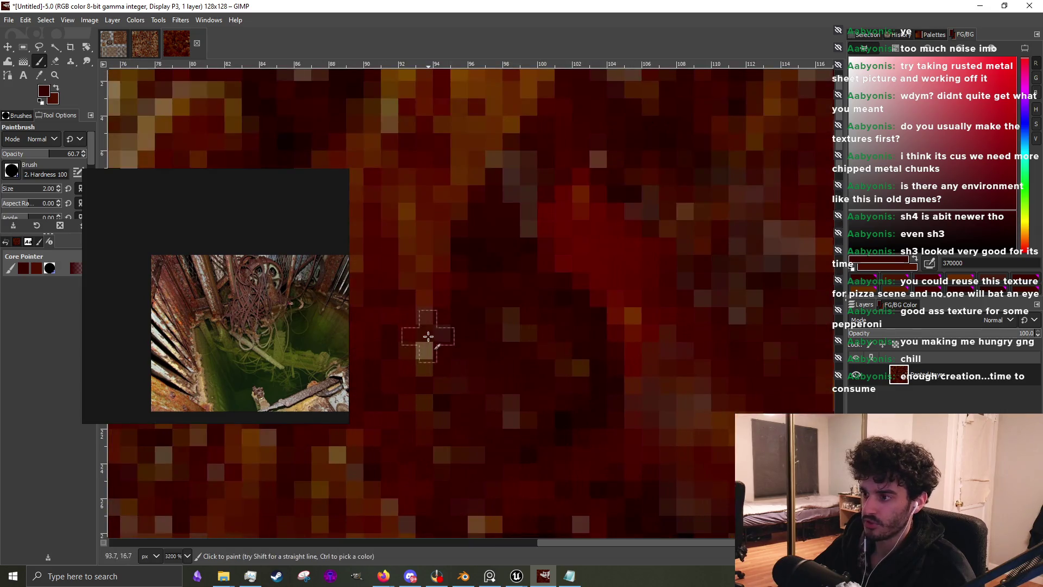
scroll(551, 269, down, 4)
scroll(428, 404, up, 2)
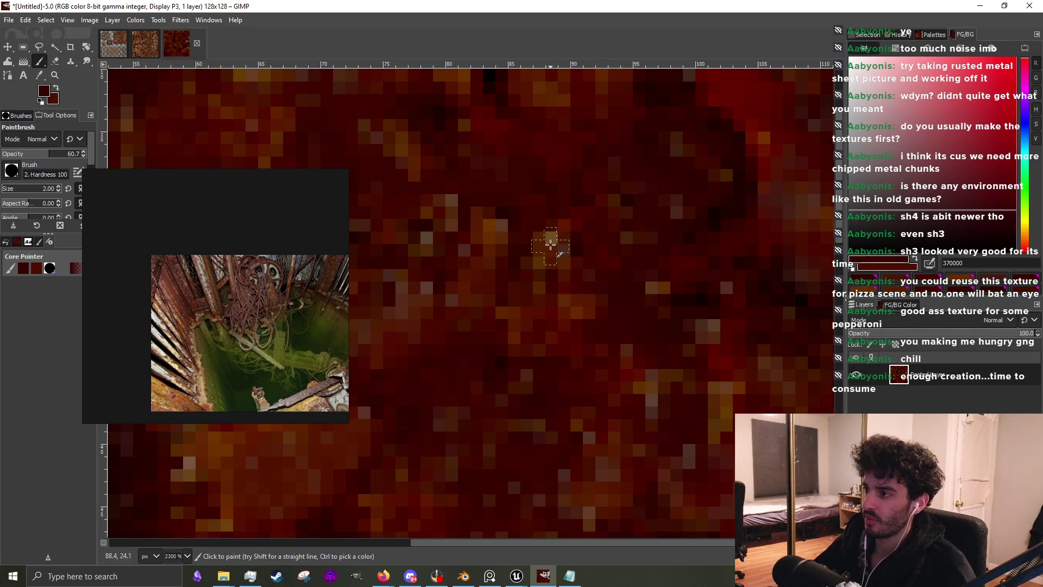
scroll(641, 295, down, 4)
scroll(655, 177, up, 3)
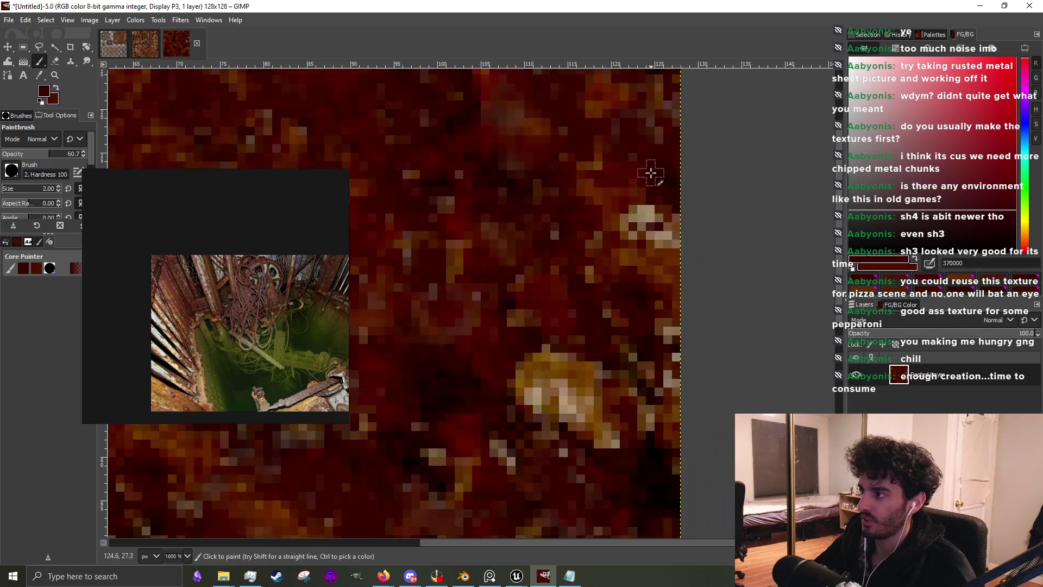
mouse_move(655, 218)
mouse_down()
mouse_move(670, 233)
mouse_move(636, 226)
mouse_move(645, 241)
mouse_up()
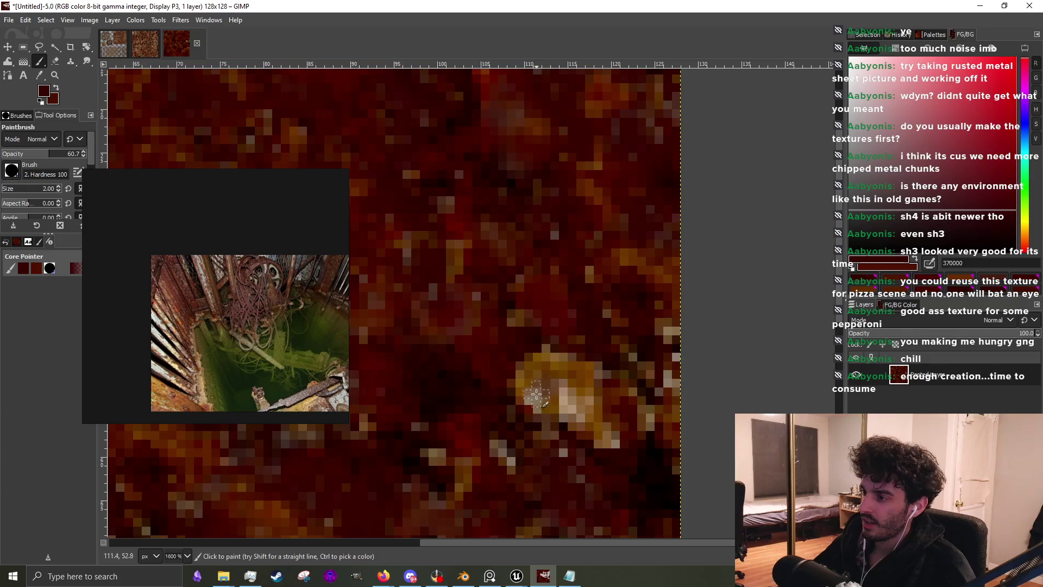
Sample darker reds, then paint over the remaining tan patch and the grey edge pixel
ctrl+click(488, 353)
mouse_move(518, 365)
mouse_down()
mouse_move(559, 414)
mouse_move(579, 387)
mouse_move(545, 349)
mouse_move(527, 382)
mouse_move(536, 408)
mouse_move(580, 419)
mouse_move(616, 452)
mouse_move(504, 472)
mouse_move(500, 455)
mouse_move(459, 502)
mouse_up()
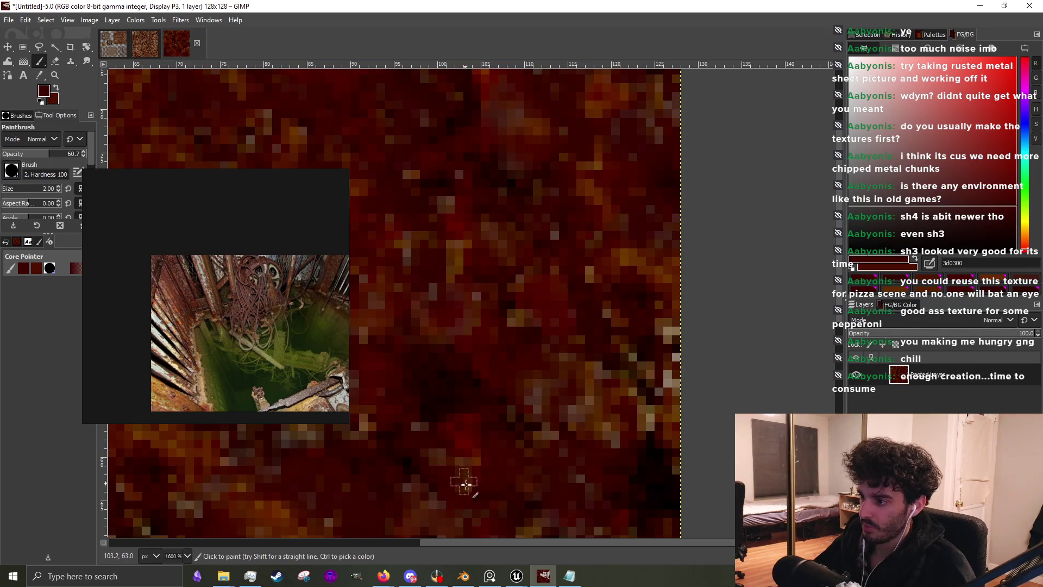
ctrl+click(648, 432)
mouse_move(614, 434)
mouse_down()
mouse_move(549, 419)
mouse_move(552, 444)
mouse_up()
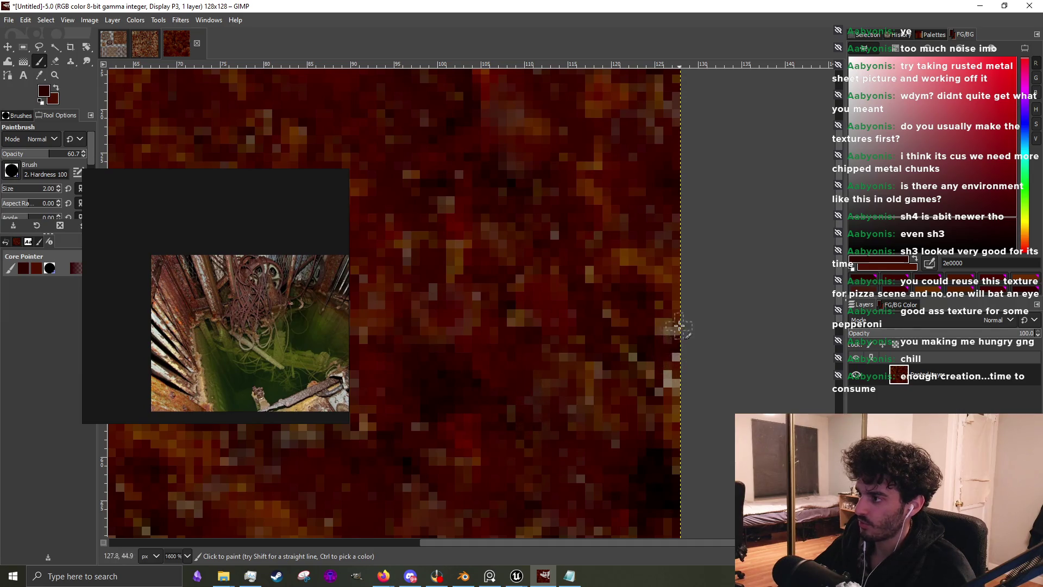
mouse_move(669, 373)
mouse_down()
mouse_move(678, 400)
mouse_move(666, 365)
mouse_up()
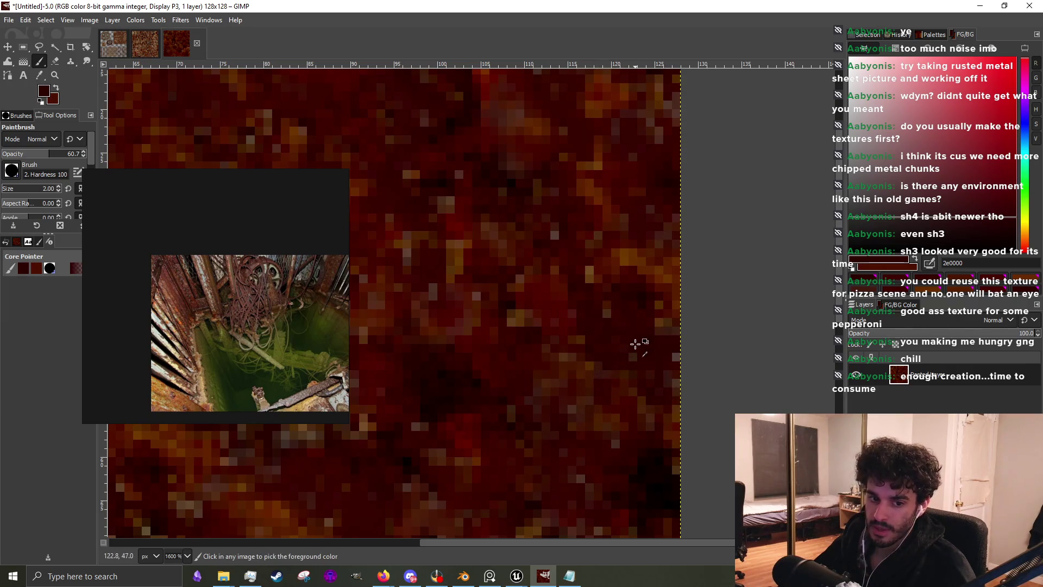
Cover the yellow-orange pixels with dark red strokes
ctrl+scroll(638, 343, down, 2)
ctrl+scroll(638, 342, down, 2)
ctrl+scroll(523, 428, up, 5)
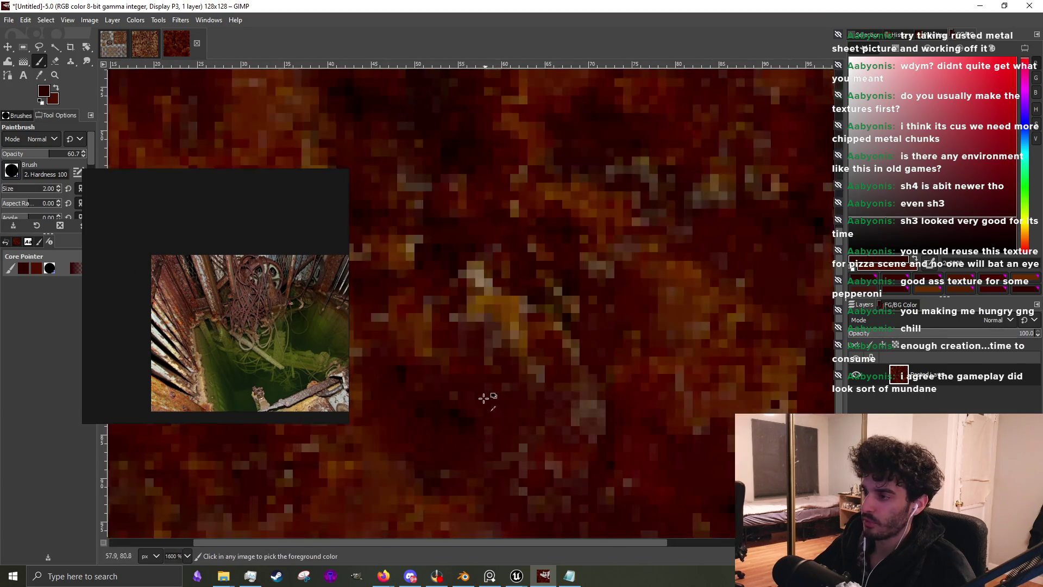
mouse_move(464, 270)
mouse_down()
mouse_move(503, 282)
mouse_move(492, 310)
mouse_move(553, 376)
mouse_move(564, 410)
mouse_move(547, 326)
mouse_move(508, 309)
mouse_move(447, 317)
mouse_move(467, 311)
mouse_move(402, 297)
mouse_up()
scroll(550, 321, down, 4)
scroll(702, 336, up, 3)
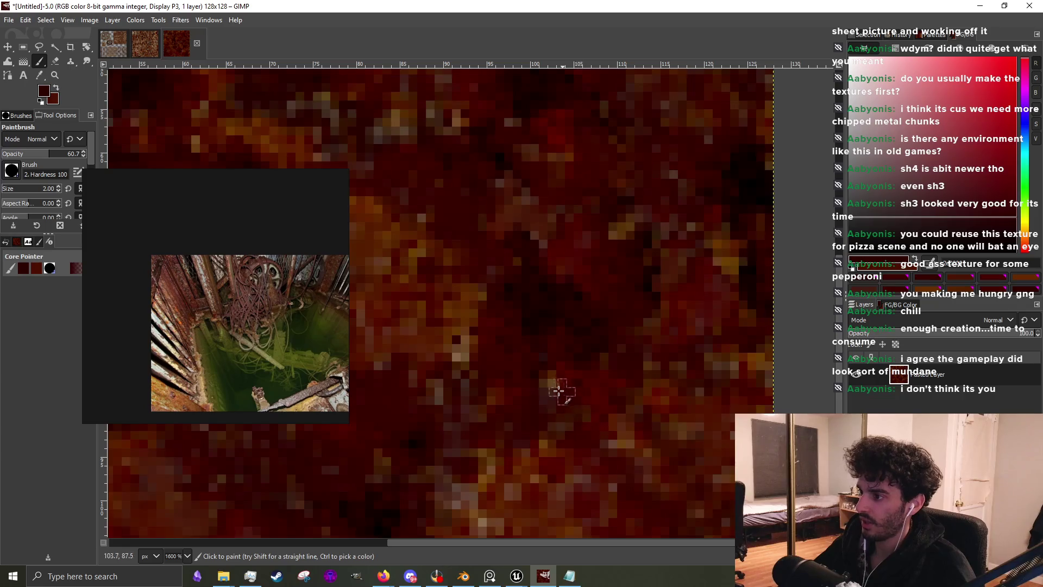
scroll(544, 375, down, 3)
scroll(516, 296, up, 3)
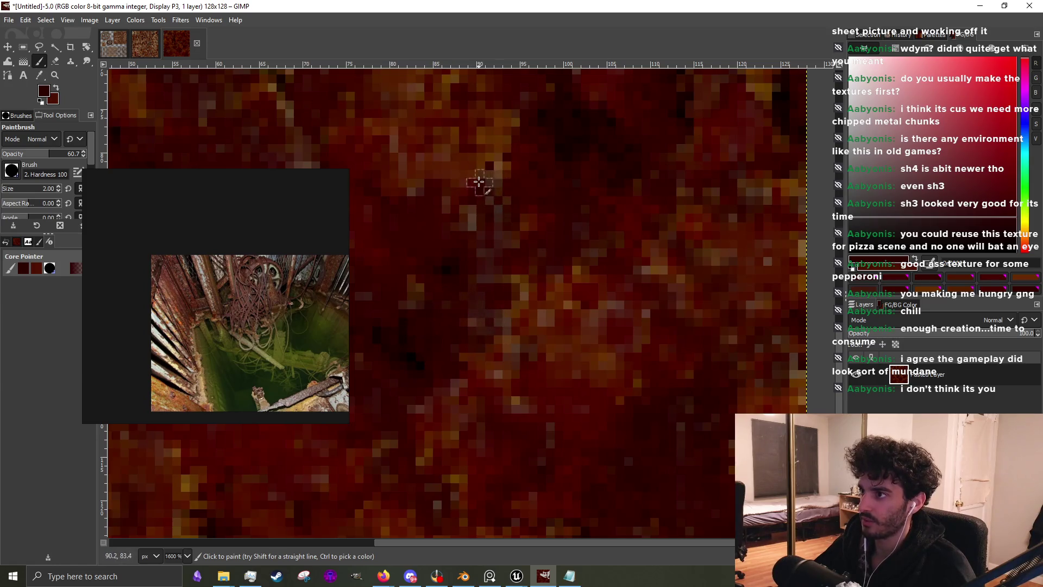
scroll(513, 181, down, 1)
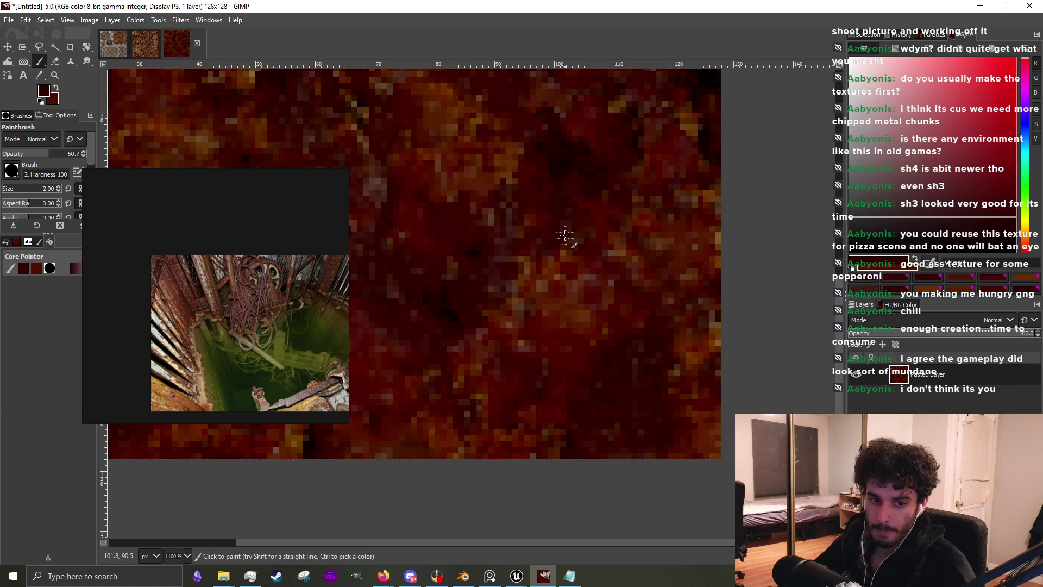
scroll(492, 294, up, 3)
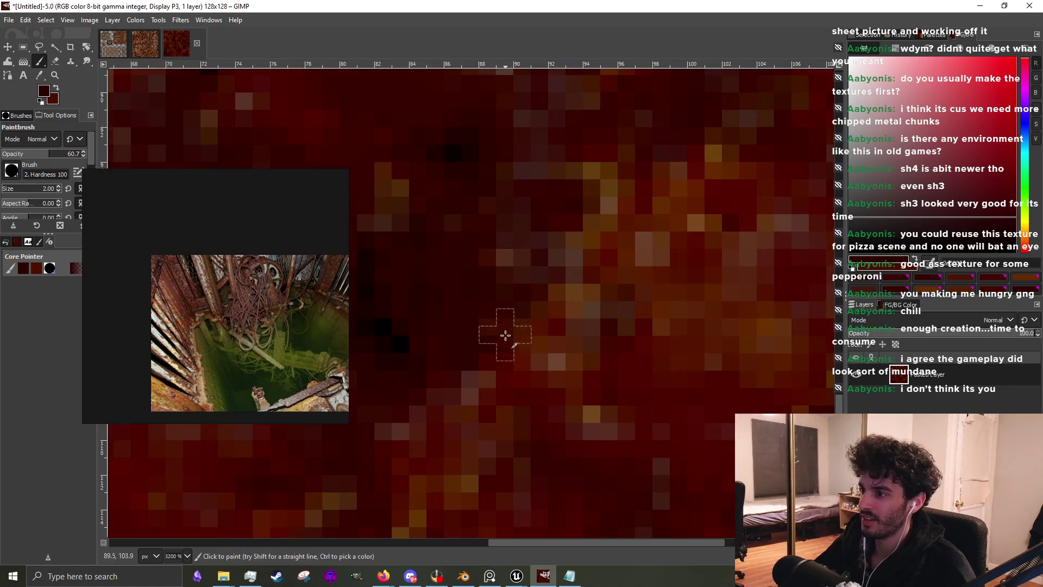
scroll(552, 322, down, 2)
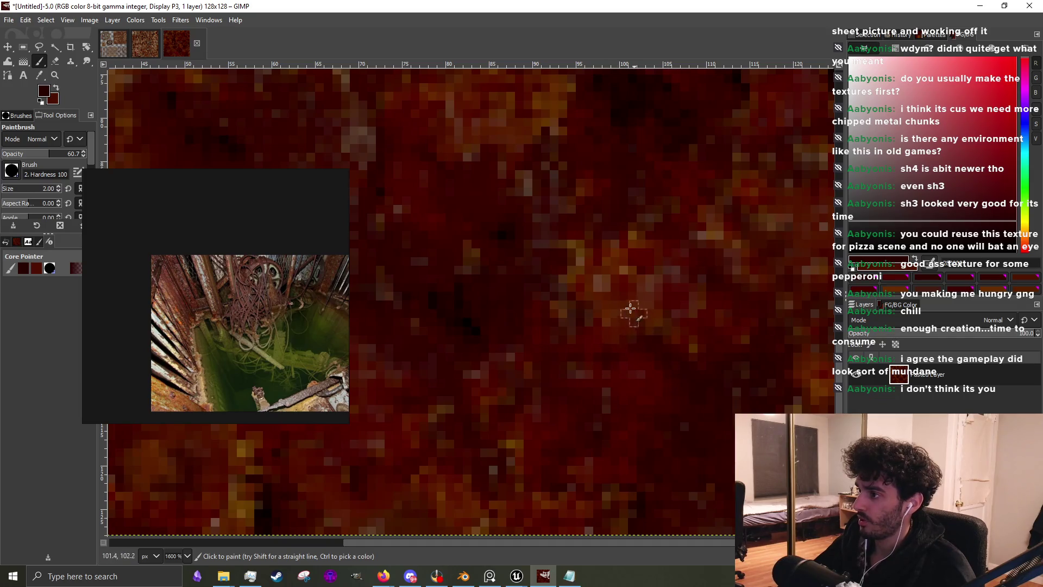
Sample a different red and then a lighter brown from the texture
ctrl+click(598, 334)
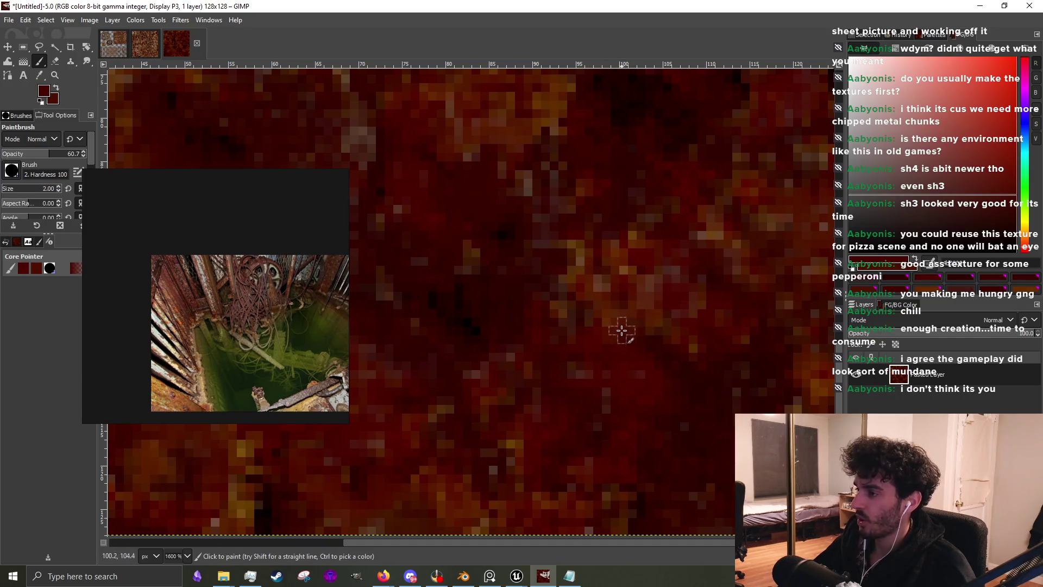
scroll(623, 330, down, 4)
scroll(551, 171, up, 1)
scroll(524, 214, down, 2)
scroll(516, 175, up, 1)
scroll(506, 190, up, 3)
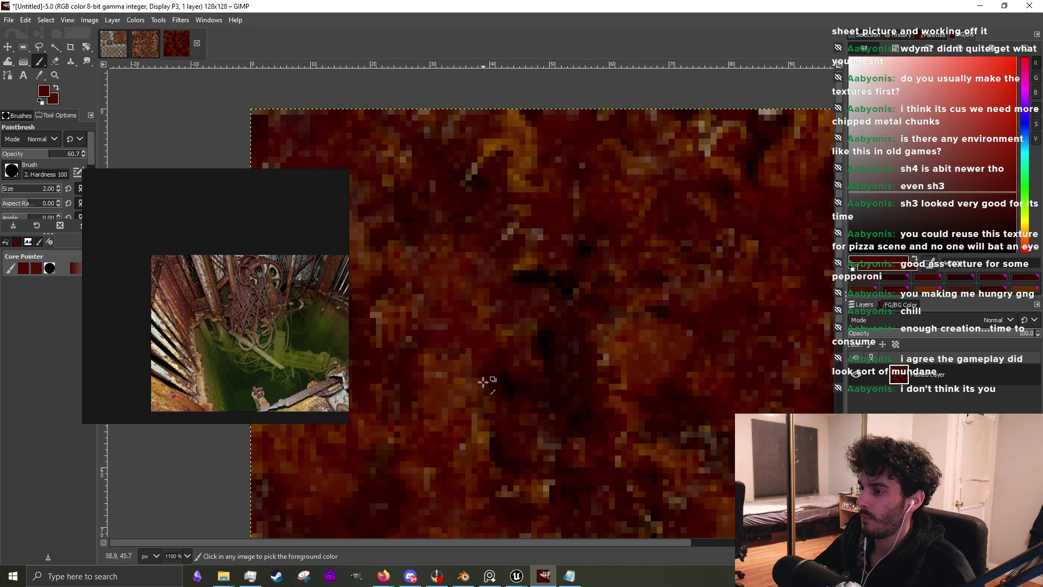
ctrl+click(454, 400)
scroll(536, 359, up, 3)
scroll(547, 309, down, 1)
Sample black, a brown and a brighter orange-brown from the texture
ctrl+click(568, 326)
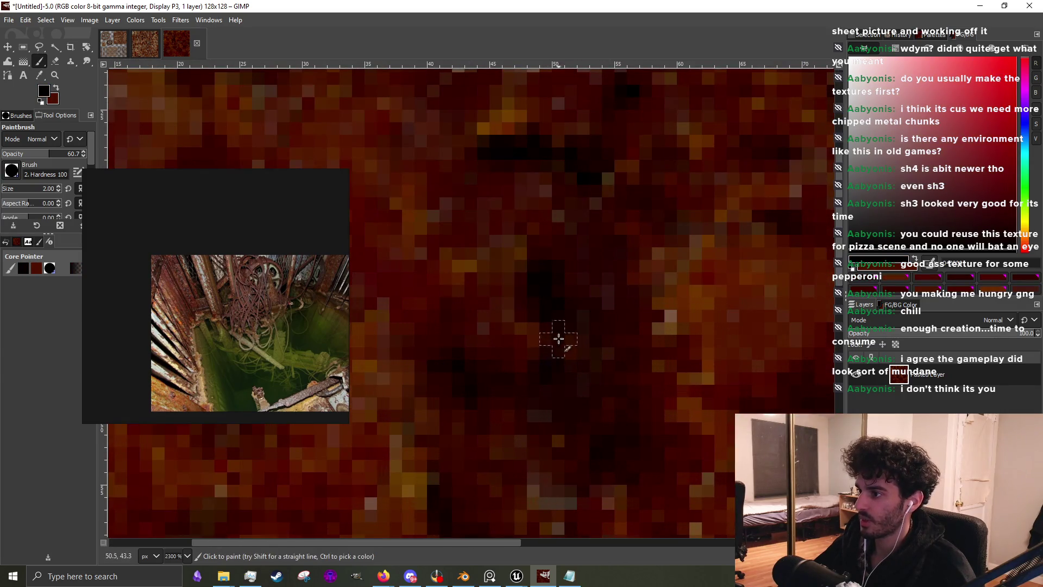
scroll(563, 170, down, 3)
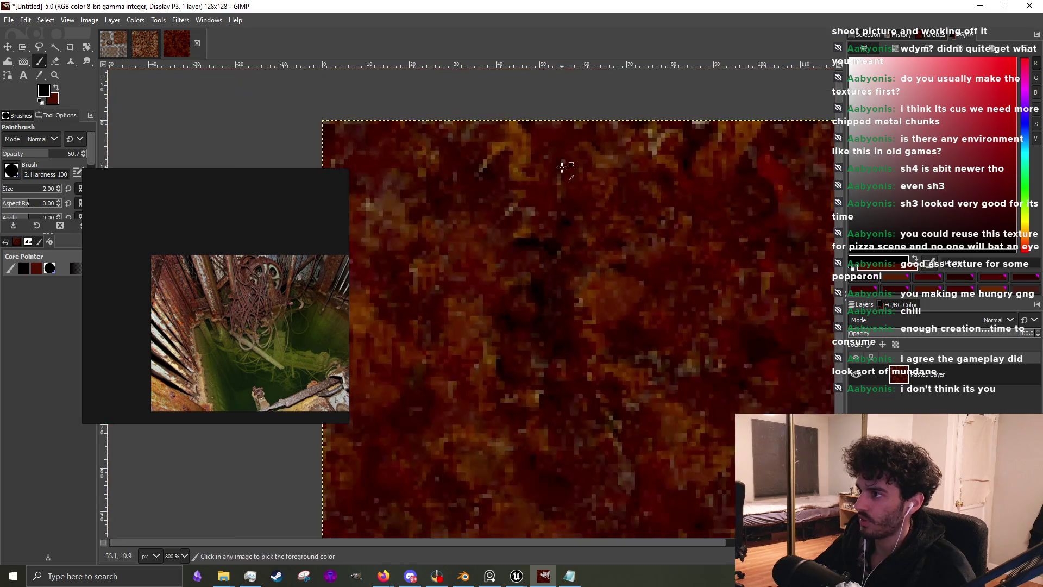
scroll(695, 123, up, 3)
scroll(695, 122, up, 1)
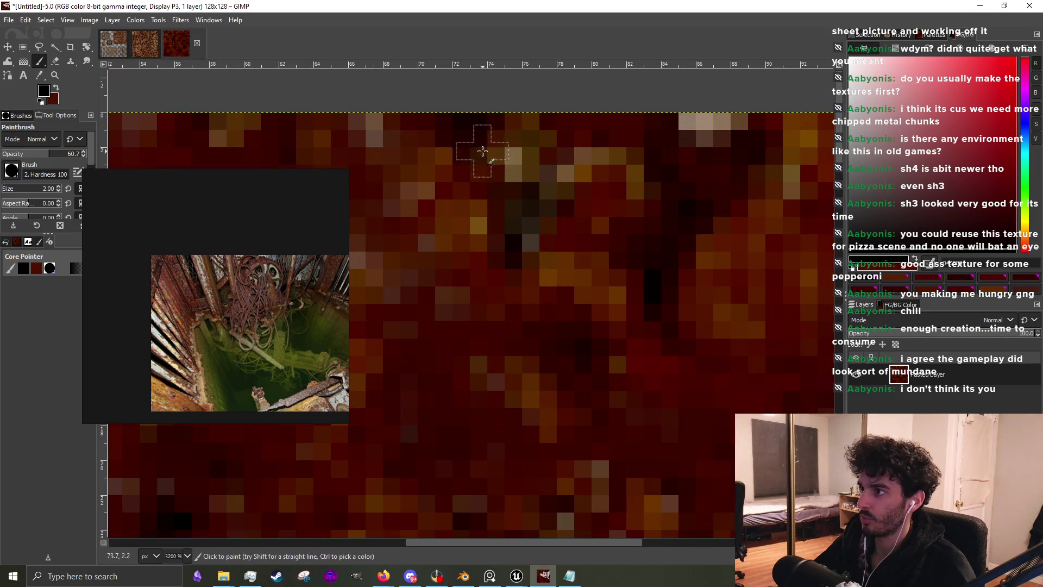
ctrl+click(417, 255)
scroll(549, 228, down, 2)
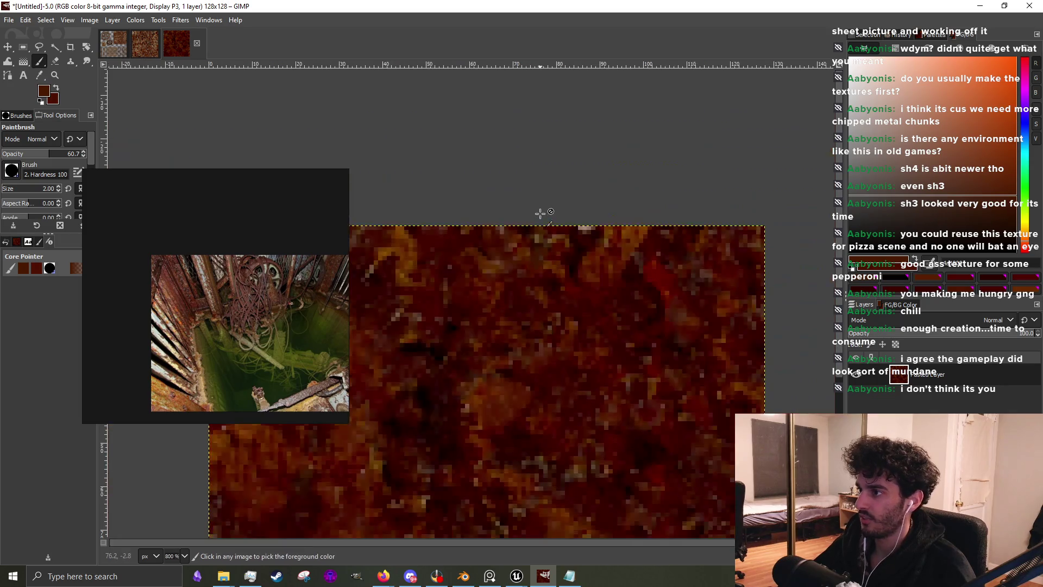
scroll(544, 261, up, 1)
ctrl+click(574, 348)
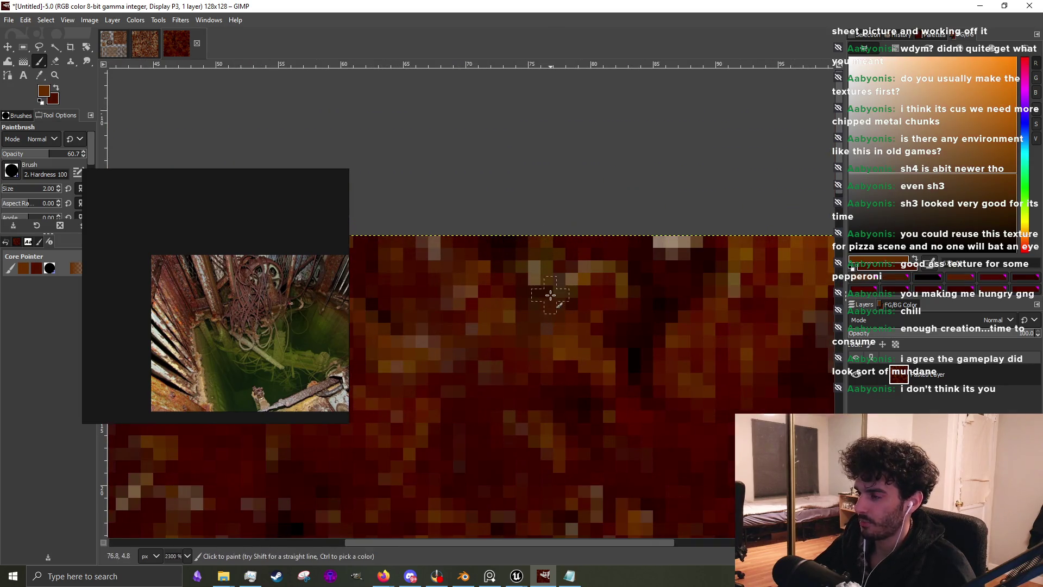
scroll(540, 275, down, 1)
scroll(637, 302, up, 1)
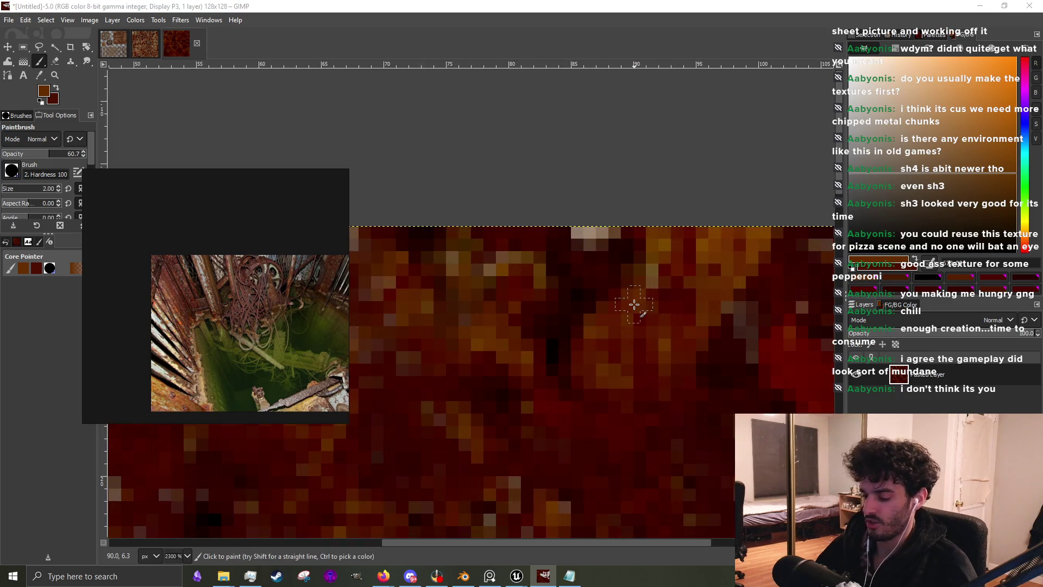
Offset the layer by half its width and height (64, 64) with wrap-around
key(slash)
text(offset)
key(Return)
click(666, 237)
click(703, 369)
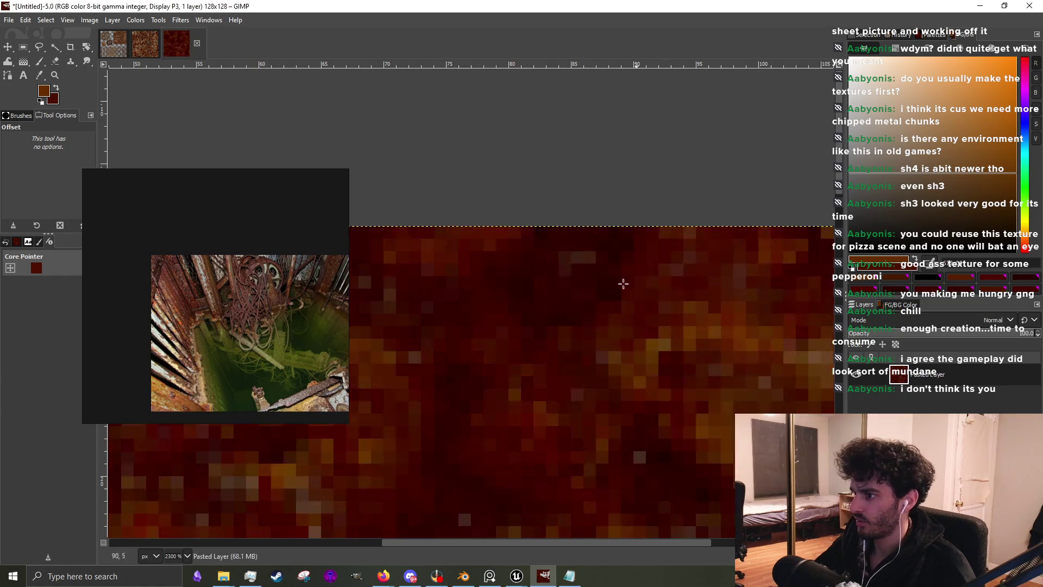
Return to painting and sample a dark red from the texture
scroll(650, 310, down, 5)
click(41, 62)
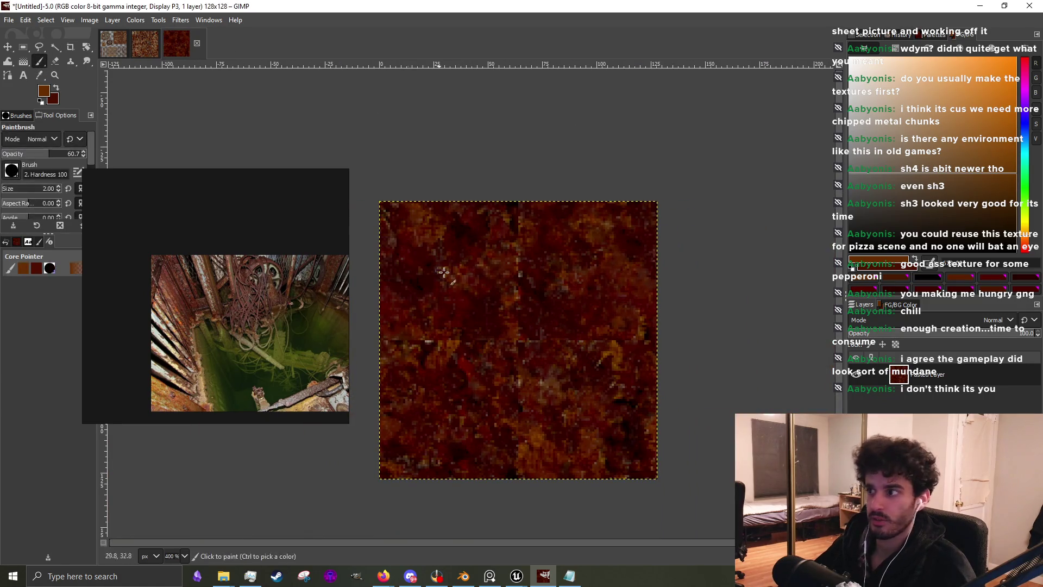
scroll(489, 292, up, 2)
ctrl+click(469, 288)
Sample a dark red, then a near-black from the darkest rust pixels
scroll(592, 140, up, 3)
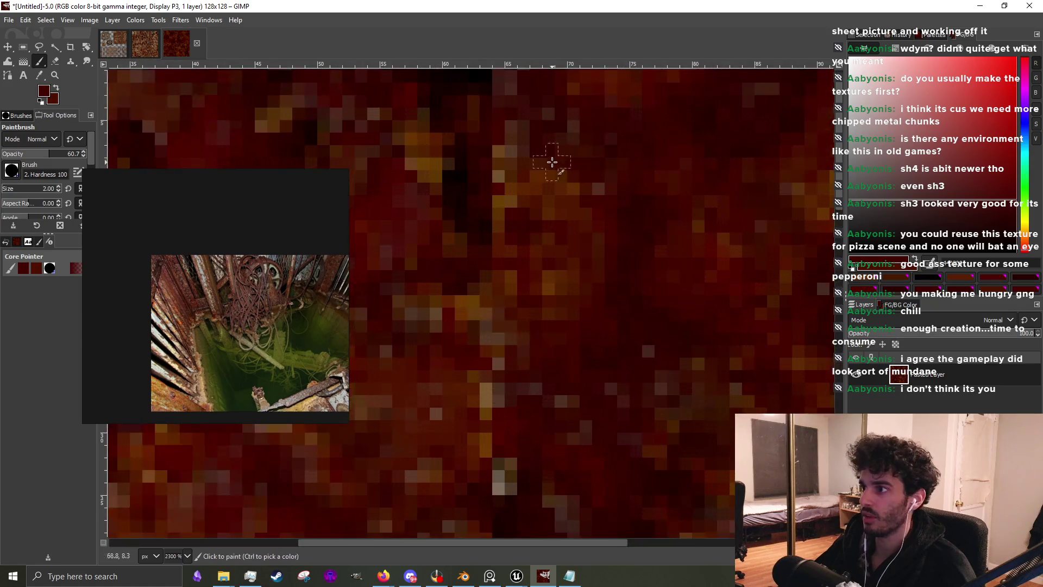
ctrl+click(437, 213)
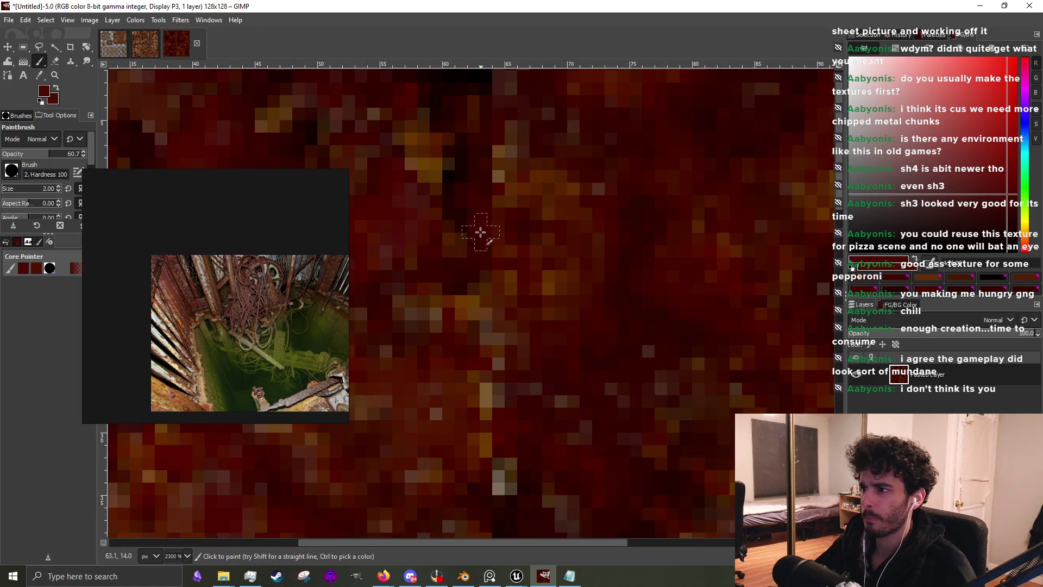
scroll(543, 244, down, 3)
scroll(623, 310, up, 3)
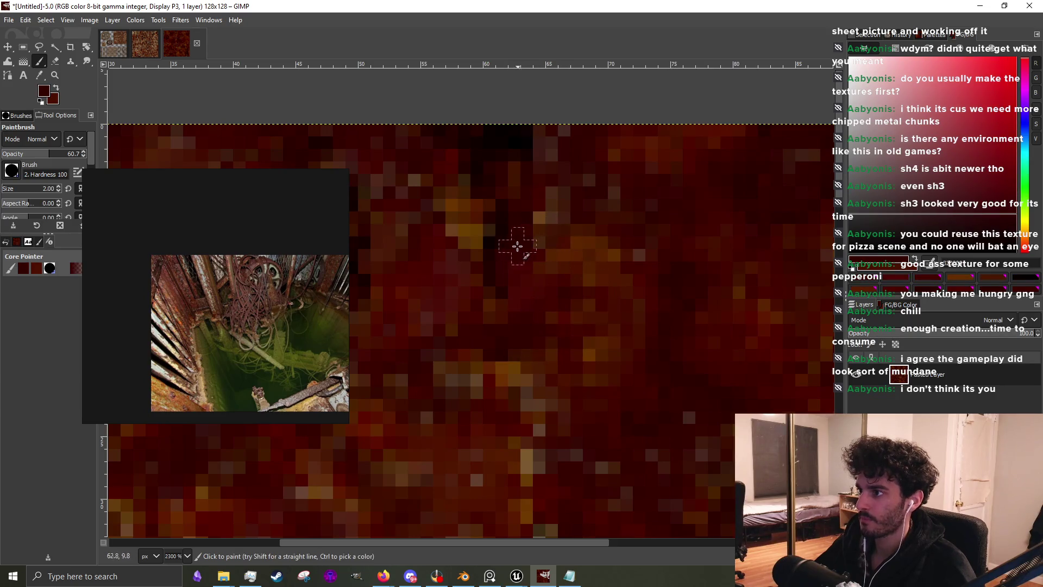
ctrl+click(495, 146)
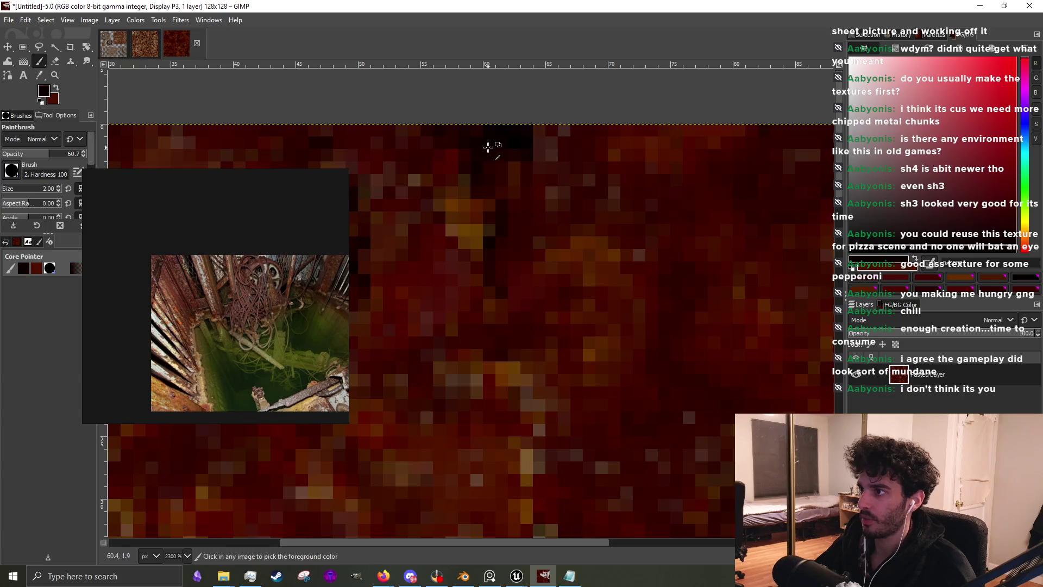
scroll(559, 310, down, 3)
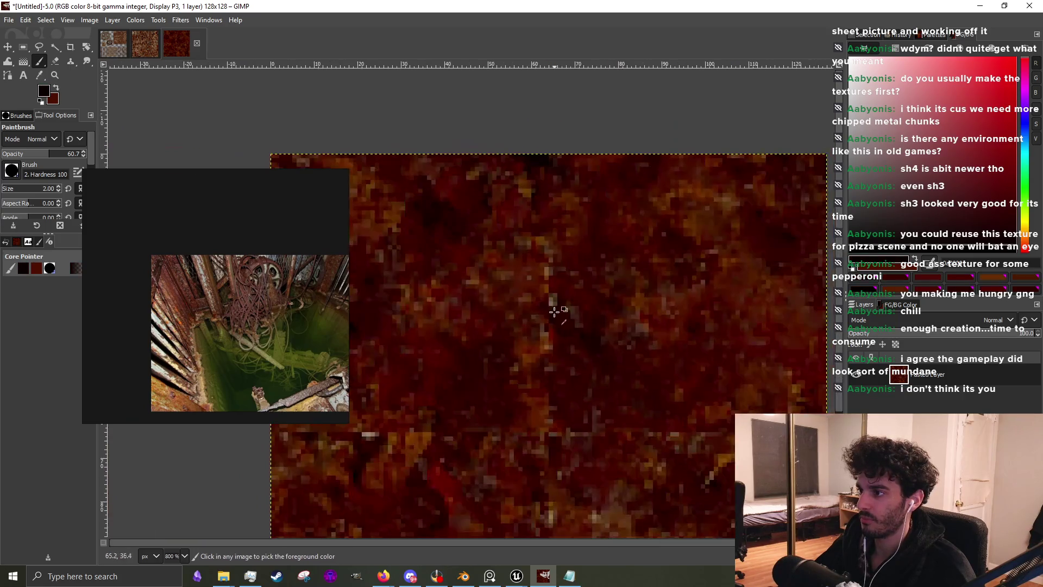
scroll(579, 324, up, 2)
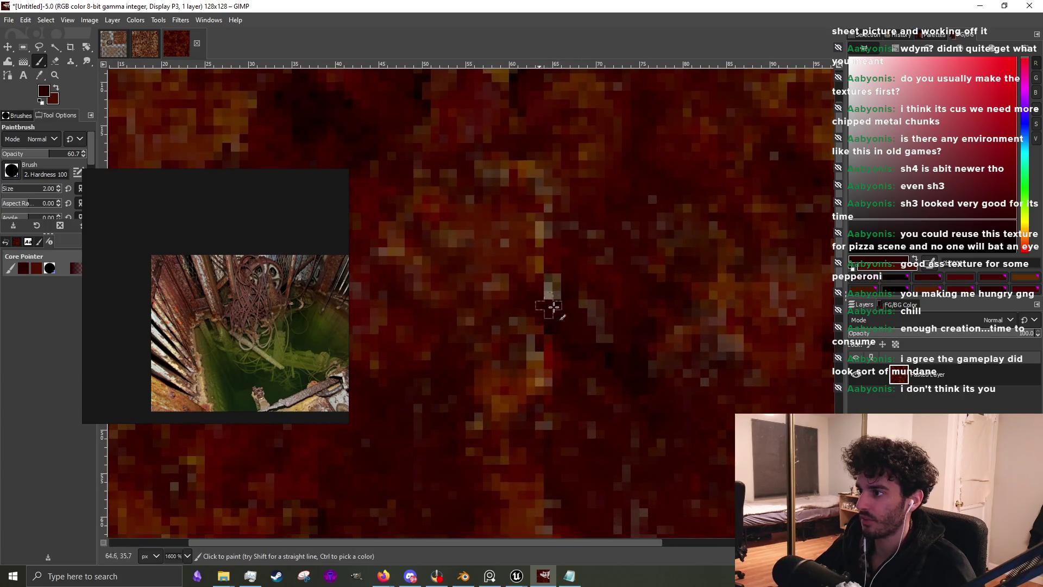
scroll(550, 284, down, 2)
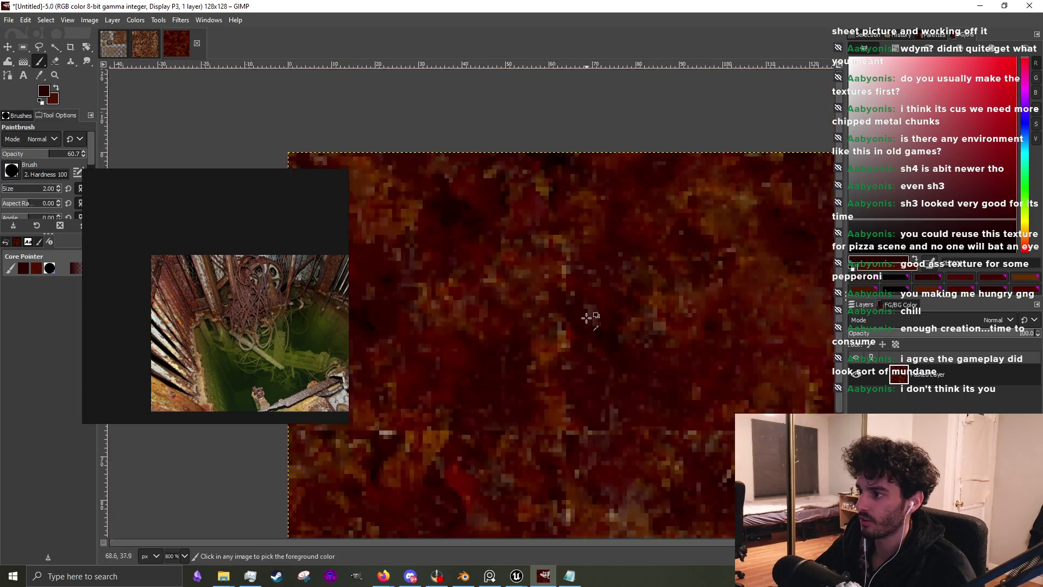
scroll(589, 309, up, 2)
Sample brighter and darker rust tones, ending on a near-black
ctrl+click(512, 321)
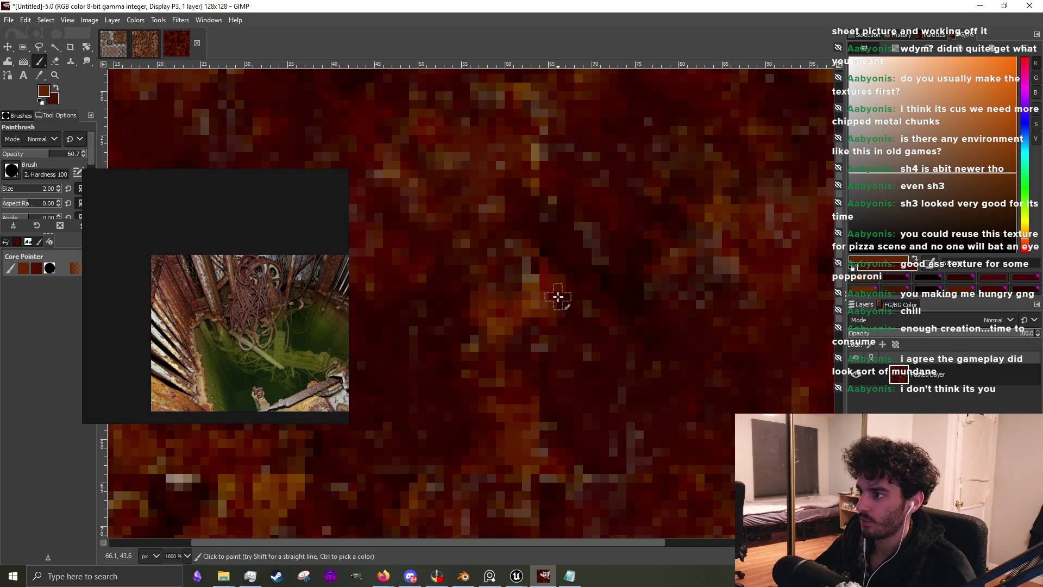
ctrl+click(590, 310)
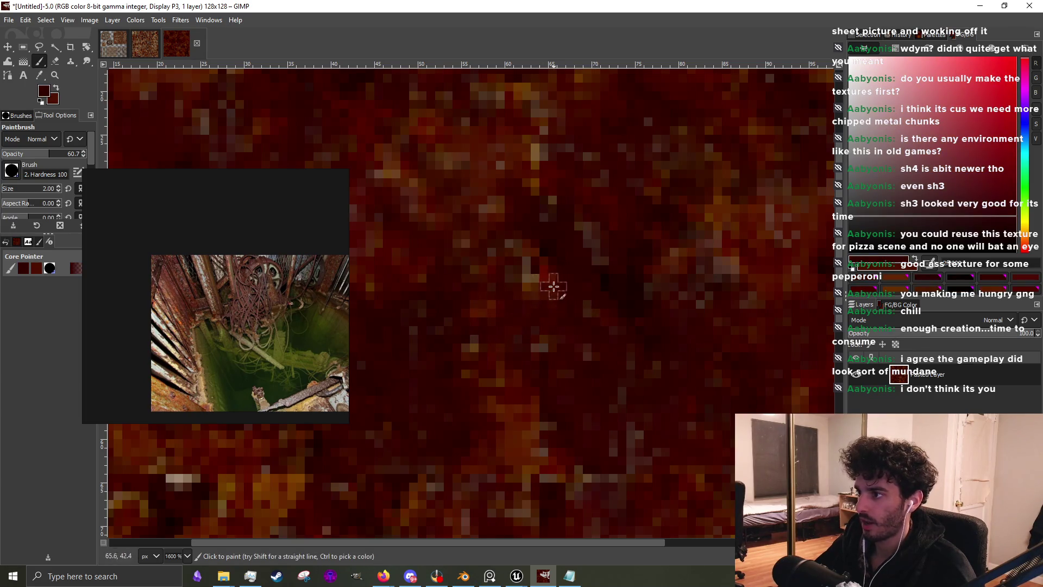
scroll(563, 364, up, 1)
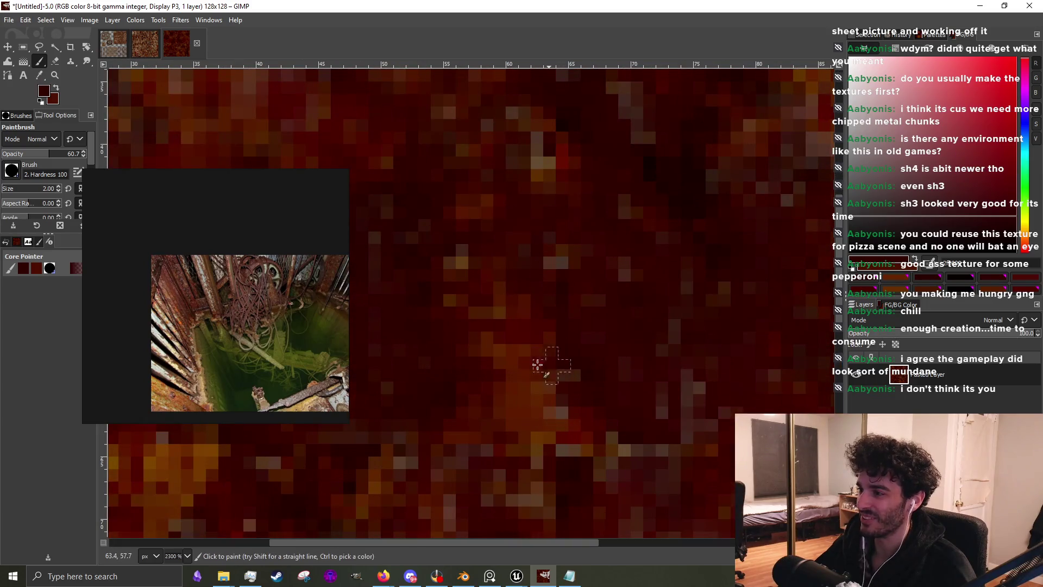
scroll(548, 423, down, 2)
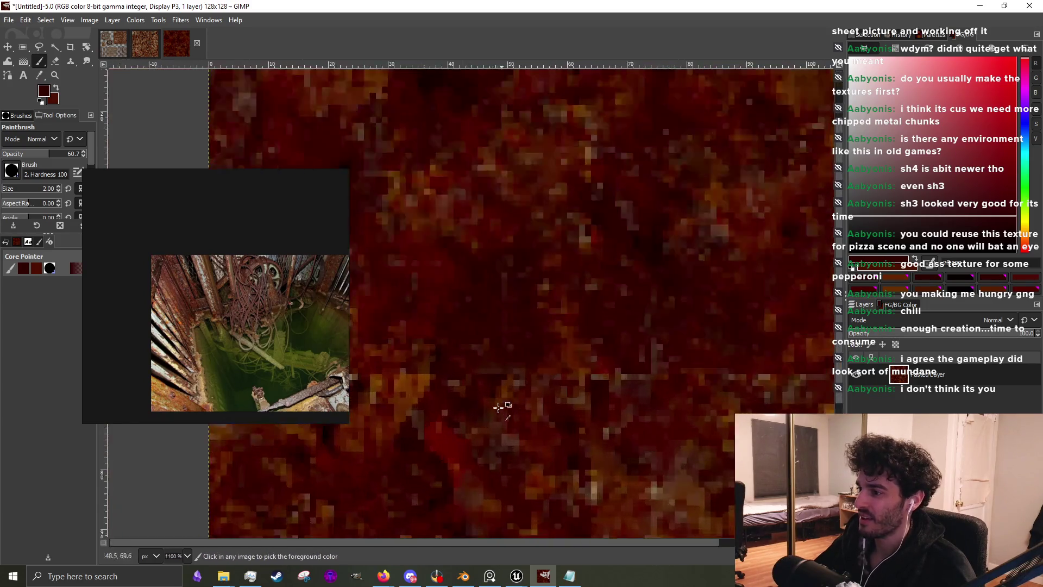
scroll(498, 386, up, 2)
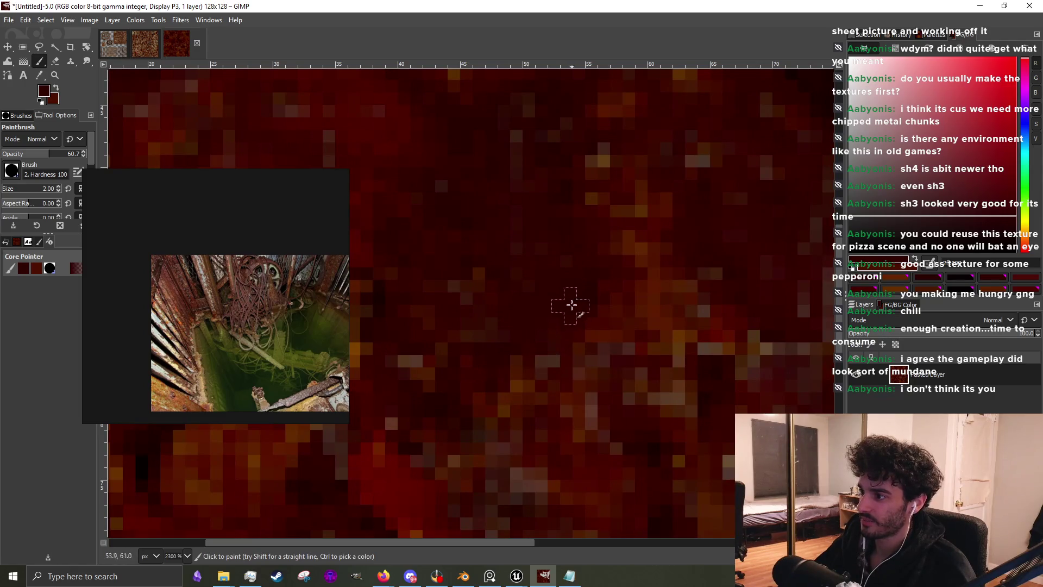
scroll(456, 360, down, 1)
ctrl+click(459, 364)
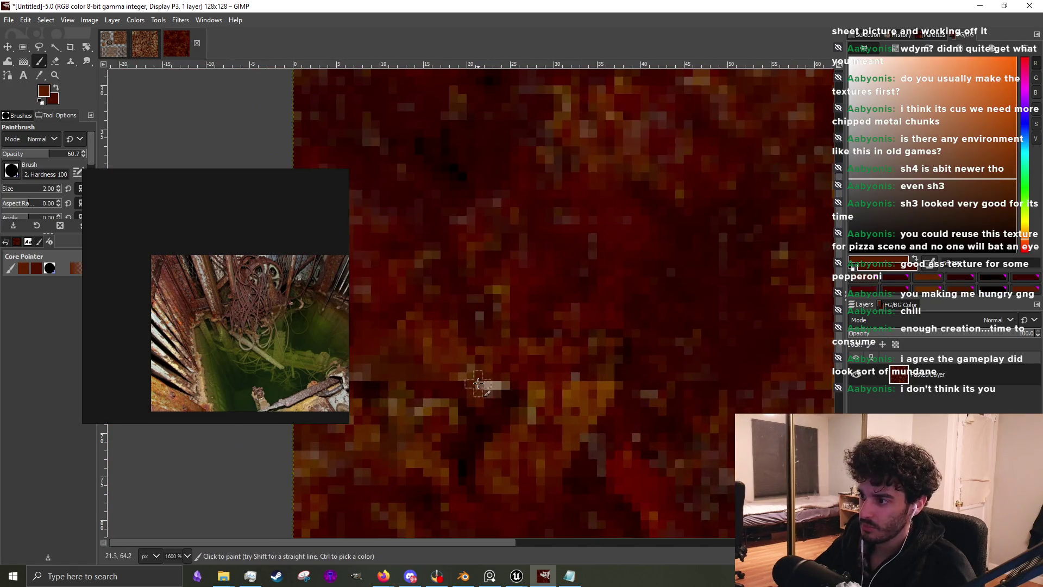
ctrl+click(482, 426)
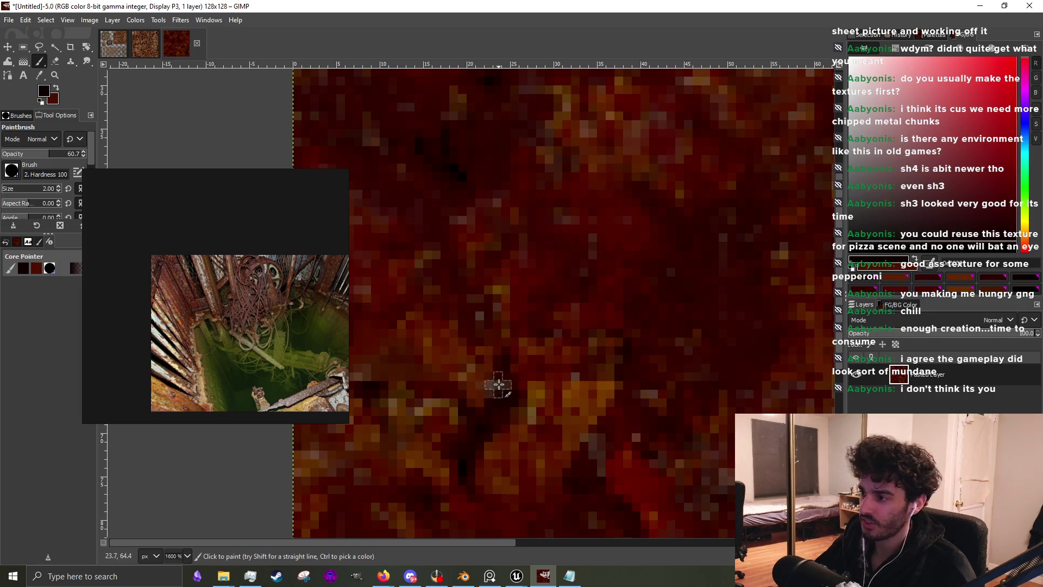
Darken an orange pixel and lighten a dark patch with brown-orange, then sample dark red
click(534, 391)
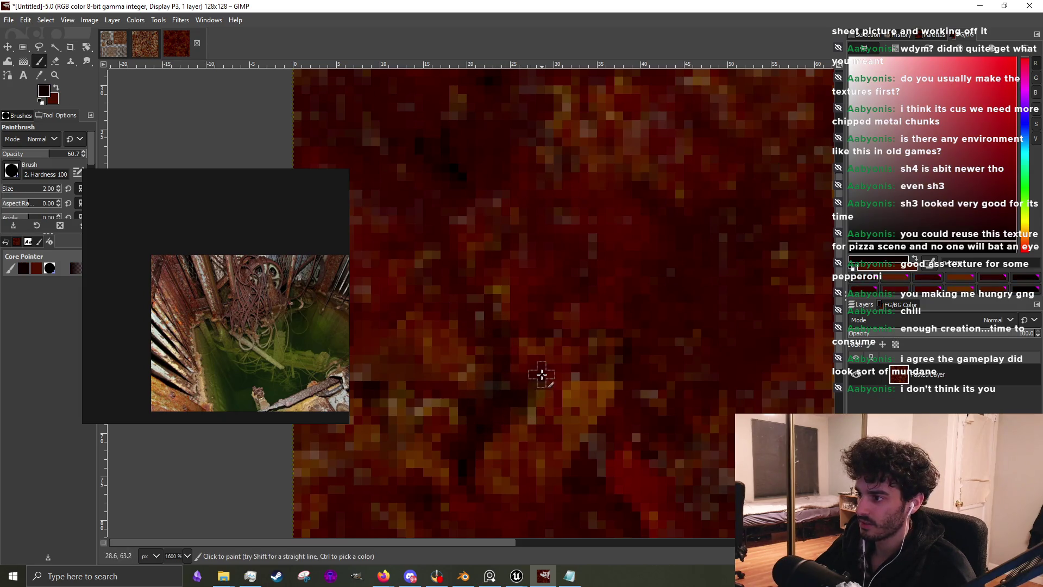
ctrl+click(549, 370)
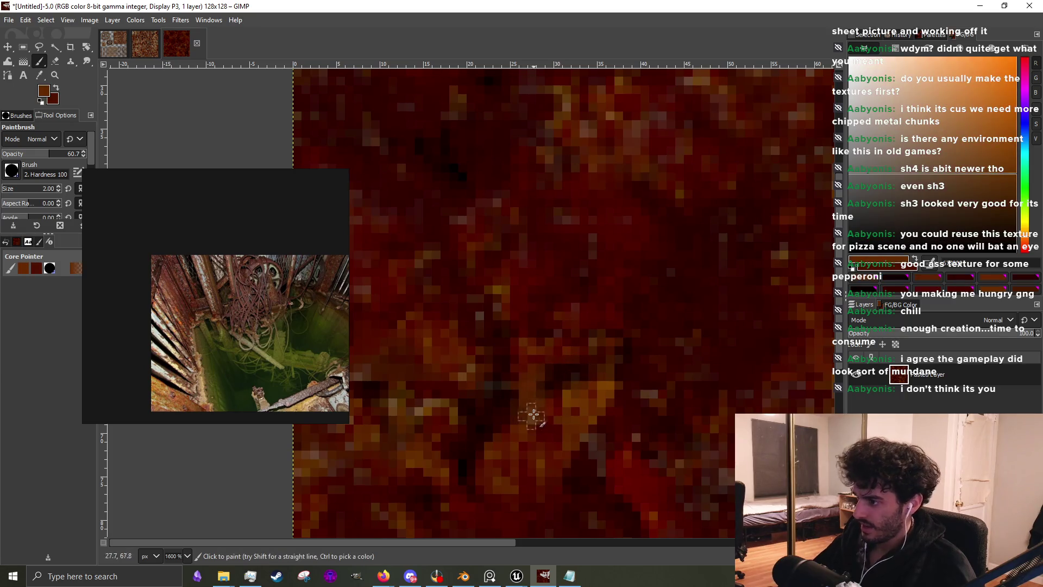
click(541, 391)
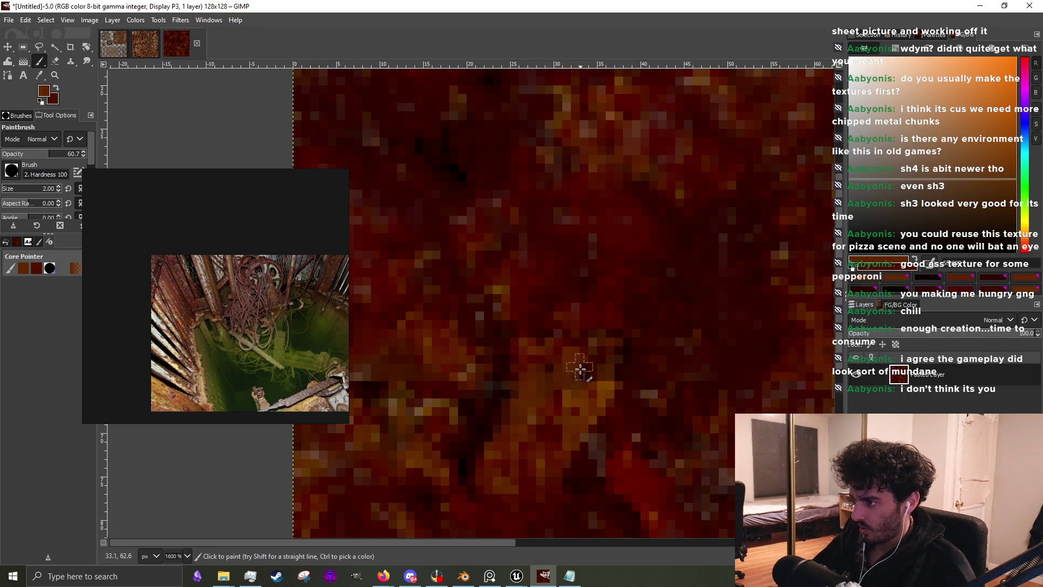
ctrl+click(579, 365)
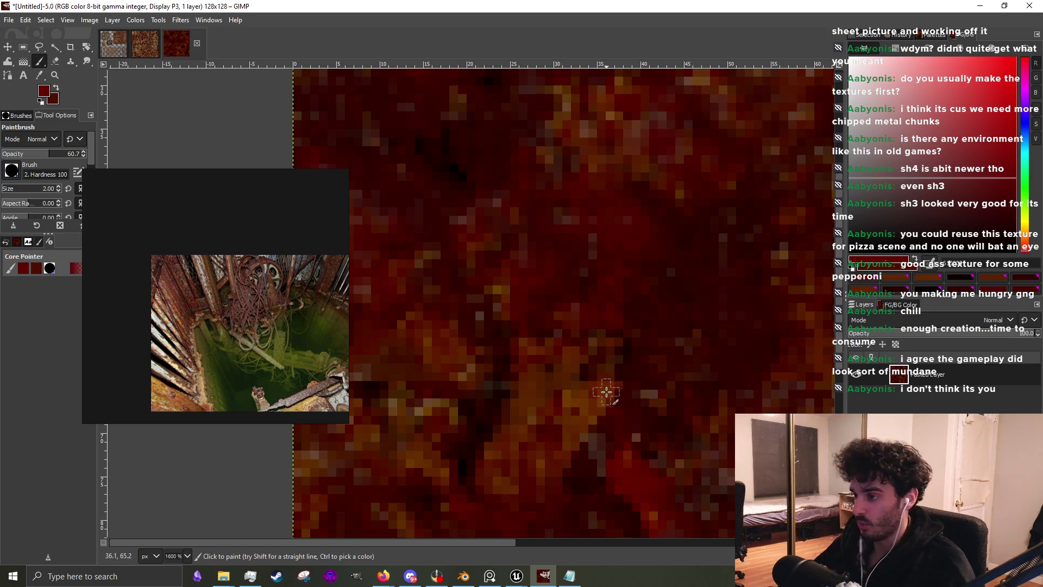
Sample several different rust colours from the texture to paint with
scroll(489, 337, left, 3)
scroll(473, 312, right, 1)
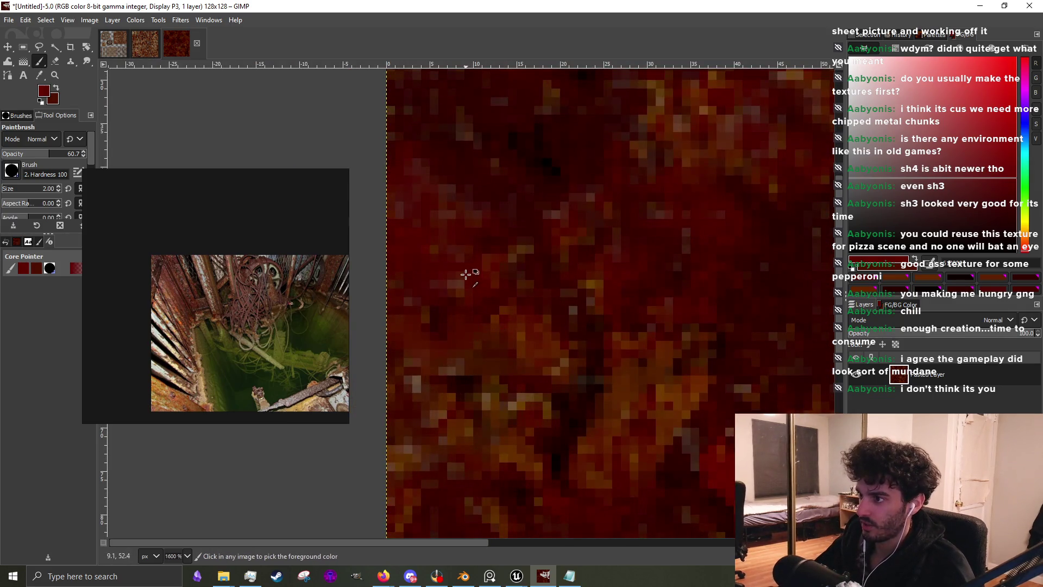
ctrl+scroll(466, 274, up, 2)
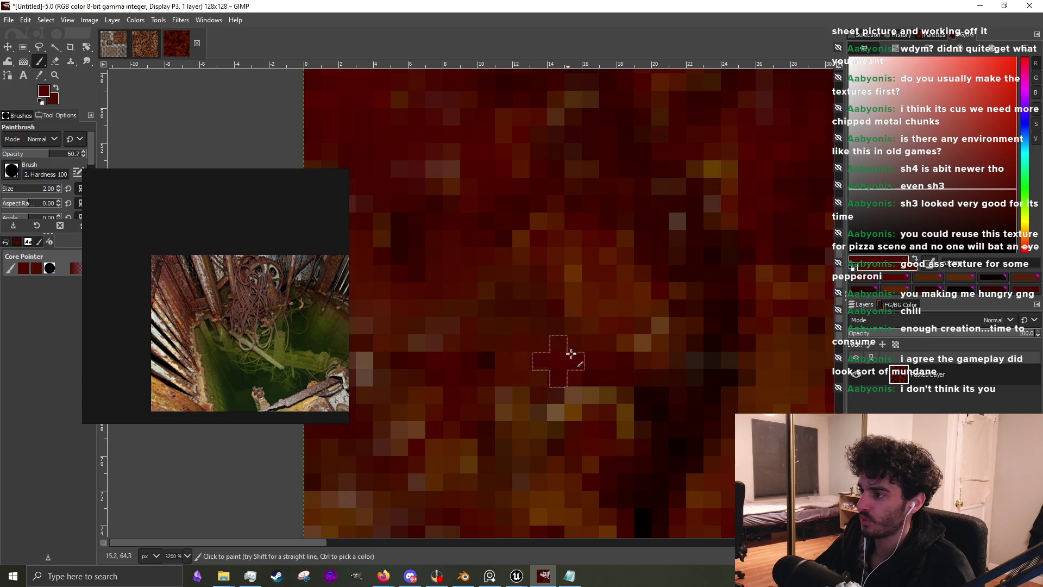
ctrl+scroll(584, 369, down, 1)
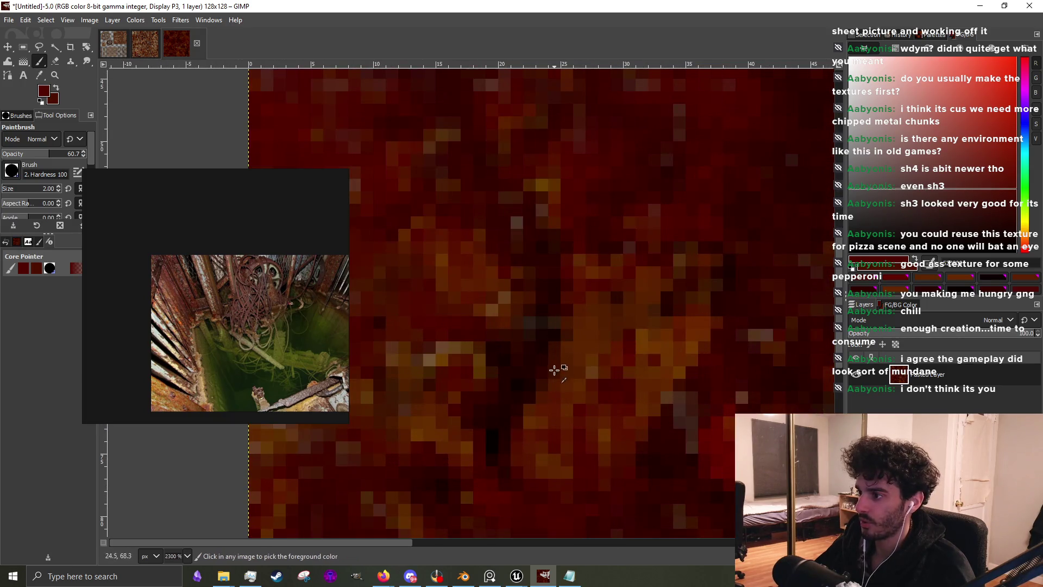
ctrl+click(555, 372)
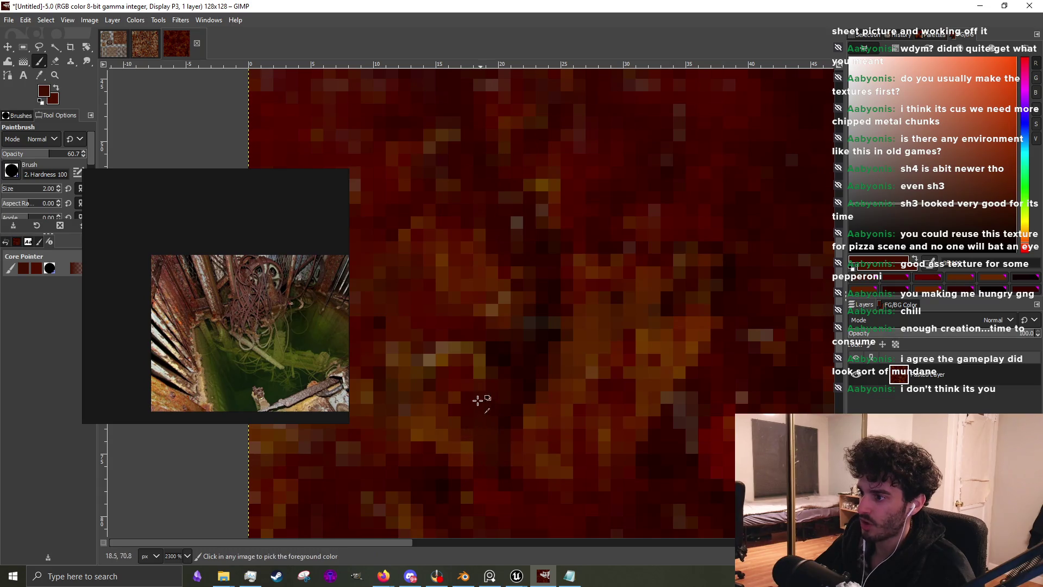
ctrl+click(454, 405)
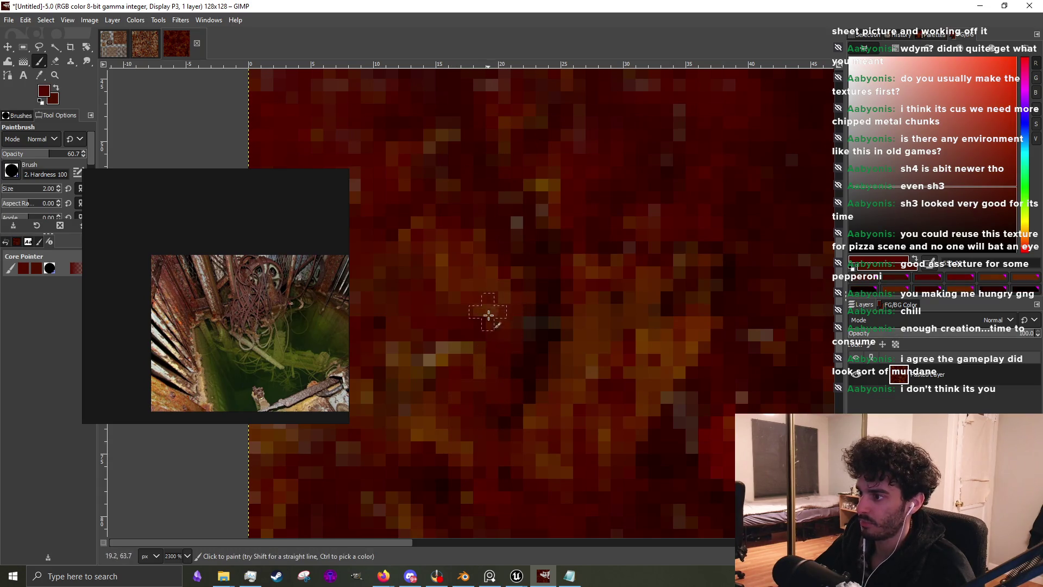
ctrl+click(384, 457)
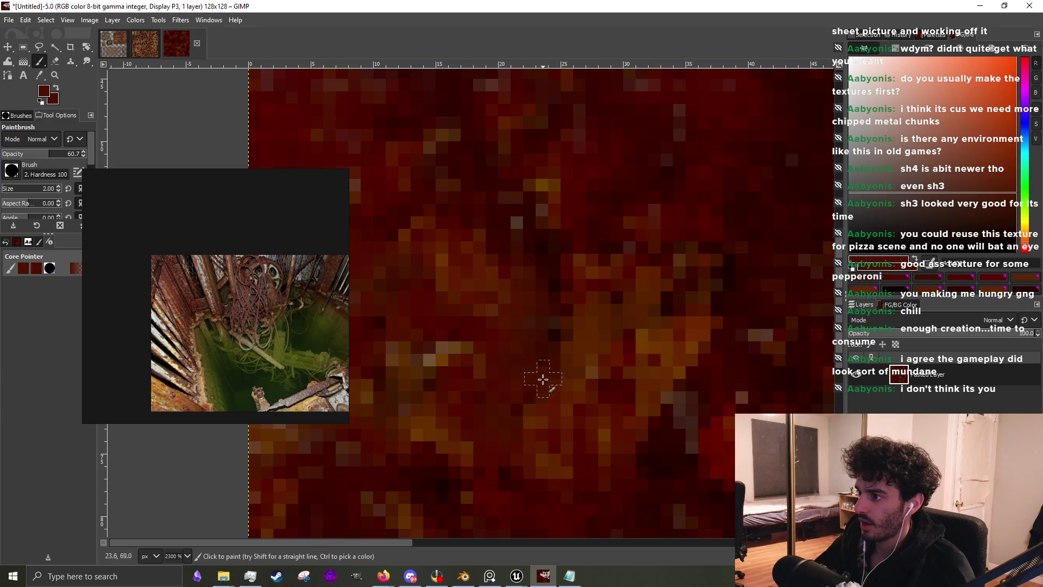
Sample a near-black and darken the light tan pixels with dark strokes
scroll(531, 289, down, 5)
scroll(680, 272, up, 2)
scroll(680, 272, up, 3)
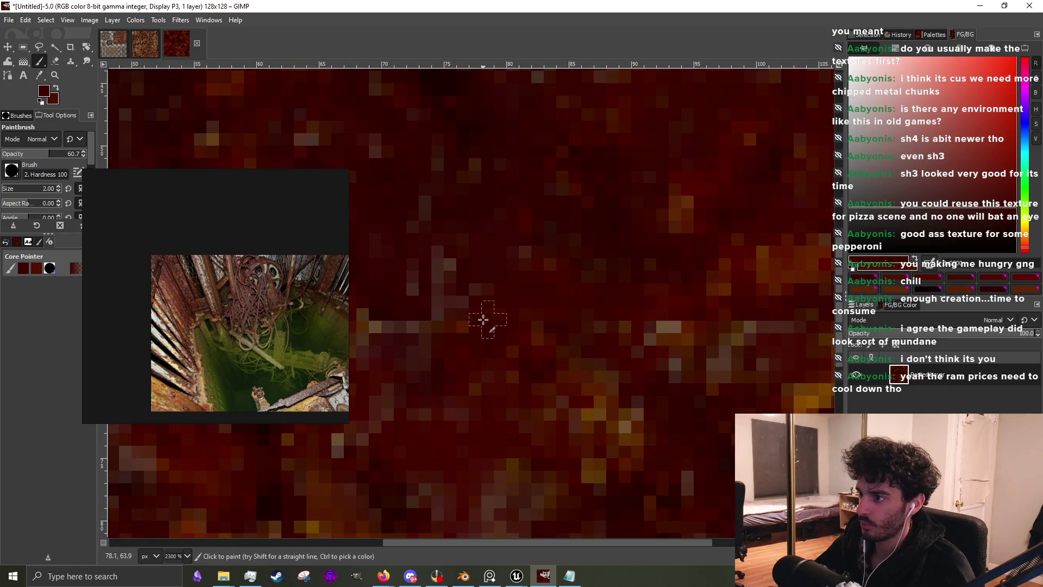
scroll(430, 296, down, 3)
scroll(552, 333, up, 2)
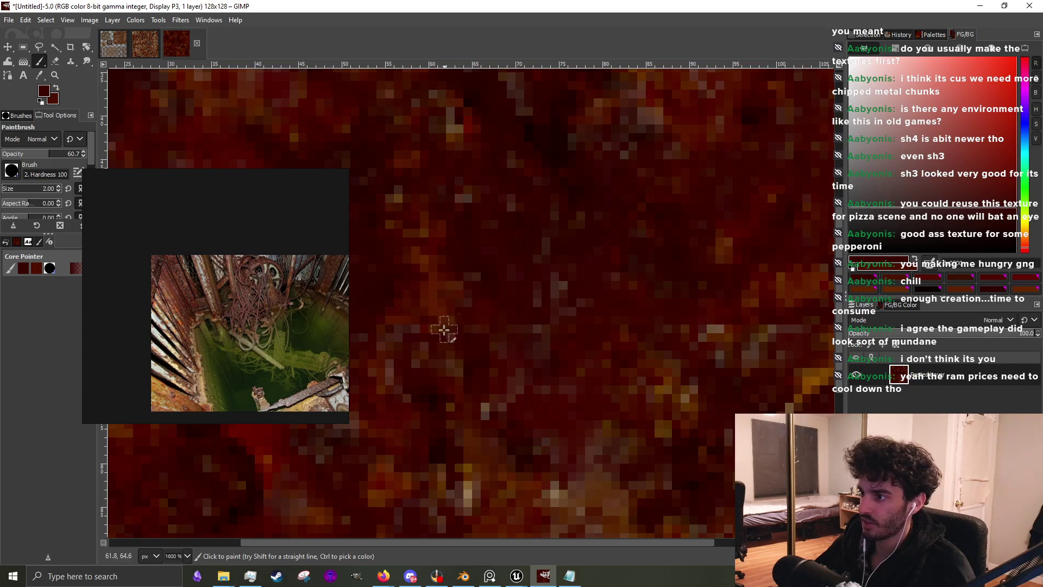
scroll(467, 310, down, 1)
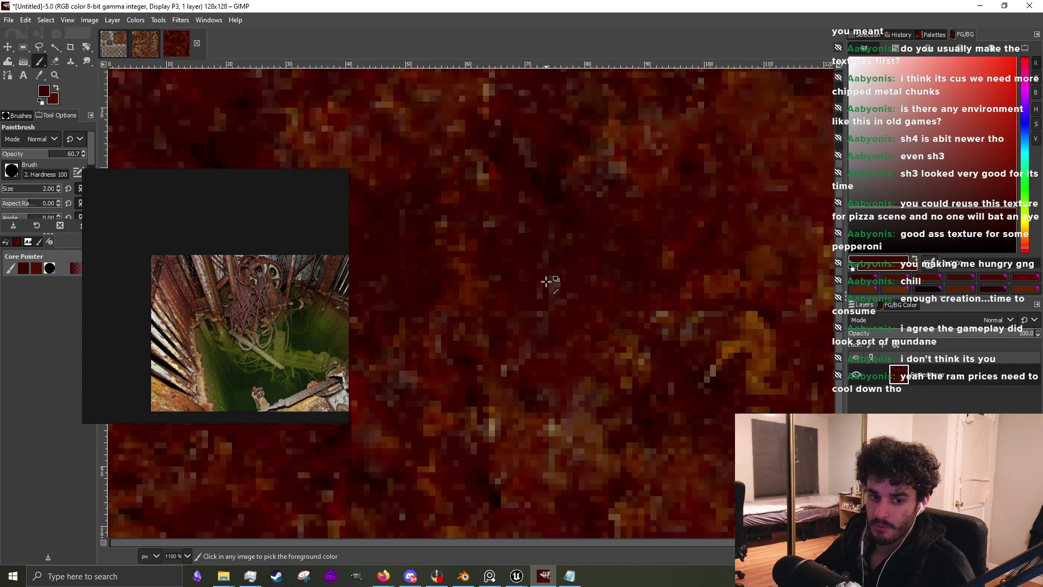
scroll(467, 310, up, 2)
scroll(559, 333, down, 3)
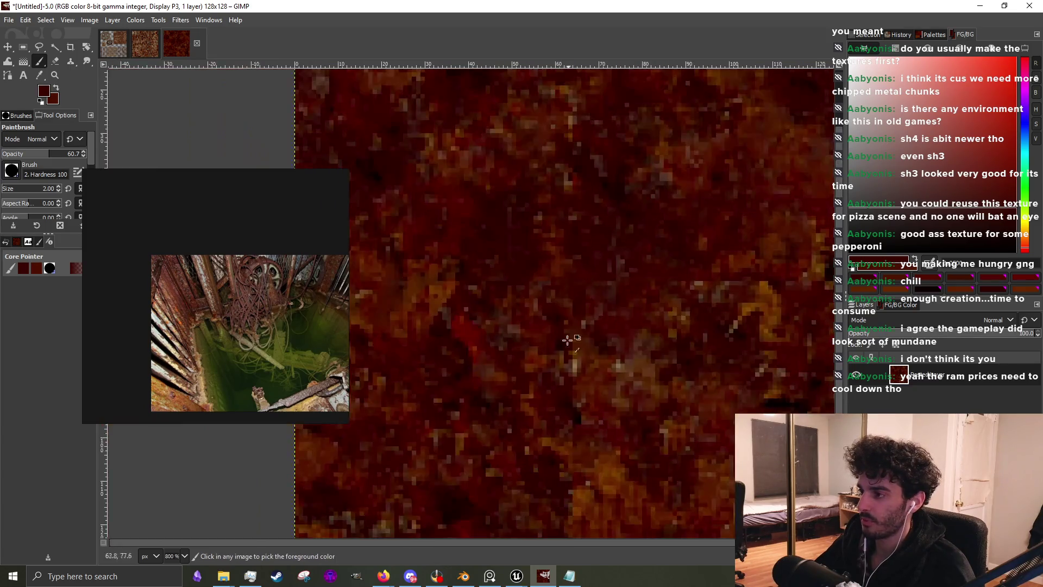
scroll(581, 309, up, 2)
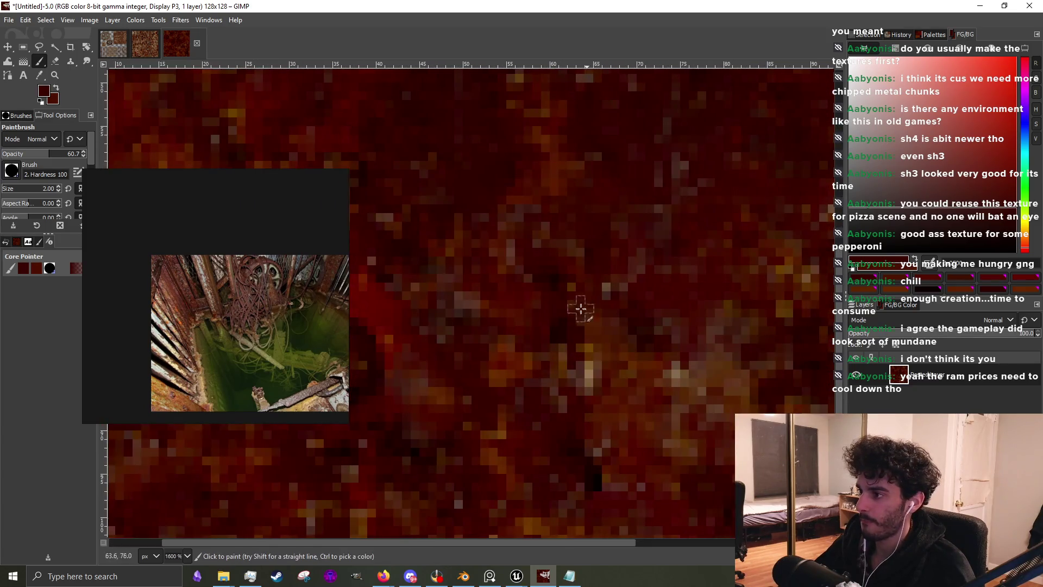
ctrl+click(564, 342)
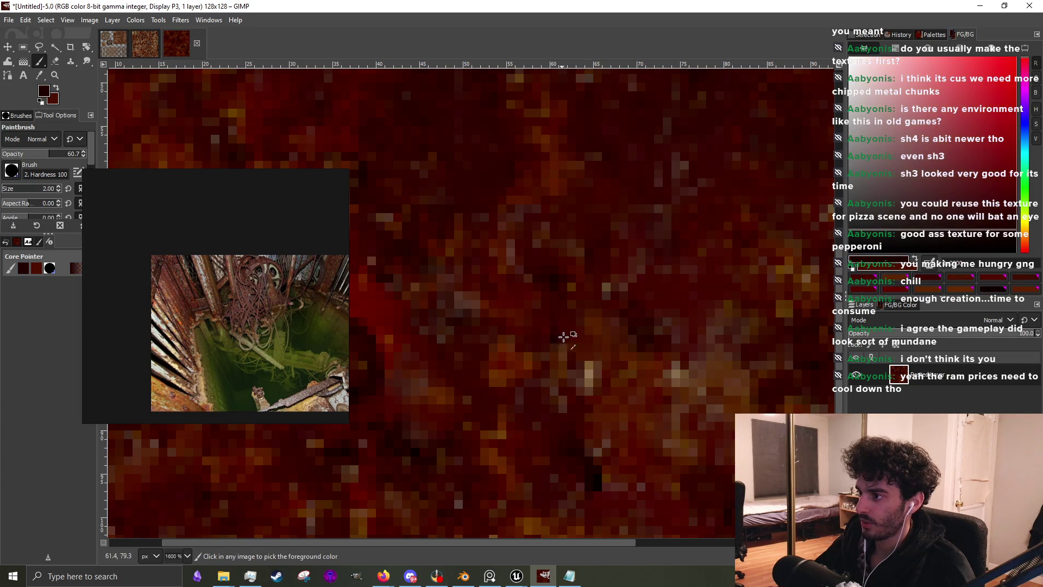
scroll(592, 348, up, 1)
mouse_move(570, 347)
mouse_down()
mouse_move(608, 284)
mouse_move(519, 345)
mouse_move(598, 294)
mouse_move(640, 250)
mouse_up()
Sample brown-red, near-black and brown tones, finishing on dark red 430400
ctrl+click(598, 373)
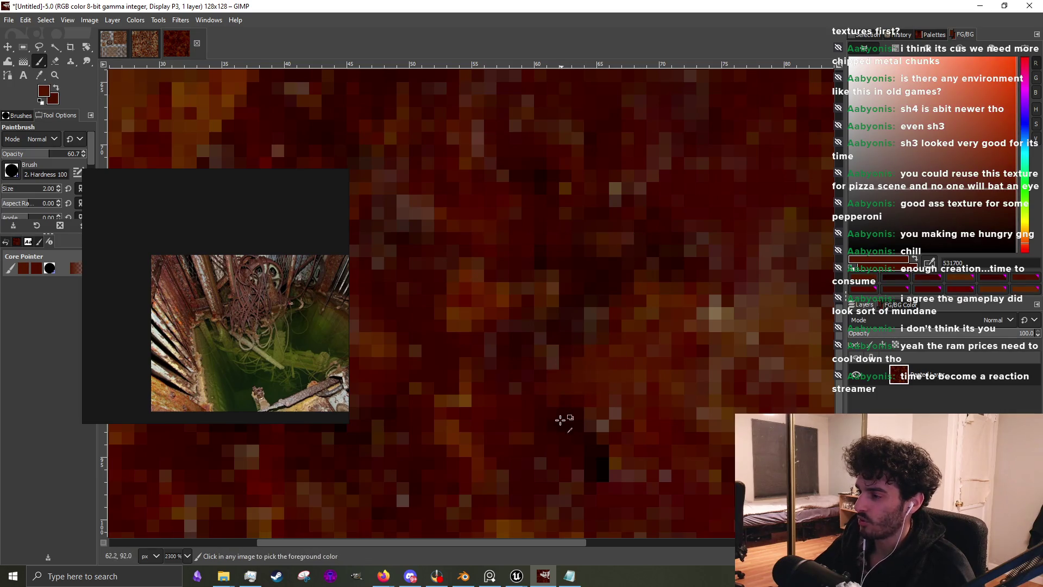
ctrl+click(549, 420)
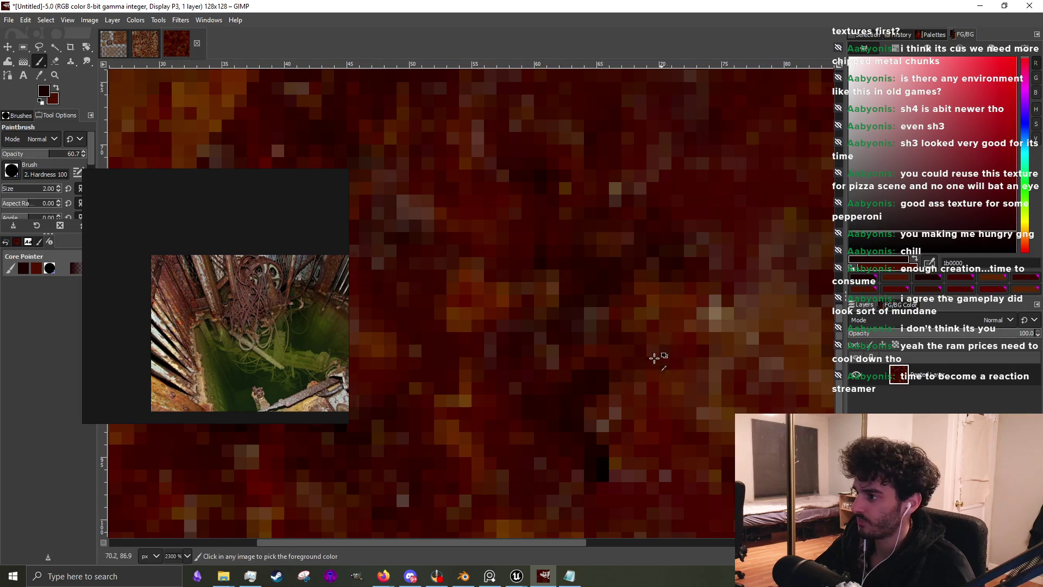
ctrl+scroll(657, 353, down, 3)
ctrl+scroll(630, 350, up, 2)
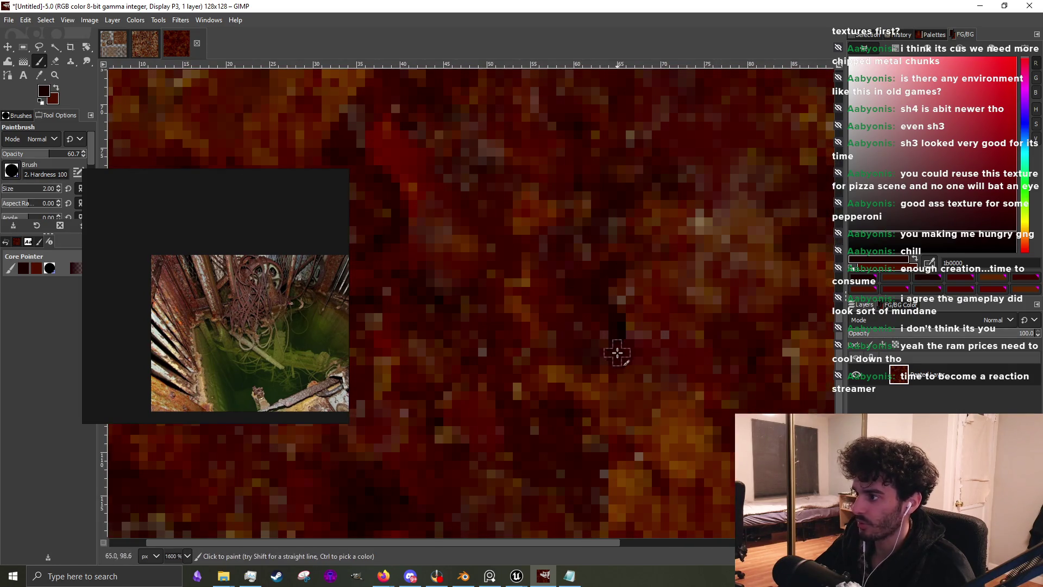
key(ctrl)
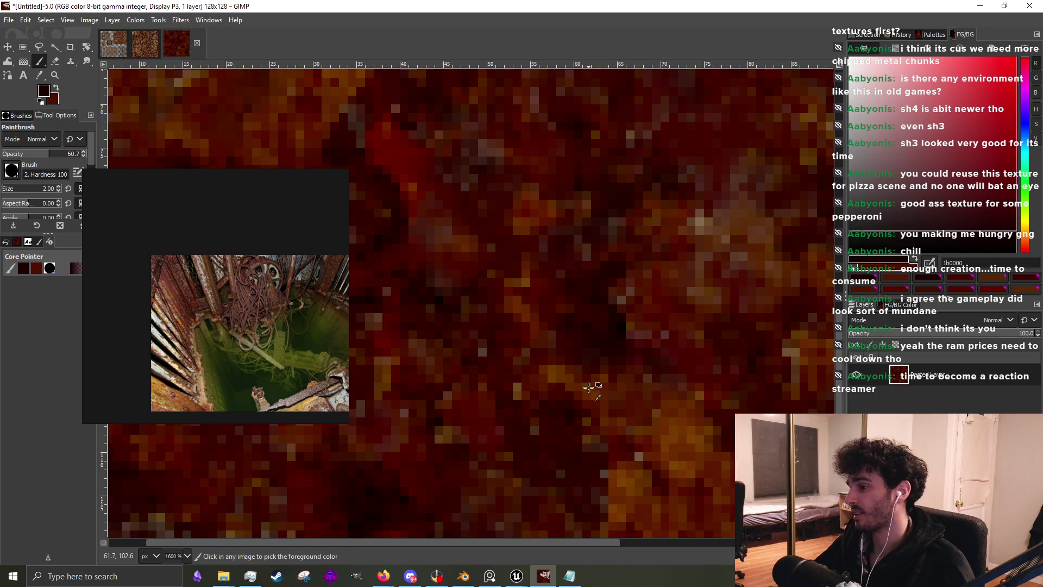
ctrl+click(589, 387)
key(ctrl)
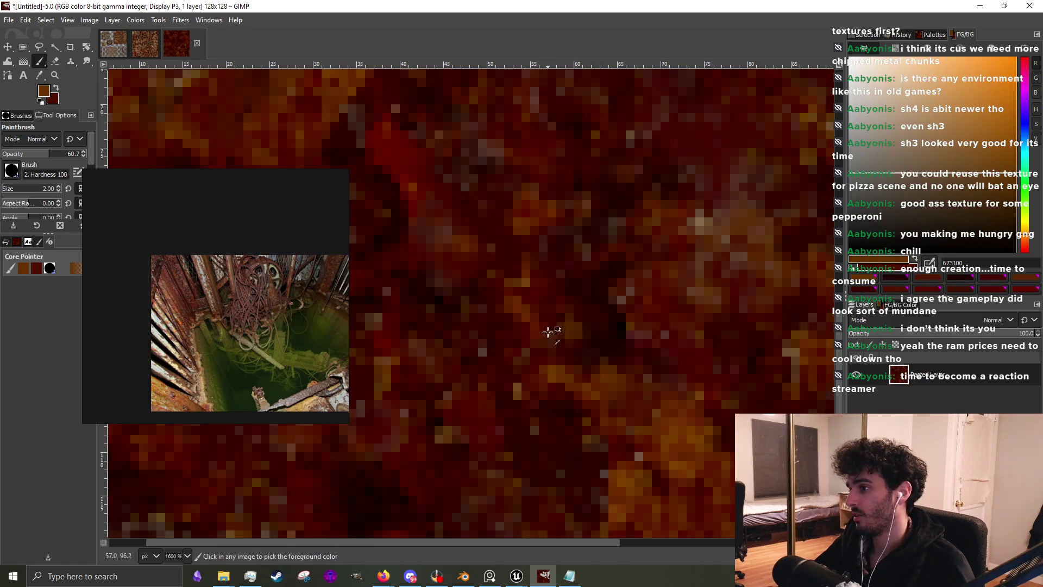
ctrl+click(570, 321)
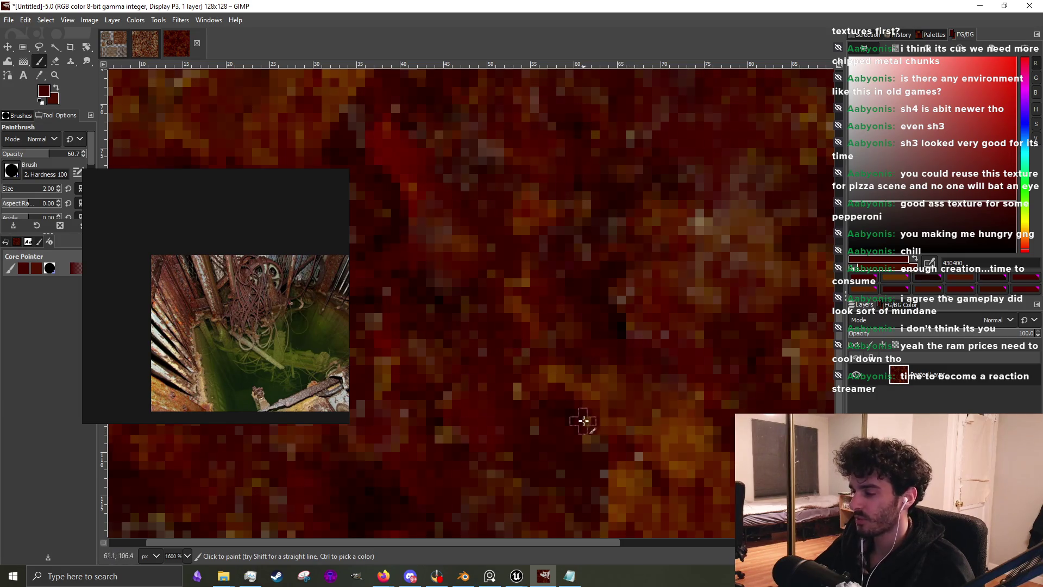
scroll(621, 336, down, 4)
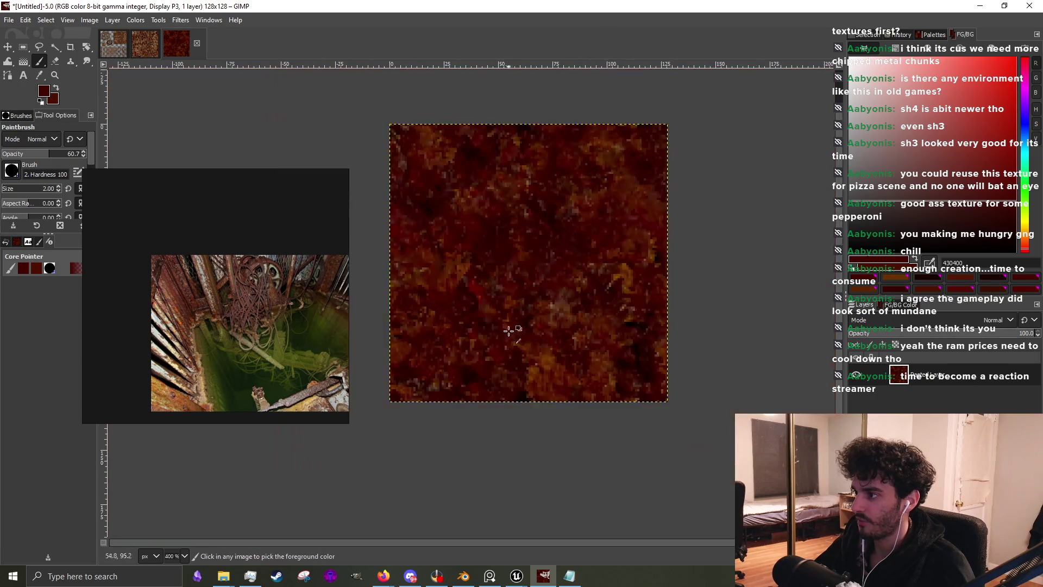
Sample dark rust reds and darken the orange pixels around the rust patch
scroll(649, 286, up, 2)
scroll(648, 198, up, 3)
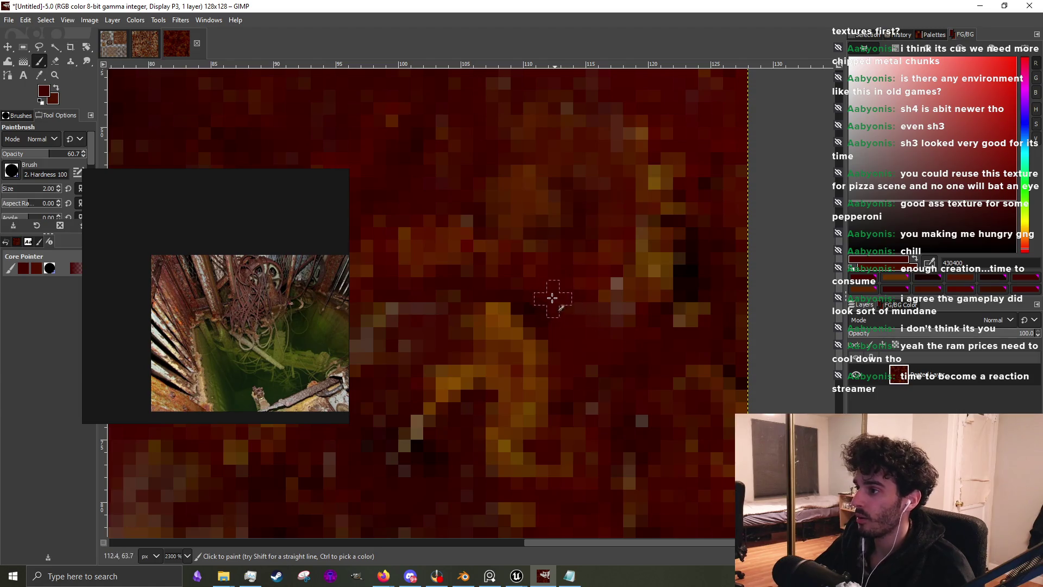
ctrl+click(527, 307)
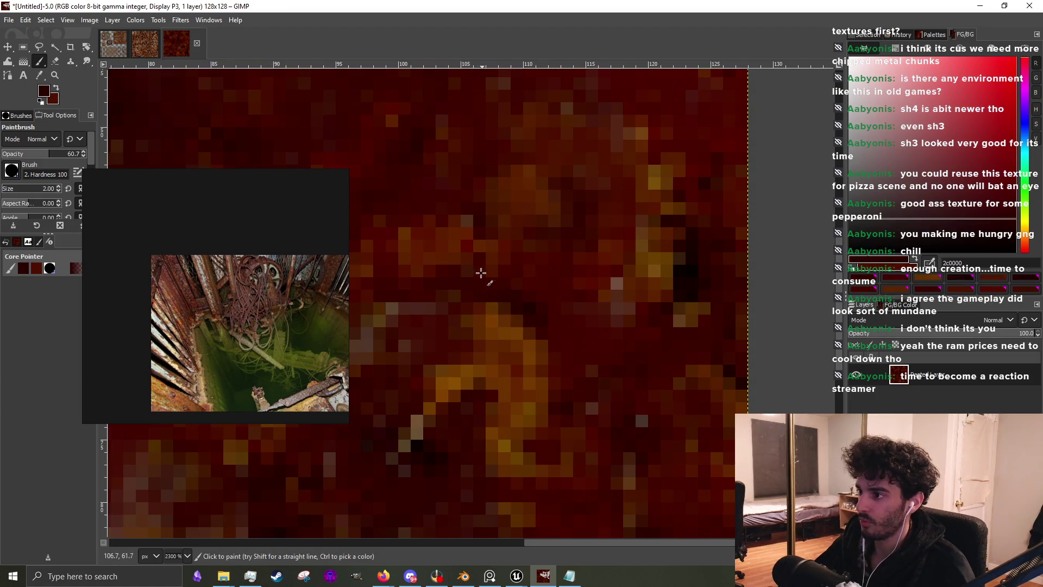
ctrl+click(681, 288)
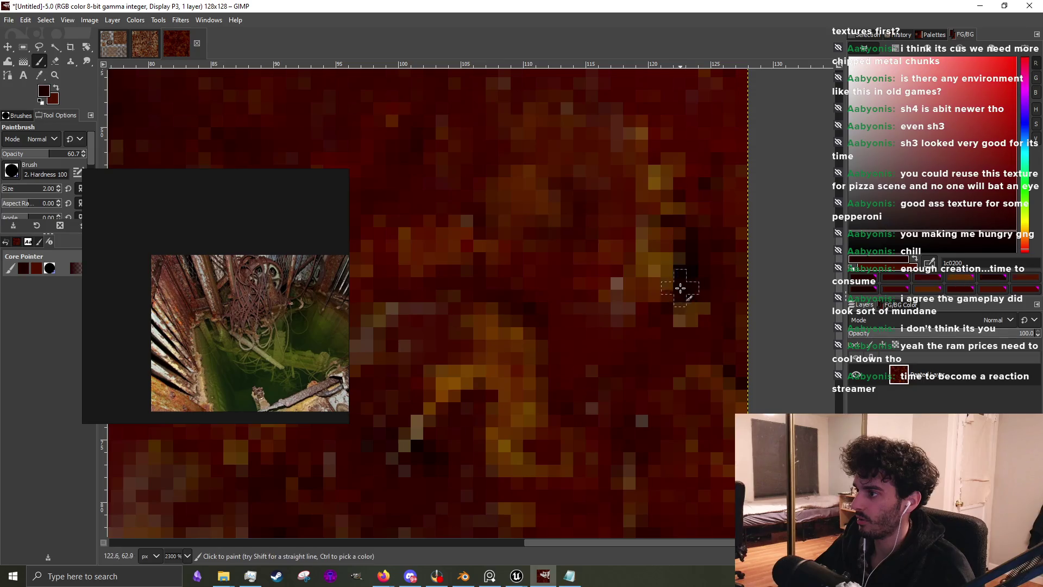
scroll(646, 263, down, 3)
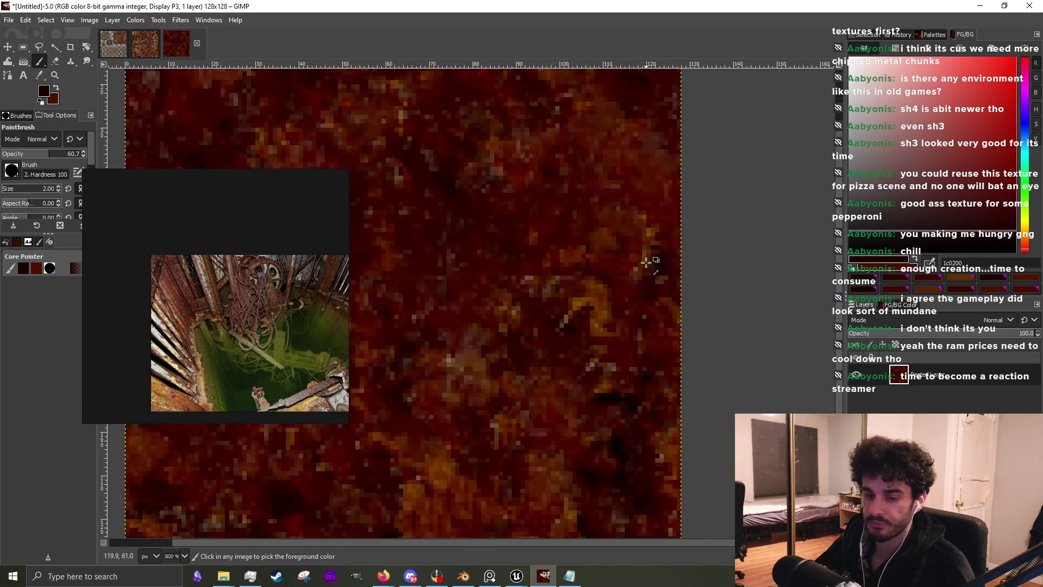
scroll(487, 387, up, 3)
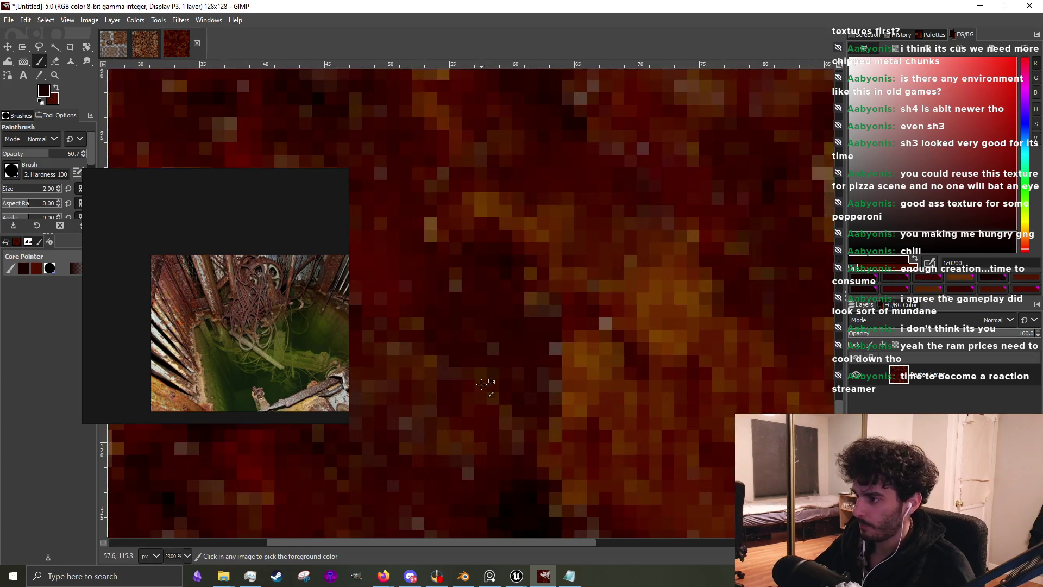
ctrl+click(481, 384)
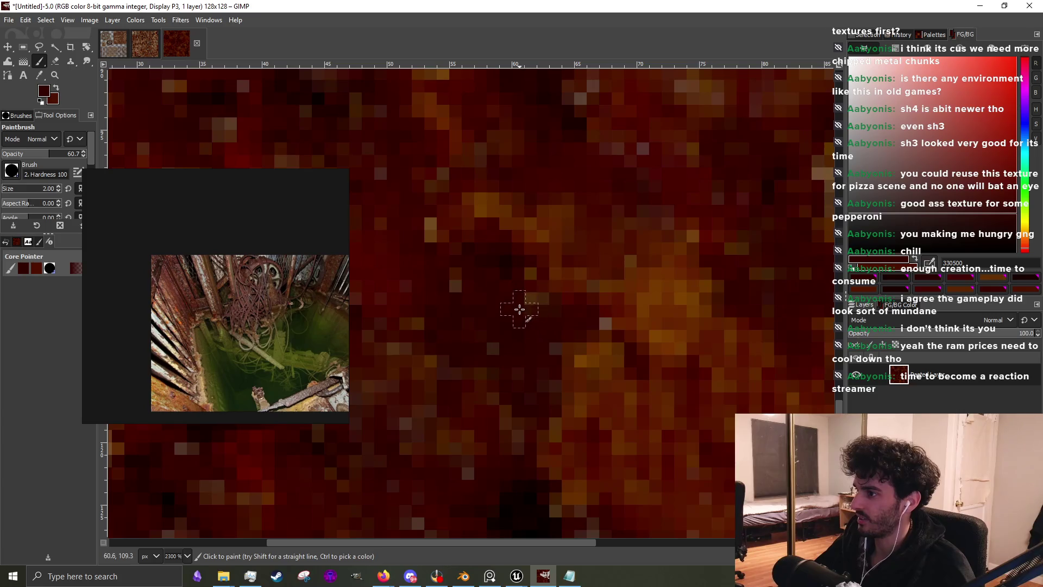
drag(621, 294, 566, 312)
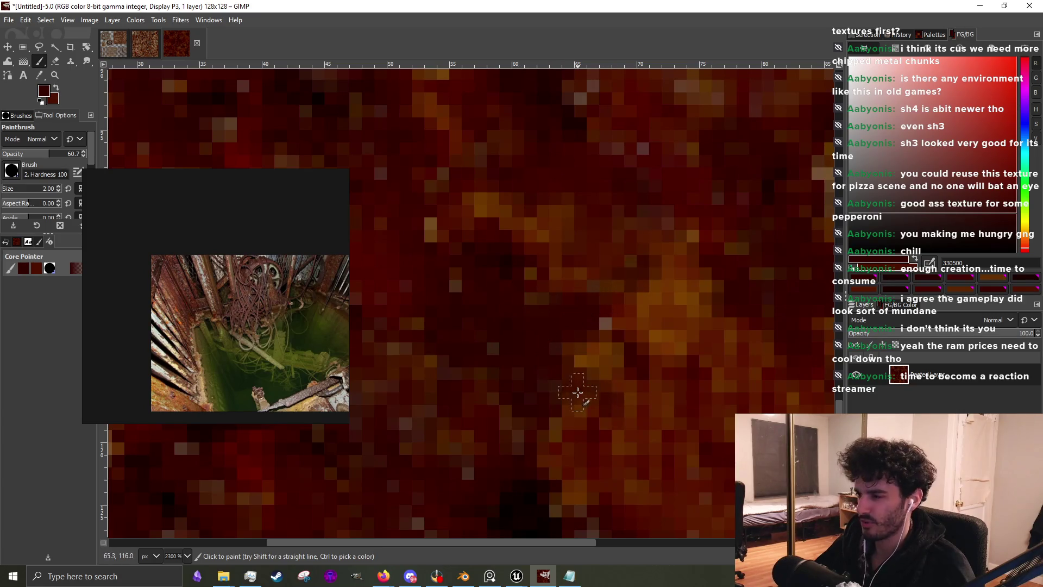
Sample near-black, warm brown and deep red tones from the rust texture
scroll(538, 314, down, 1)
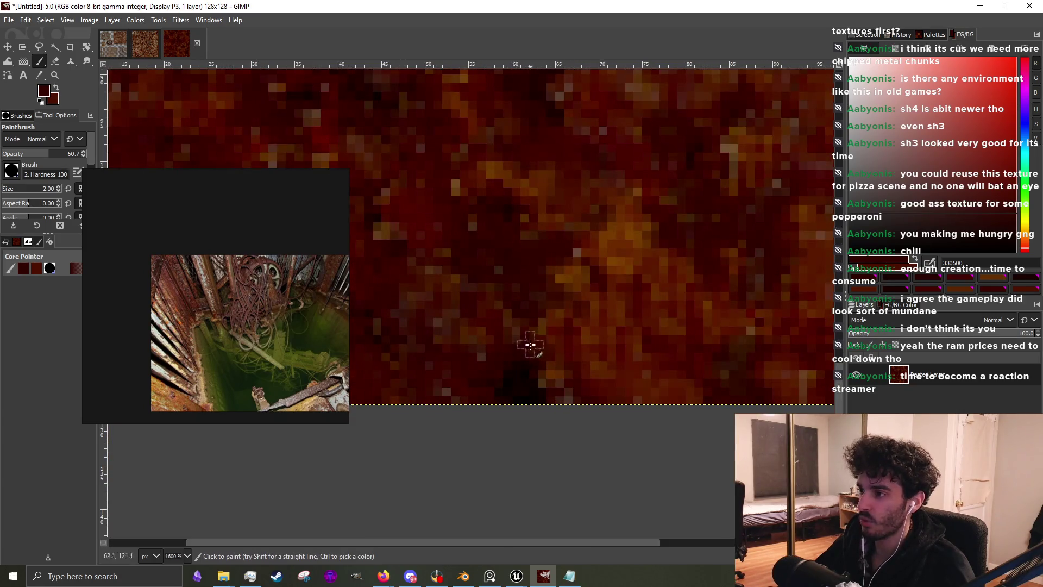
ctrl+click(526, 384)
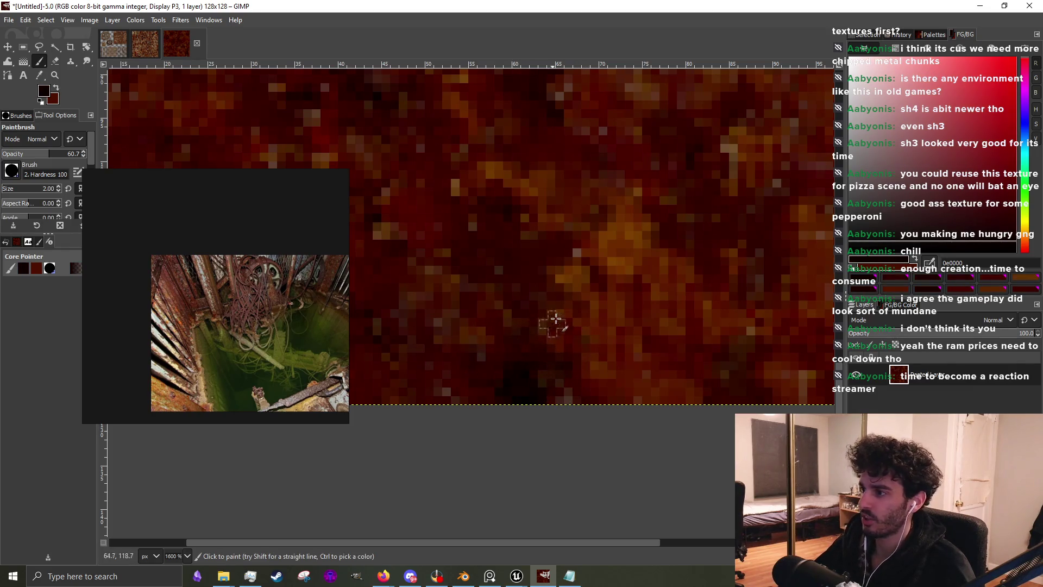
scroll(624, 337, down, 3)
scroll(503, 198, up, 3)
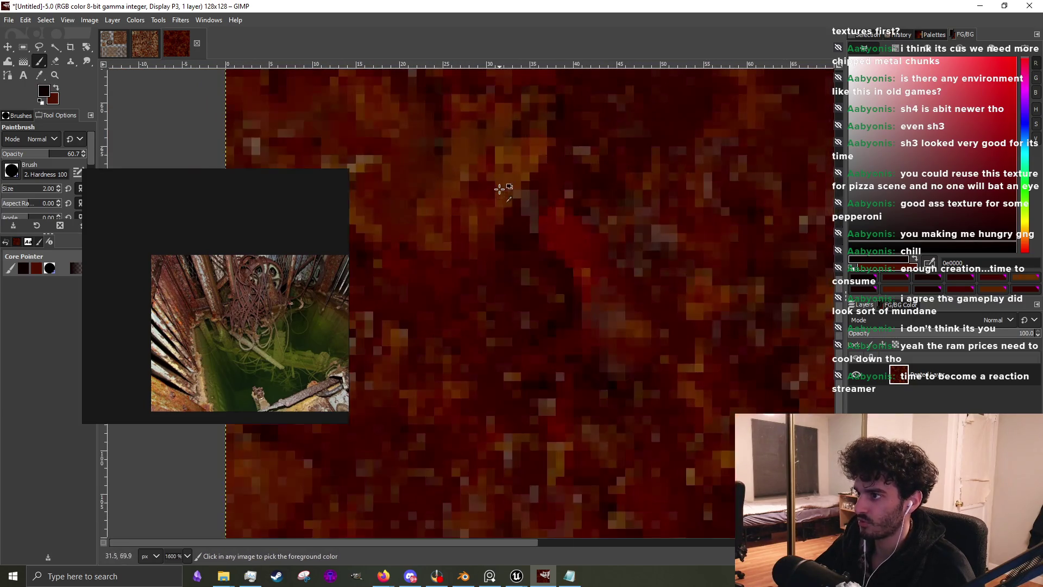
scroll(521, 325, left, 2)
ctrl+click(497, 298)
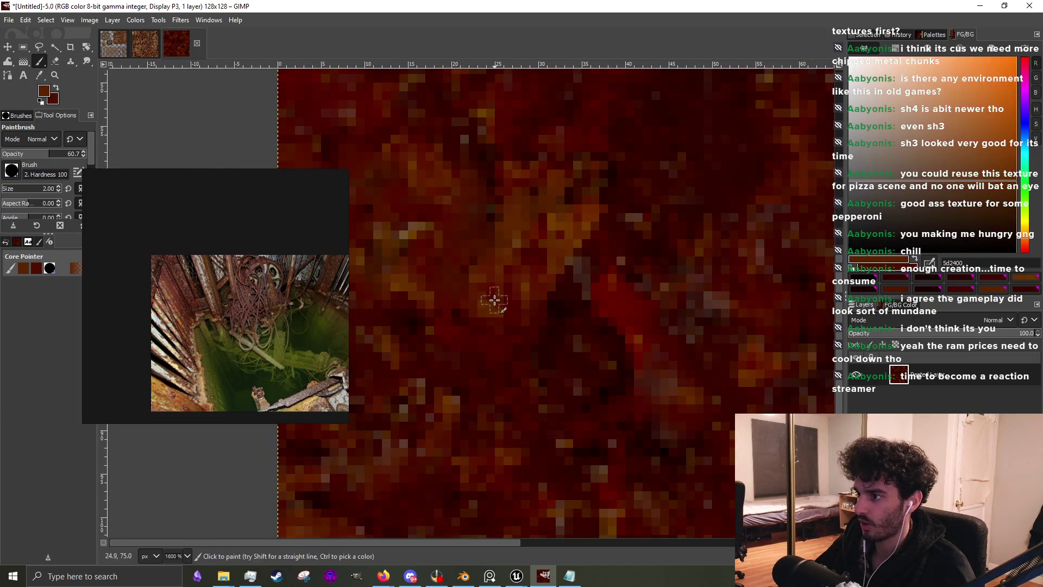
ctrl+click(405, 305)
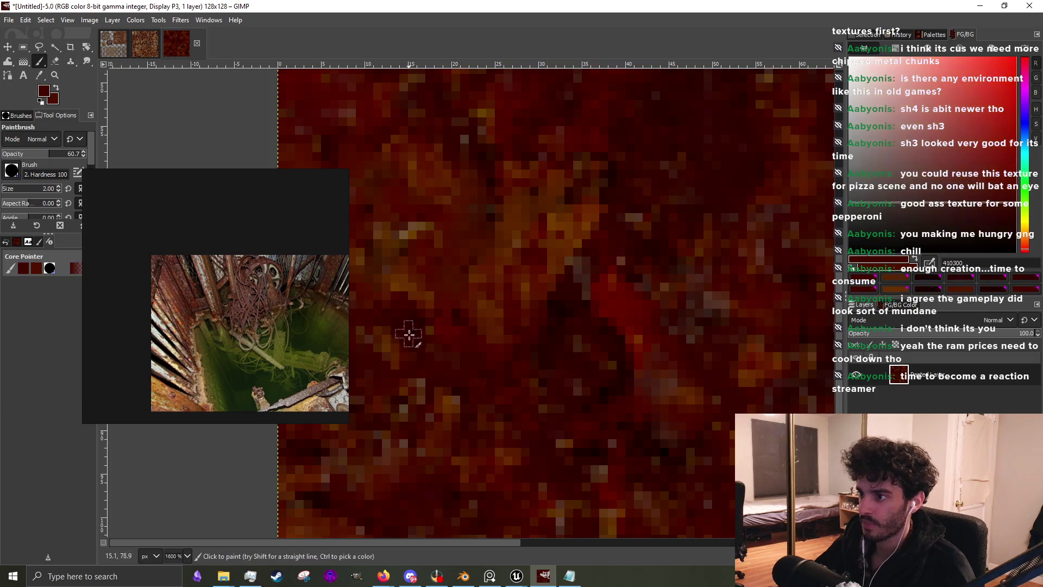
scroll(424, 347, up, 1)
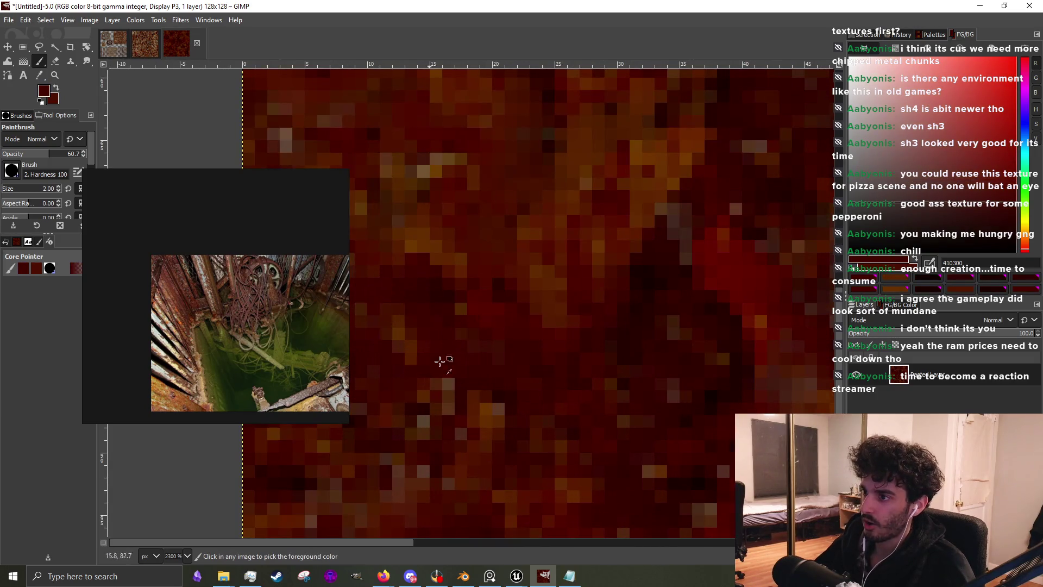
scroll(422, 350, down, 2)
scroll(448, 349, up, 1)
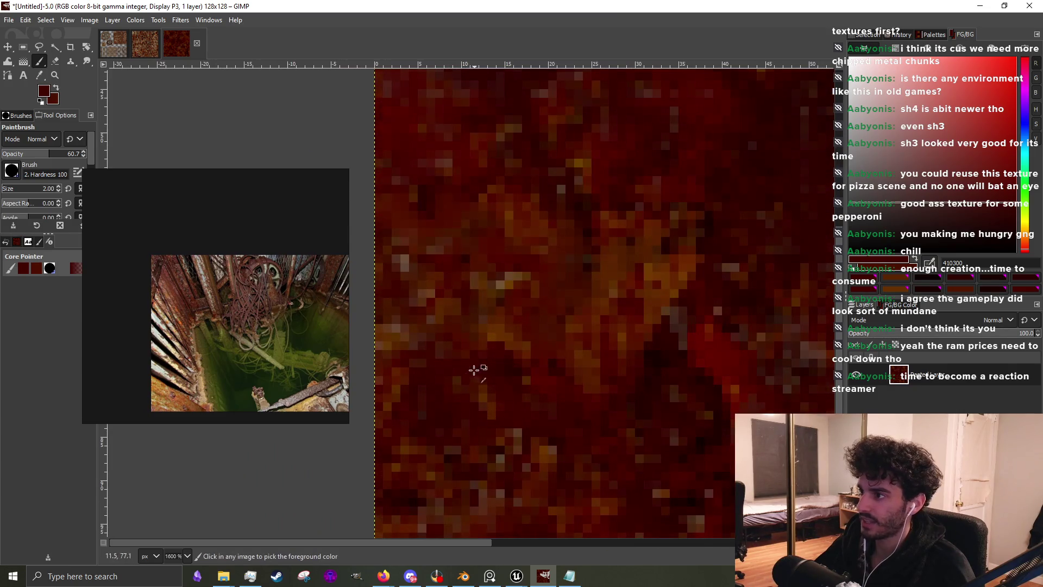
scroll(577, 296, down, 3)
scroll(543, 319, up, 3)
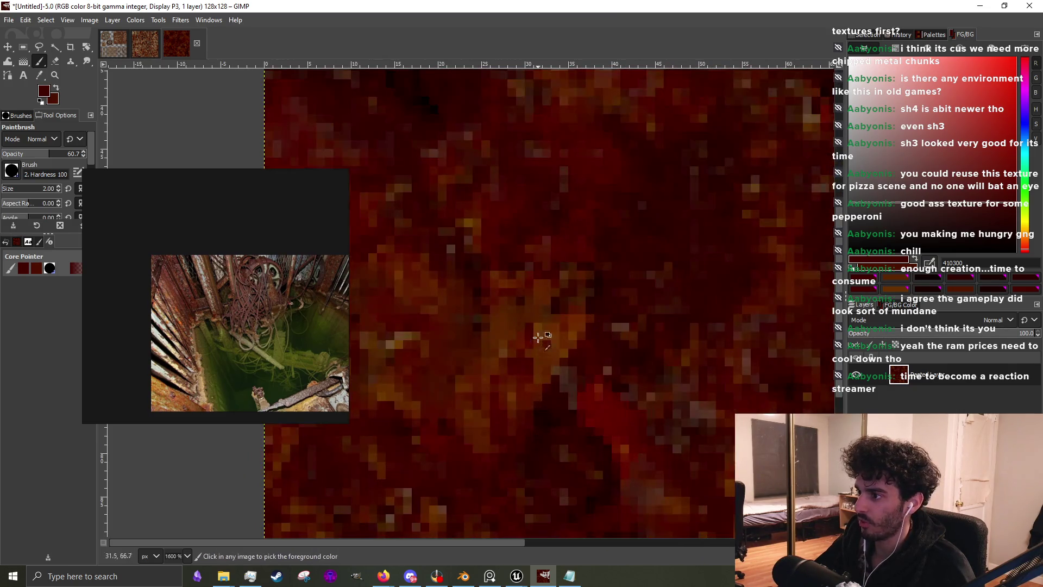
ctrl+click(557, 312)
ctrl+click(566, 356)
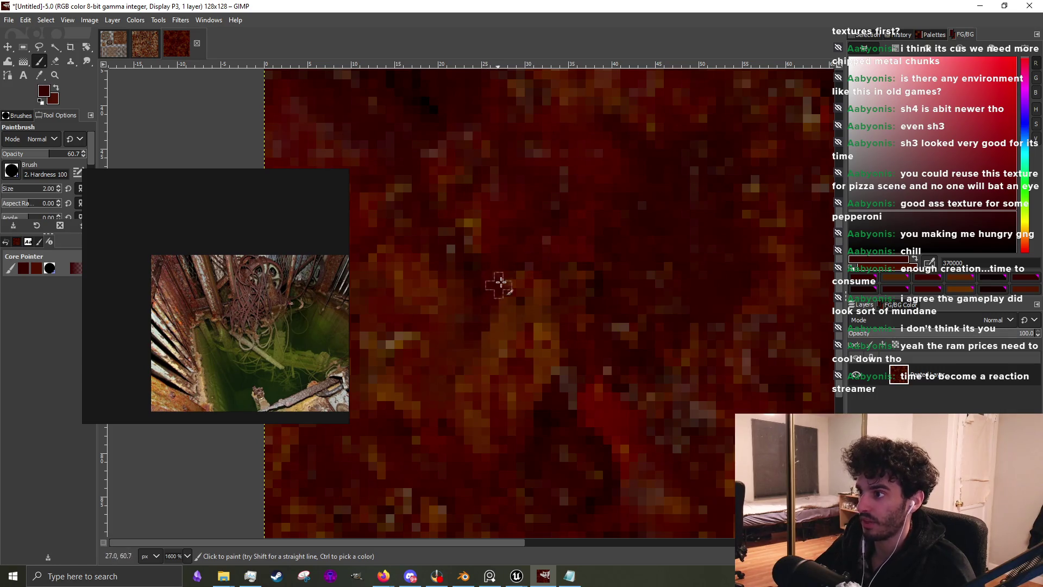
ctrl+click(489, 270)
Compare very dark red, near-black red and rust-brown samples from the texture
scroll(524, 266, down, 2)
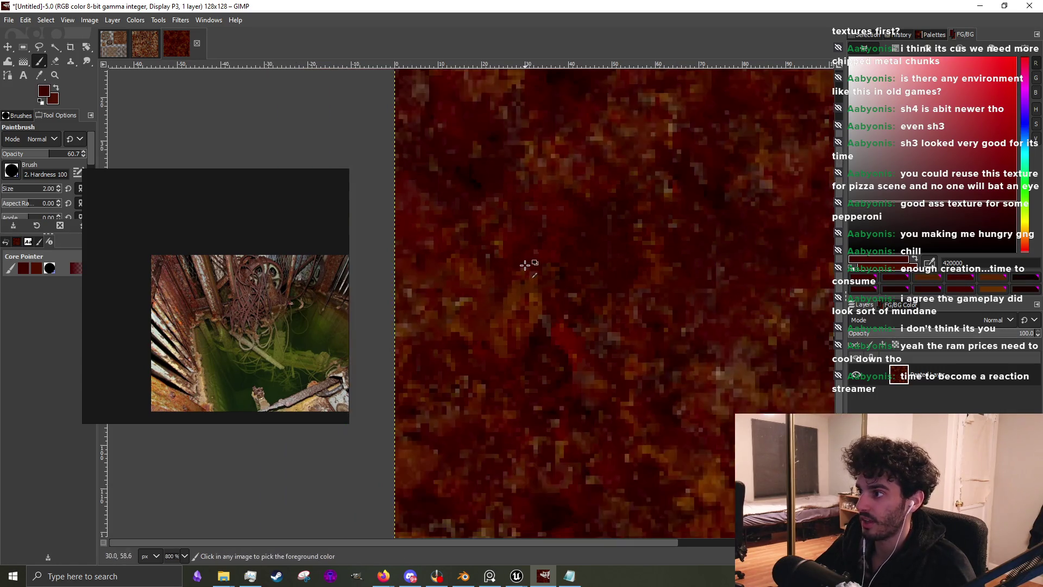
scroll(532, 323, up, 1)
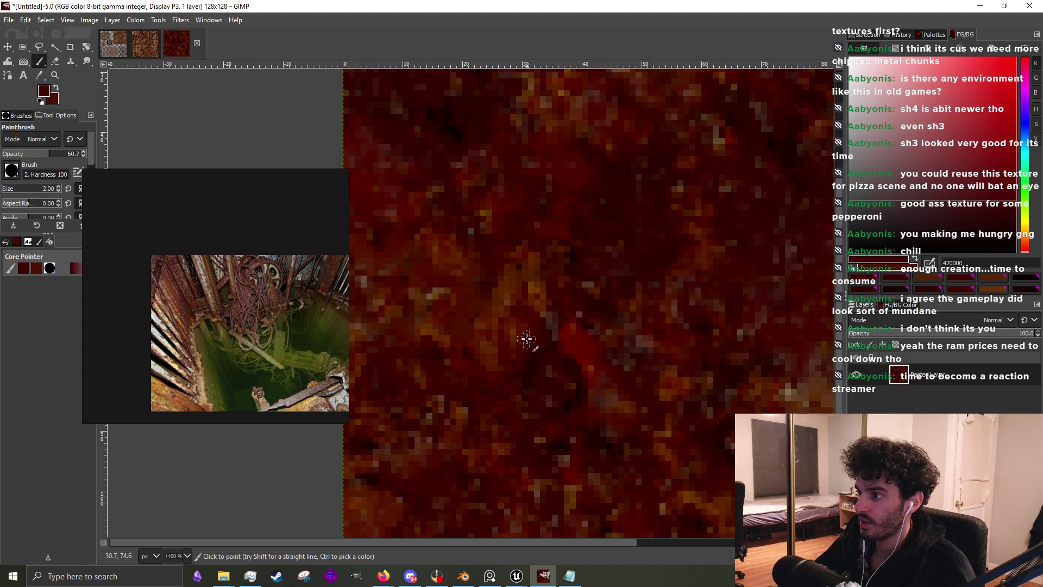
scroll(527, 340, down, 3)
scroll(578, 344, up, 3)
ctrl+click(555, 342)
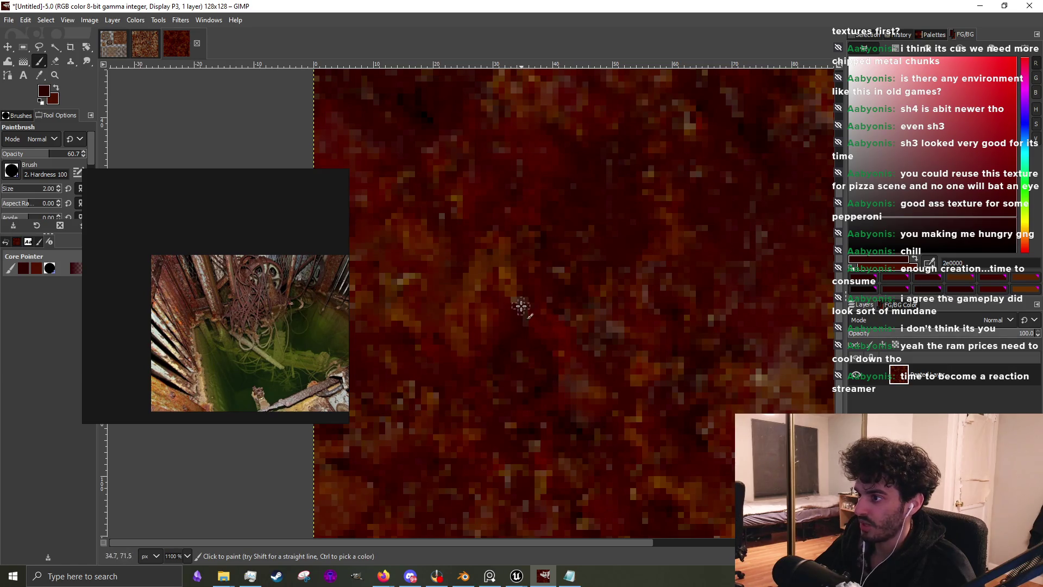
scroll(531, 275, down, 3)
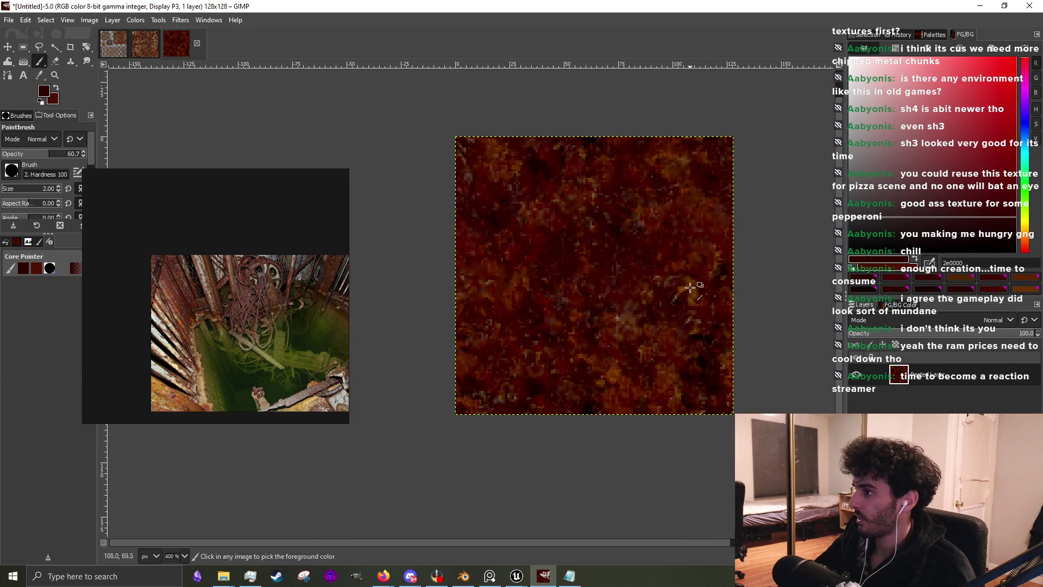
scroll(691, 288, up, 4)
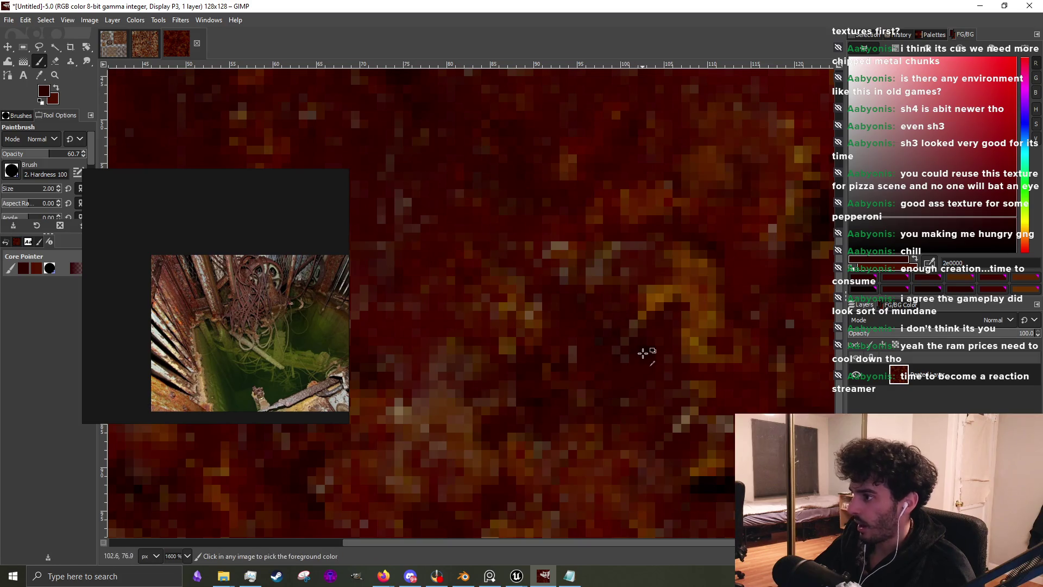
ctrl+click(632, 340)
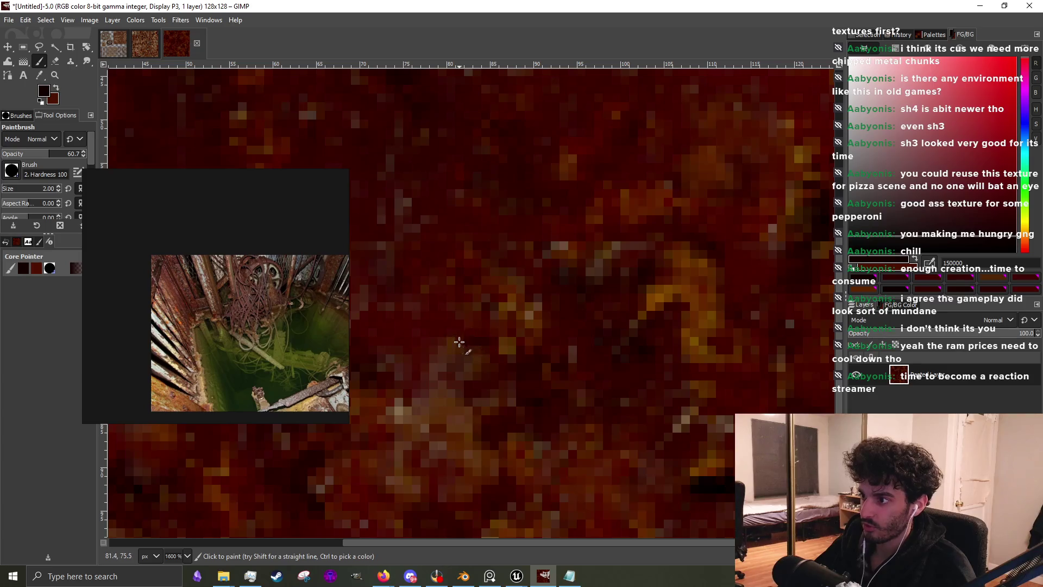
scroll(457, 388, down, 3)
scroll(552, 400, up, 3)
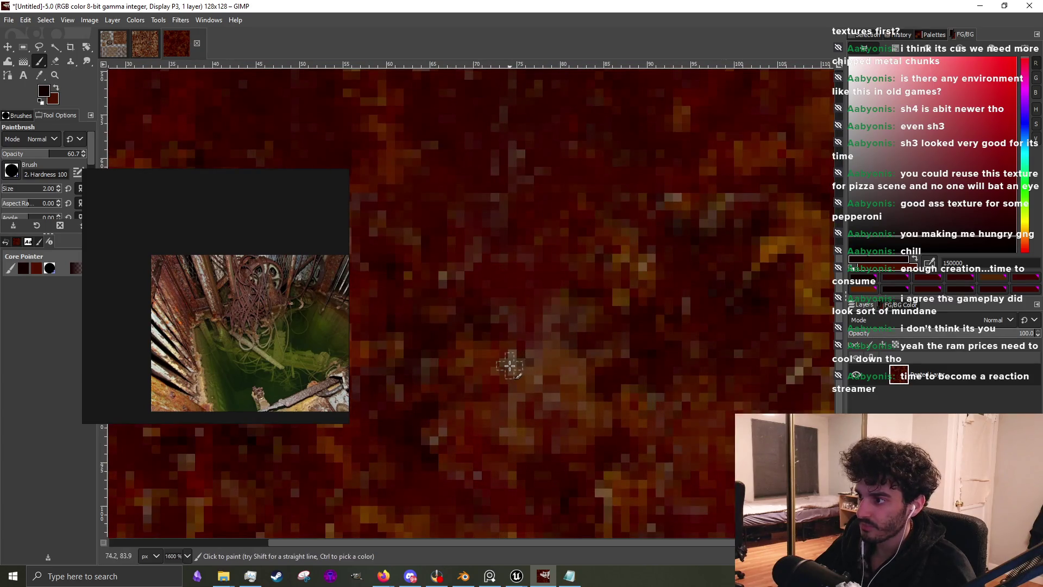
ctrl+click(478, 354)
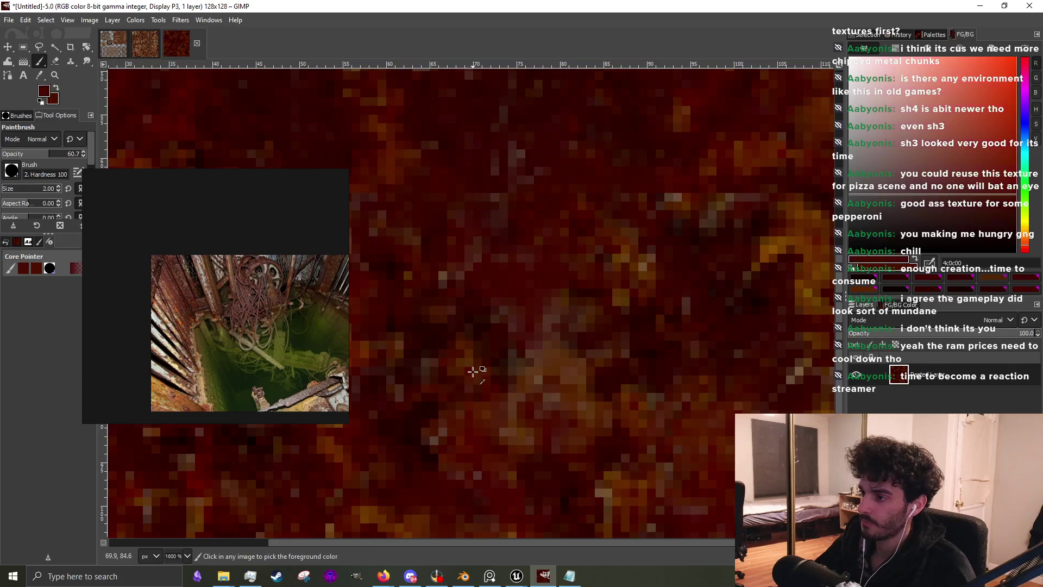
ctrl+click(503, 374)
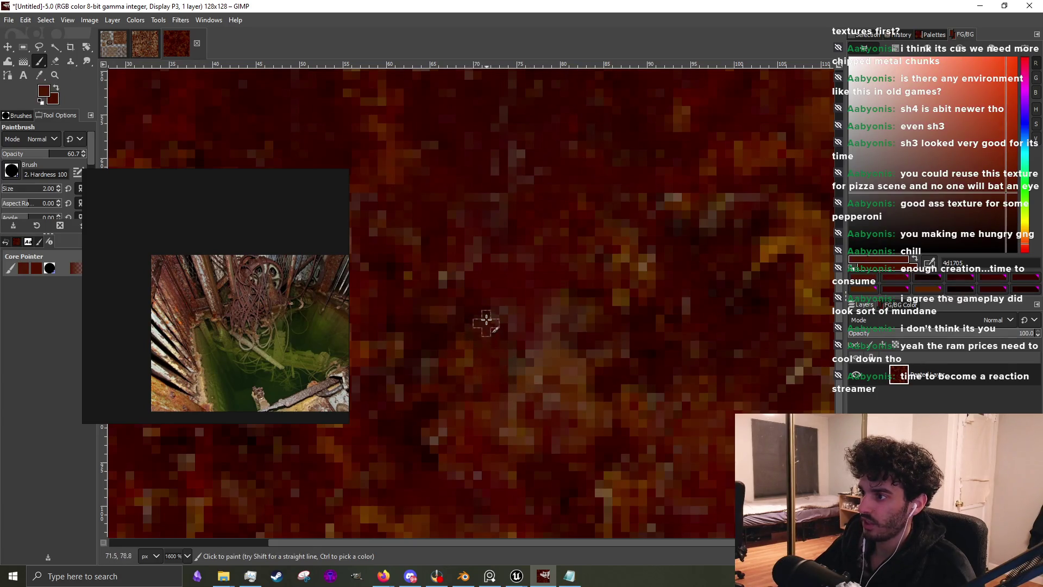
scroll(489, 326, down, 4)
scroll(537, 258, up, 3)
ctrl+click(493, 322)
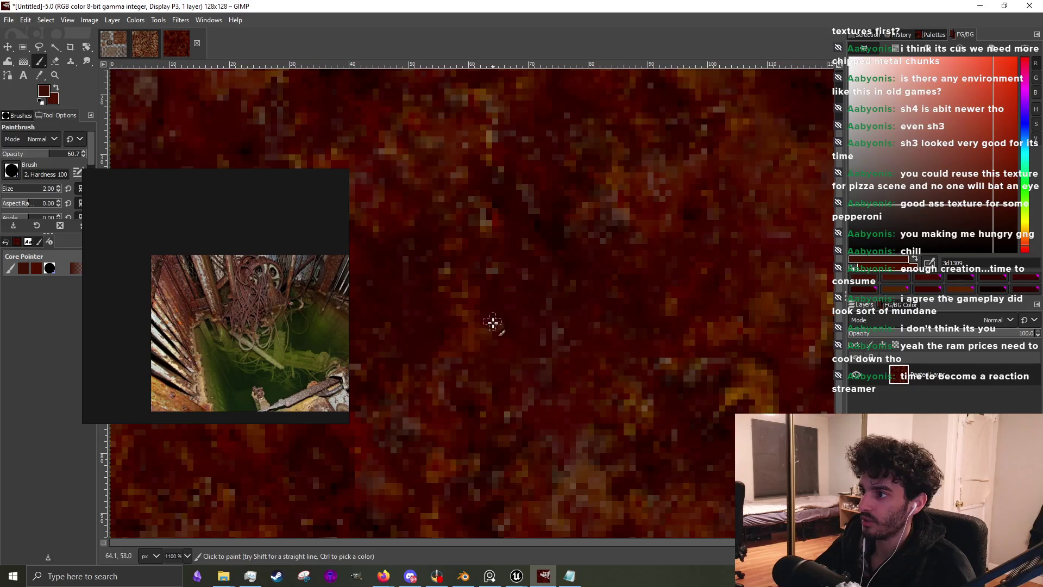
scroll(628, 211, down, 4)
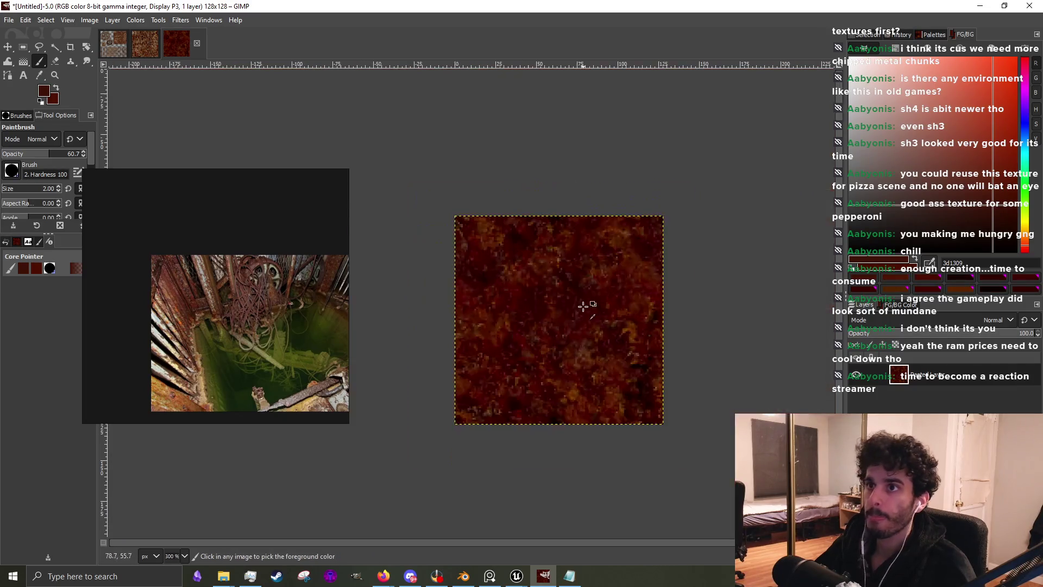
scroll(598, 377, up, 3)
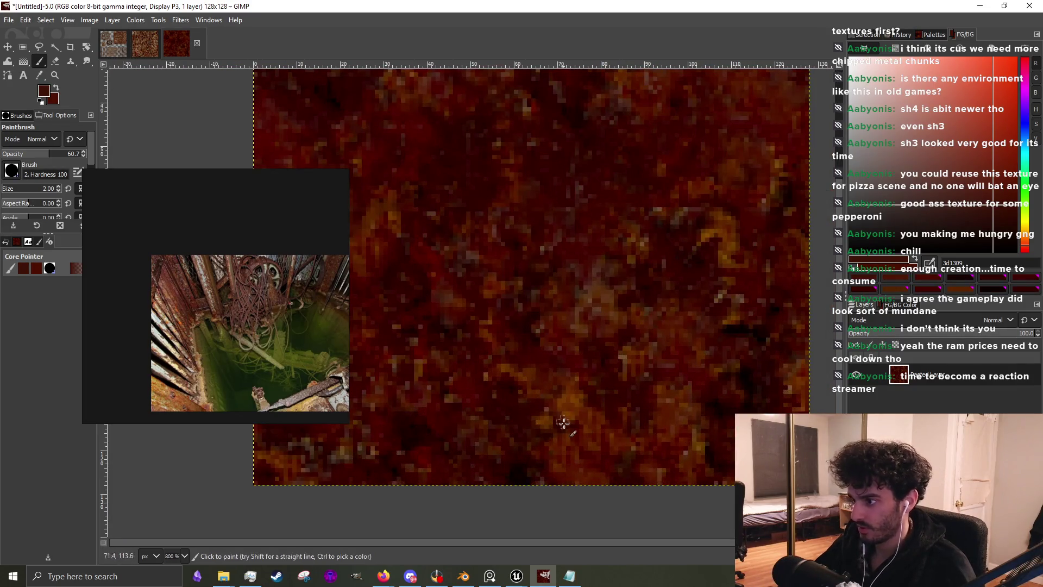
Raise the brush size to 3 pixels and sample near-black, rust red and orange-brown tones
key(bracketright)
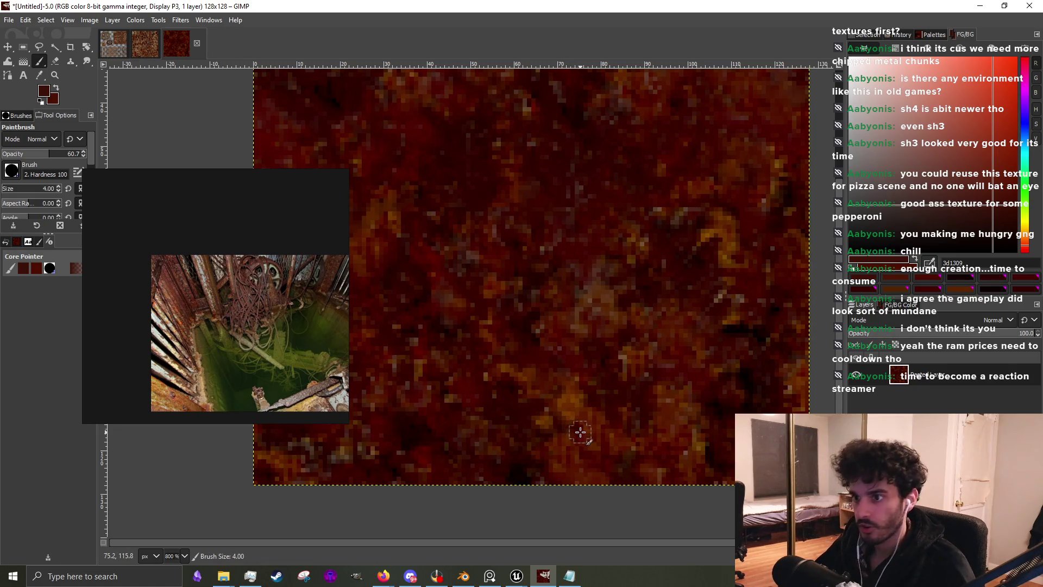
scroll(566, 390, up, 3)
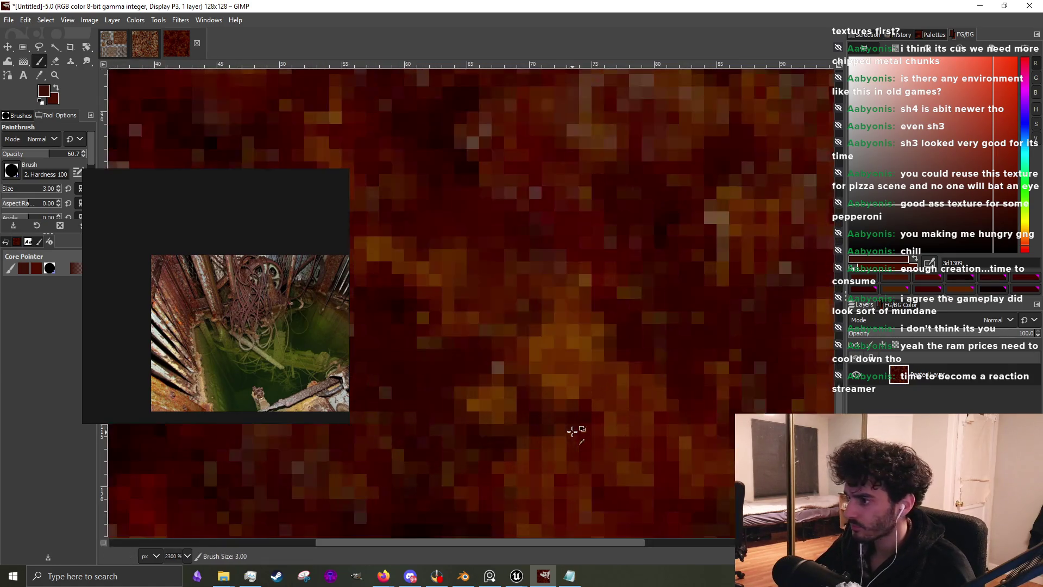
ctrl+click(538, 418)
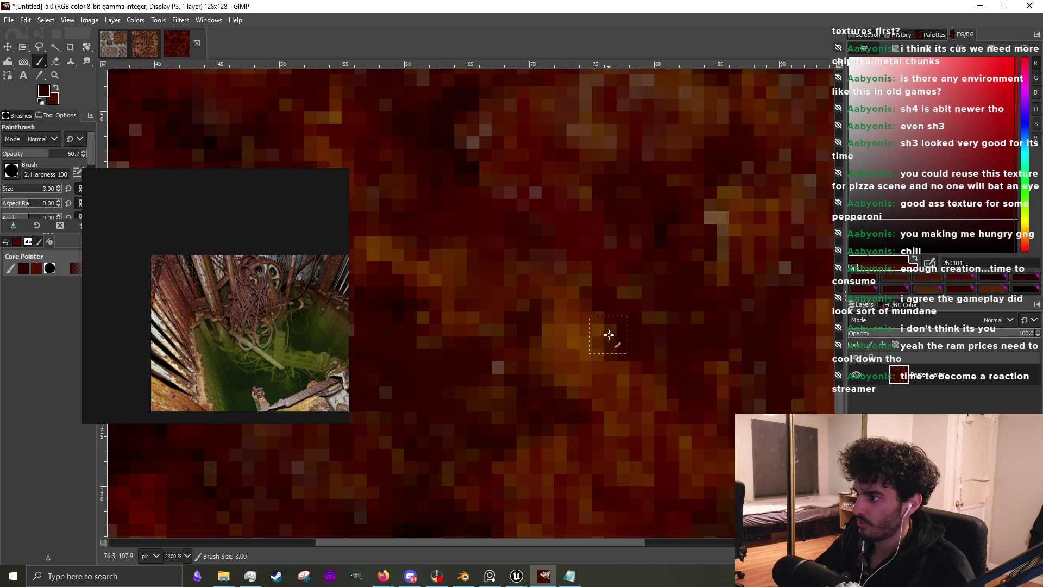
ctrl+click(493, 310)
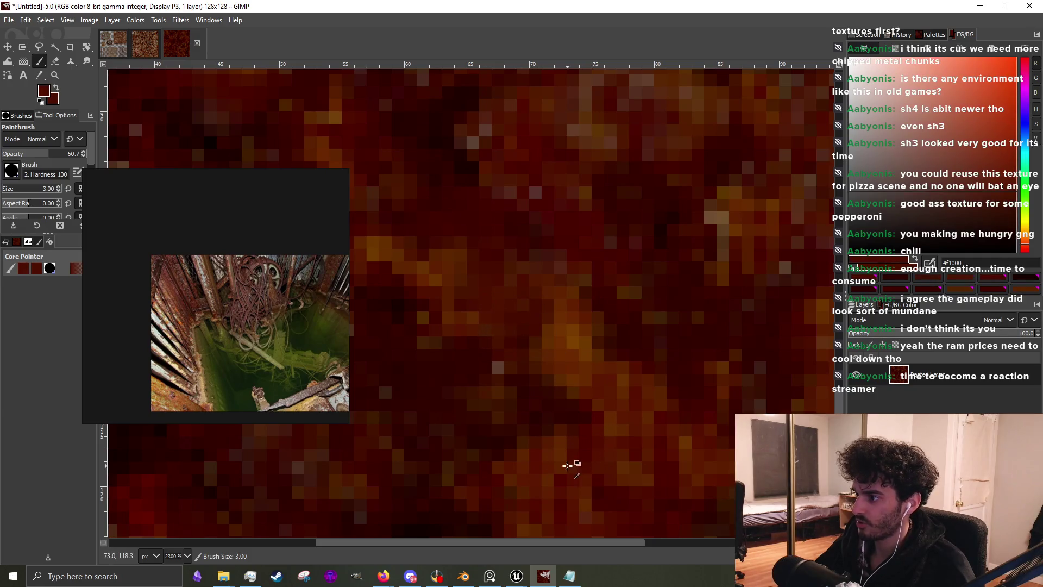
ctrl+click(559, 435)
ctrl+scroll(562, 426, down, 4)
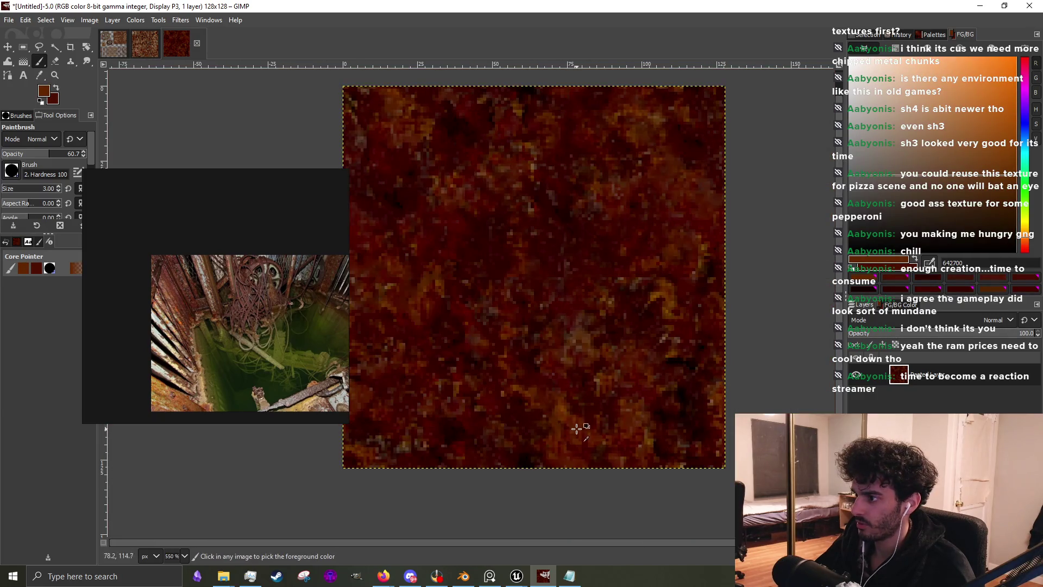
ctrl+scroll(577, 427, up, 3)
ctrl+click(516, 412)
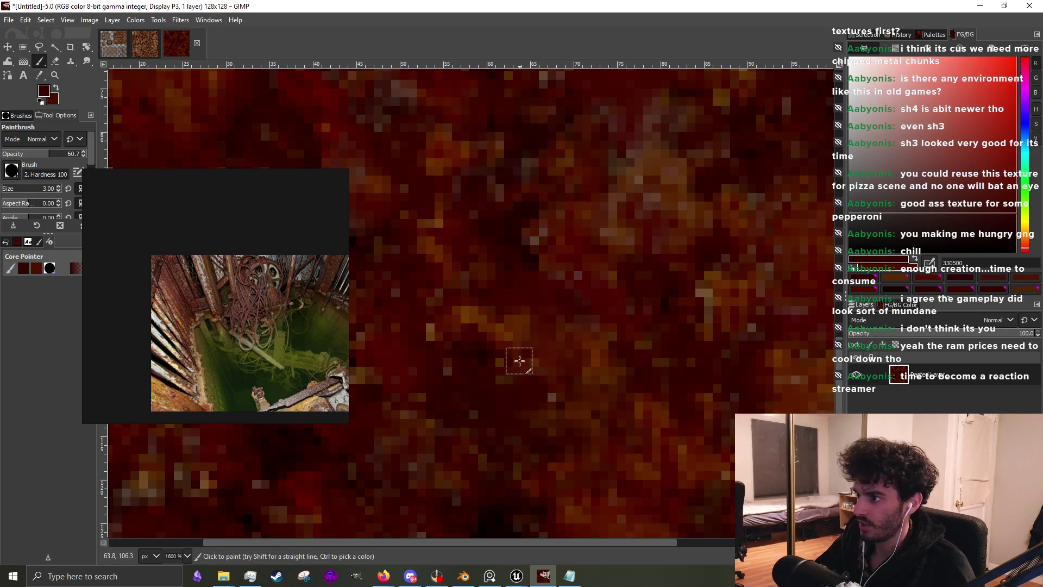
ctrl+scroll(552, 319, down, 2)
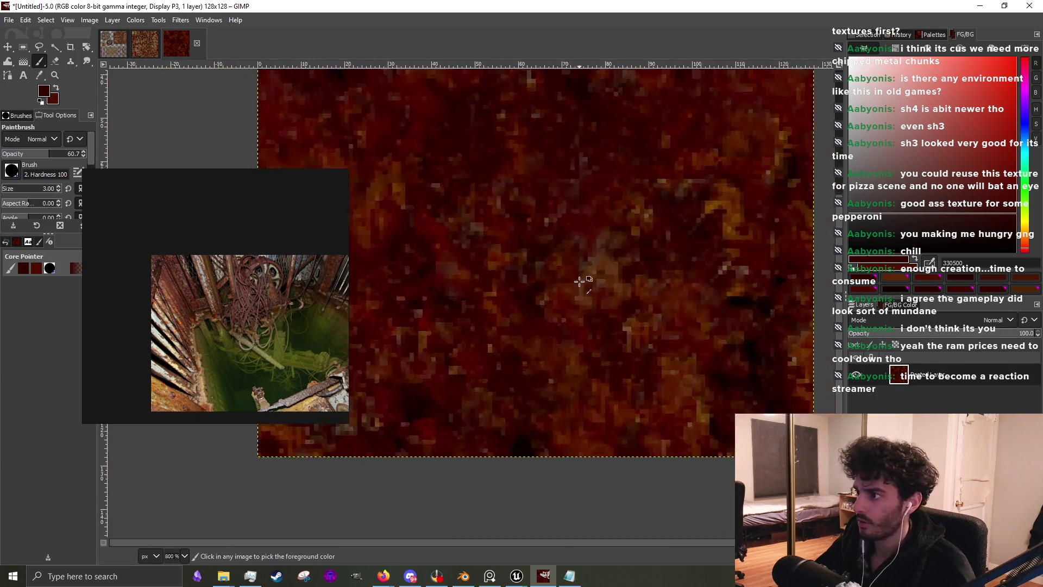
ctrl+scroll(580, 280, up, 2)
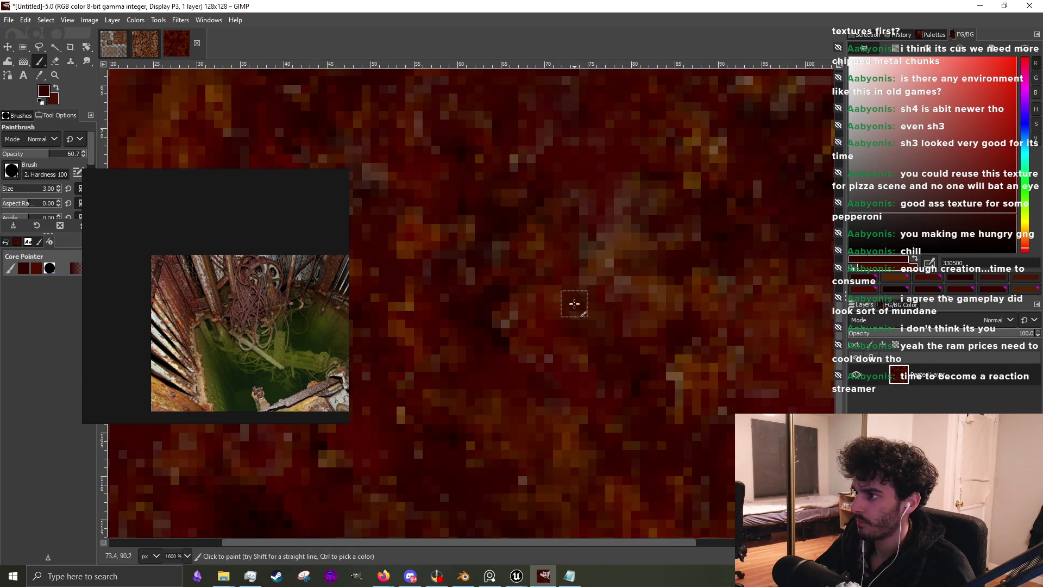
Settle on a very dark red after sampling a lighter dark brown from the texture
ctrl+scroll(625, 277, down, 4)
ctrl+scroll(666, 280, up, 4)
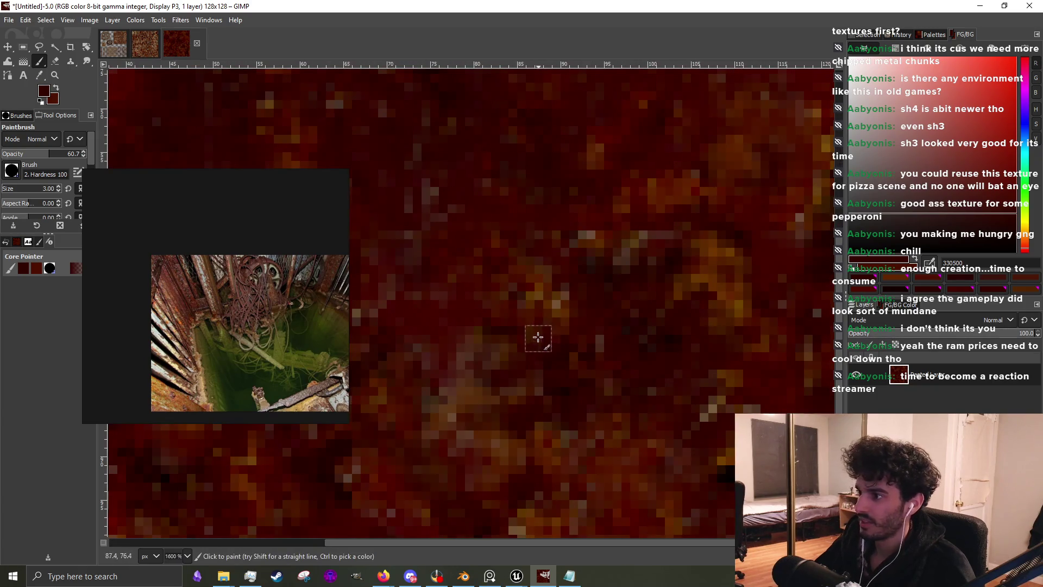
ctrl+scroll(629, 345, down, 2)
ctrl+scroll(669, 314, up, 2)
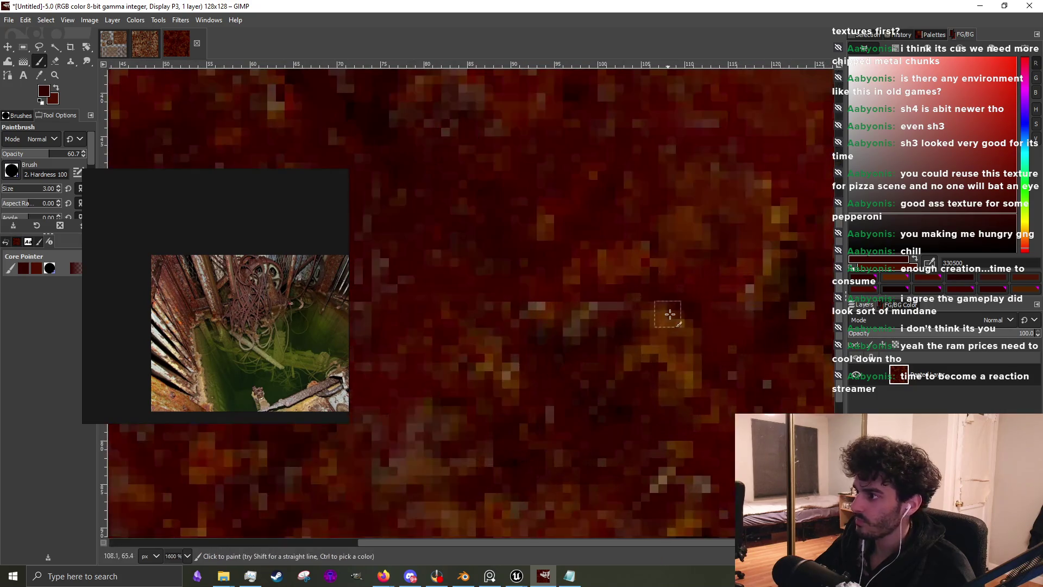
ctrl+click(760, 297)
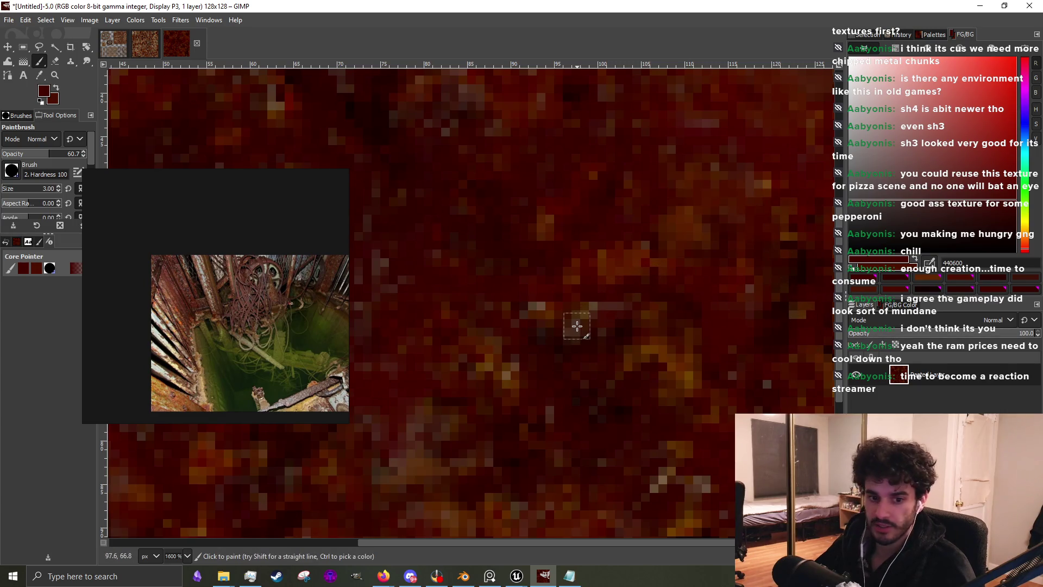
ctrl+scroll(661, 283, down, 4)
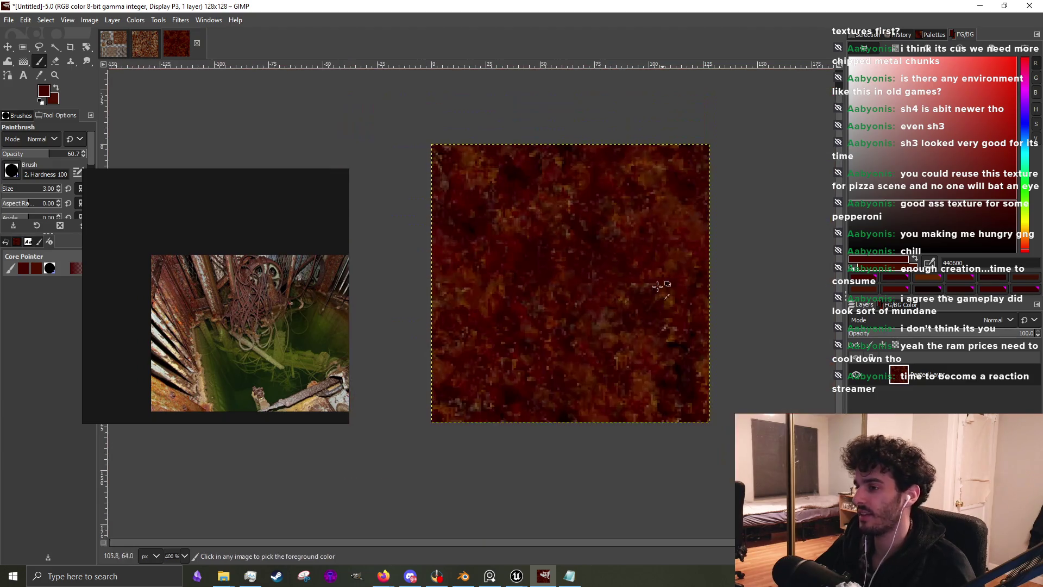
ctrl+scroll(529, 316, up, 4)
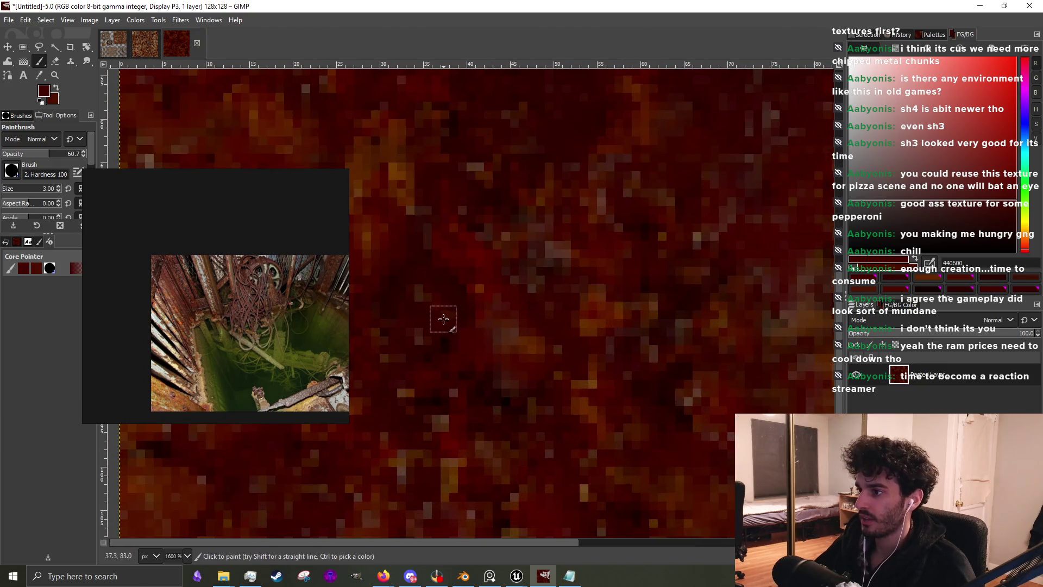
ctrl+click(528, 460)
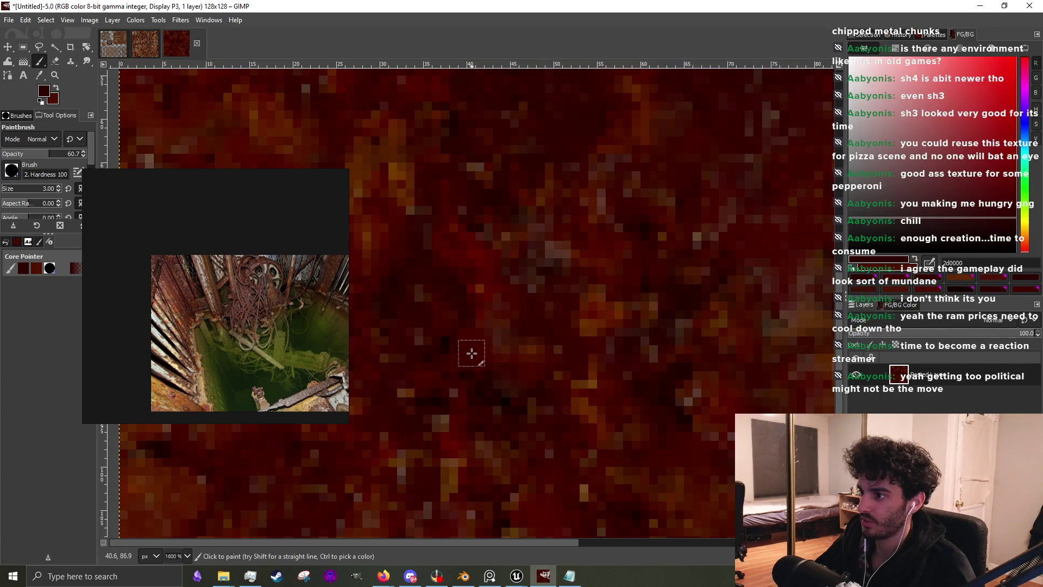
ctrl+scroll(428, 328, down, 4)
ctrl+scroll(625, 248, up, 4)
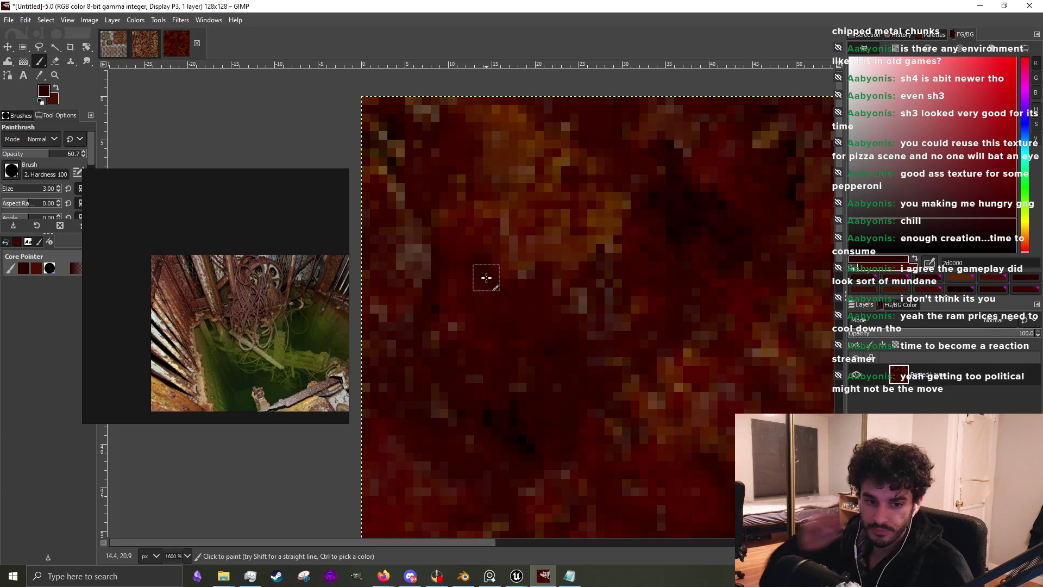
key(ctrl)
scroll(480, 280, down, 3)
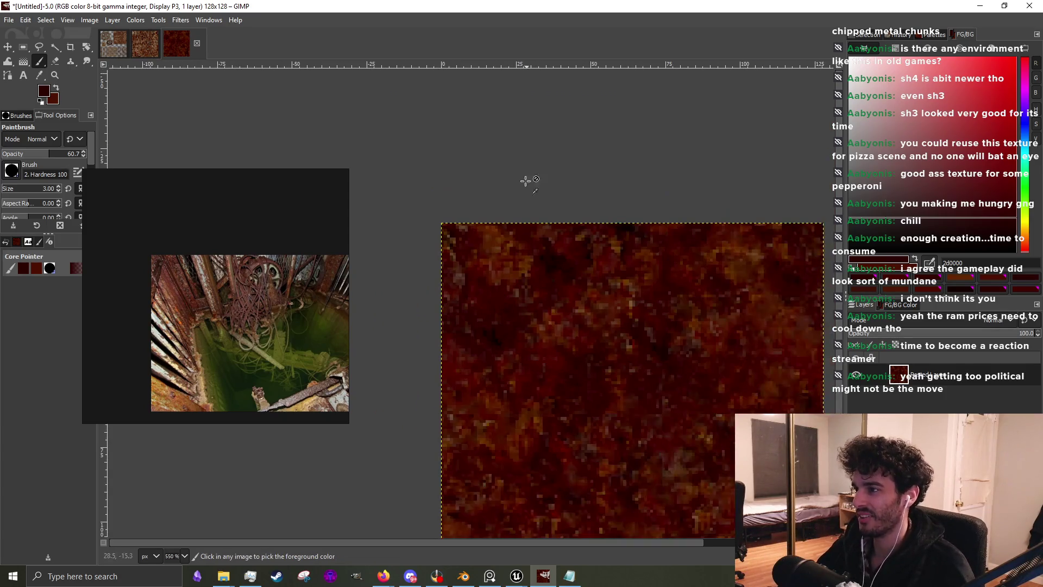
scroll(529, 178, up, 3)
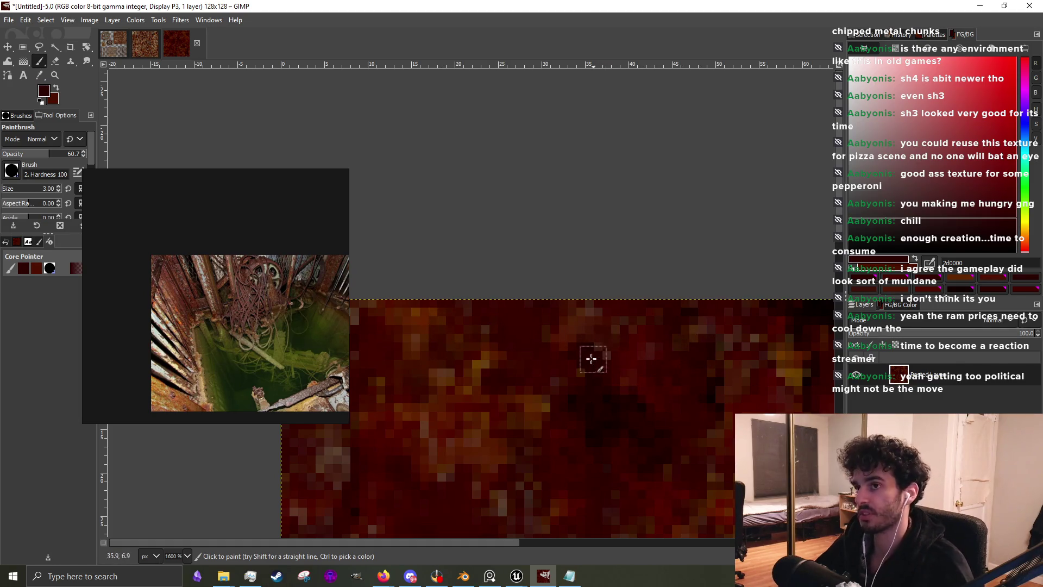
ctrl+scroll(587, 373, down, 4)
ctrl+scroll(588, 373, up, 5)
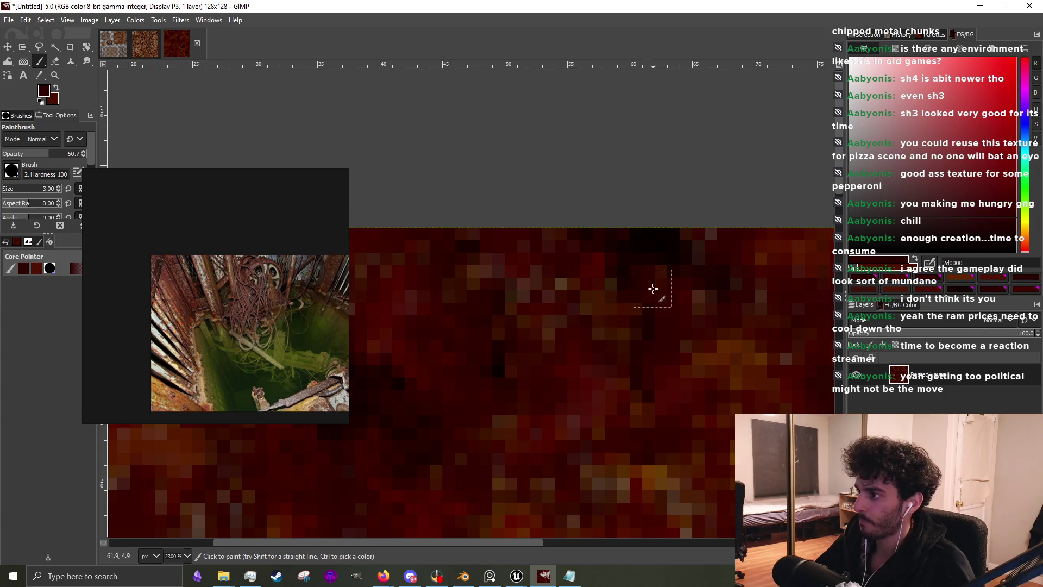
ctrl+scroll(636, 283, down, 5)
ctrl+scroll(680, 331, up, 4)
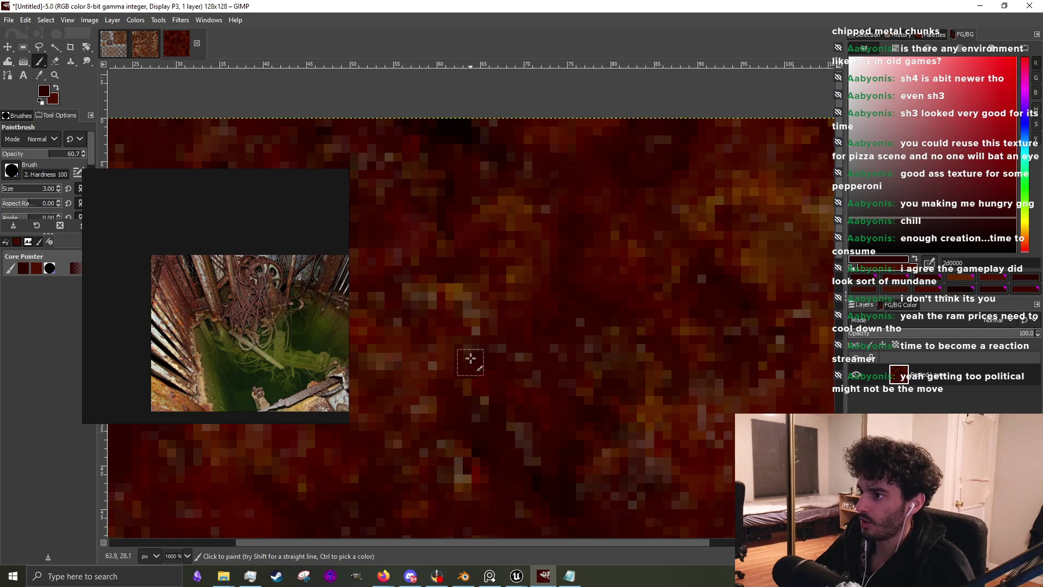
ctrl+scroll(586, 291, down, 4)
ctrl+scroll(650, 267, up, 3)
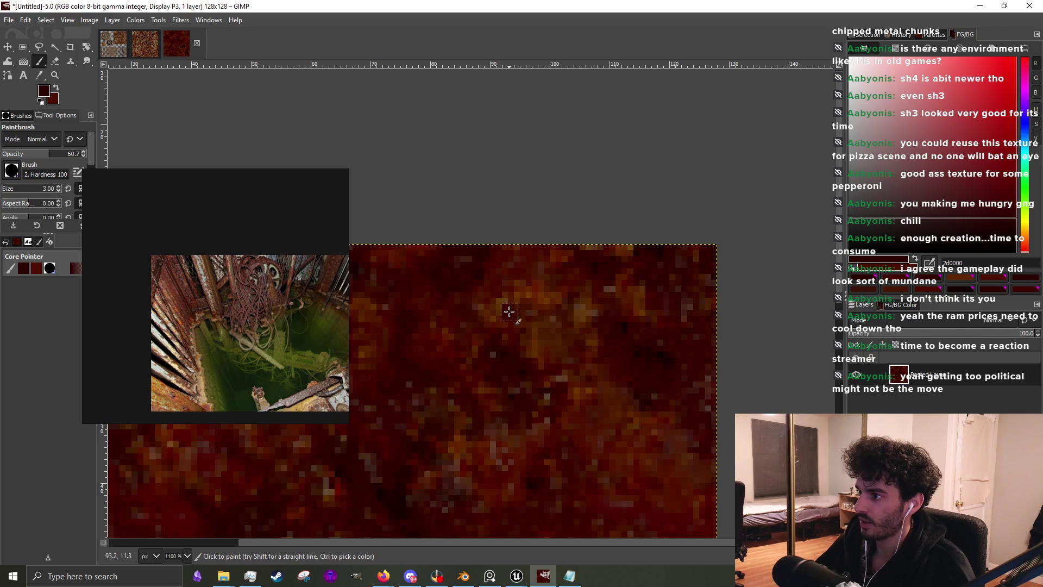
ctrl+scroll(494, 343, up, 1)
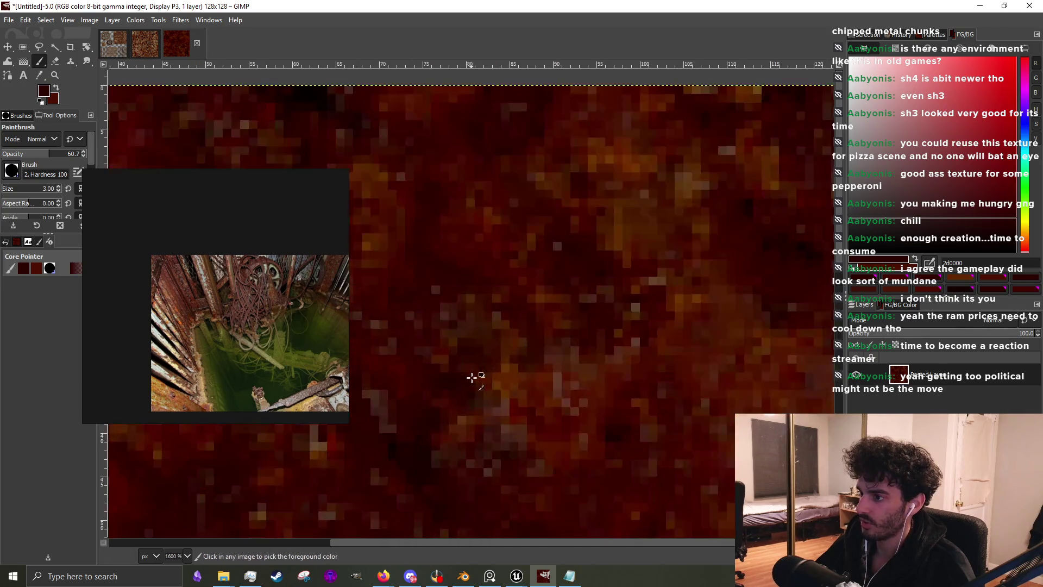
ctrl+scroll(545, 349, down, 2)
ctrl+scroll(543, 384, up, 3)
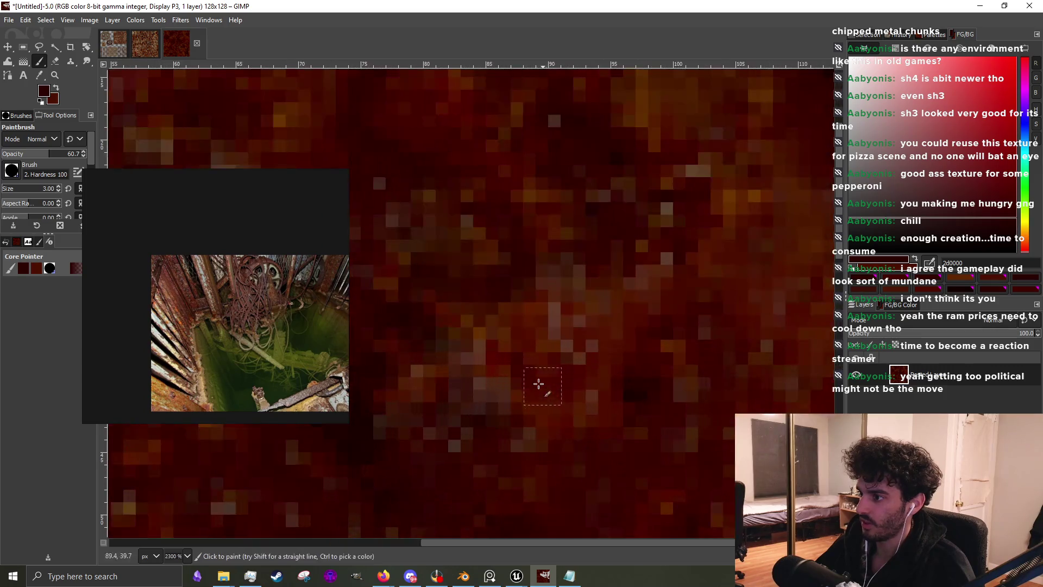
ctrl+scroll(597, 310, down, 4)
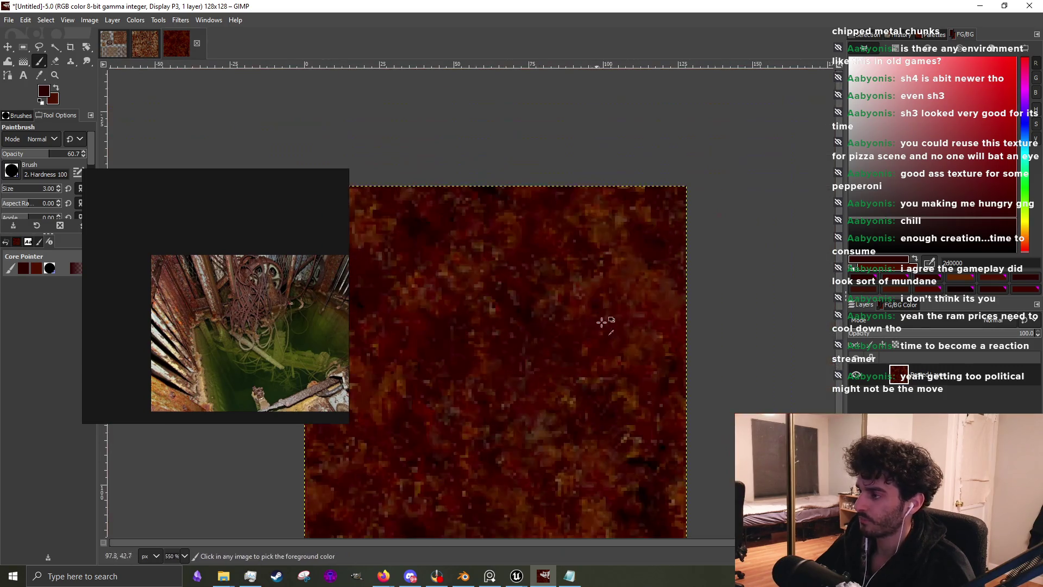
ctrl+scroll(619, 380, up, 4)
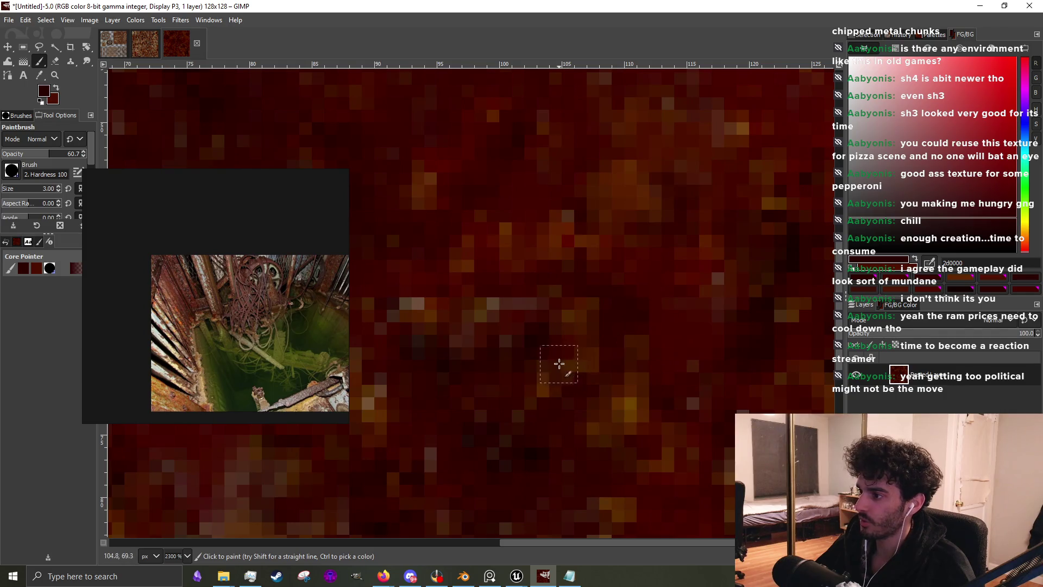
ctrl+scroll(552, 411, down, 4)
ctrl+scroll(584, 329, up, 3)
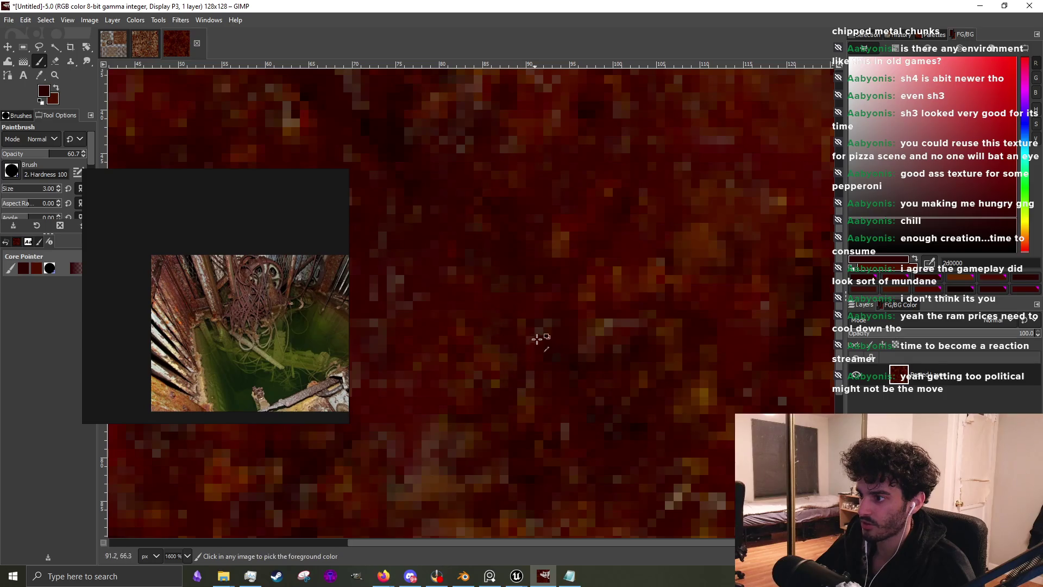
ctrl+scroll(521, 358, down, 3)
ctrl+scroll(508, 383, up, 3)
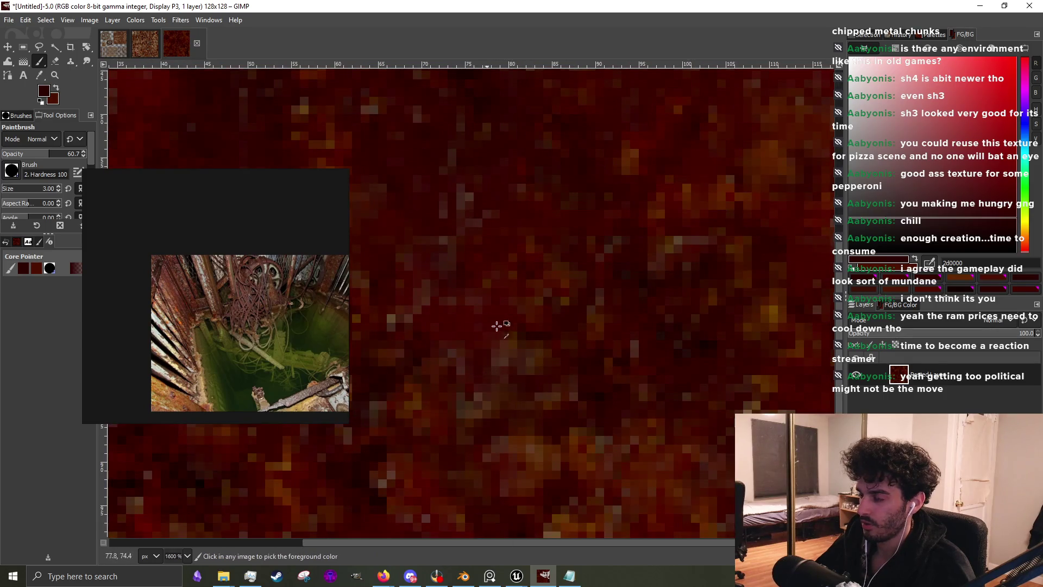
ctrl+scroll(494, 326, up, 1)
ctrl+scroll(570, 350, down, 2)
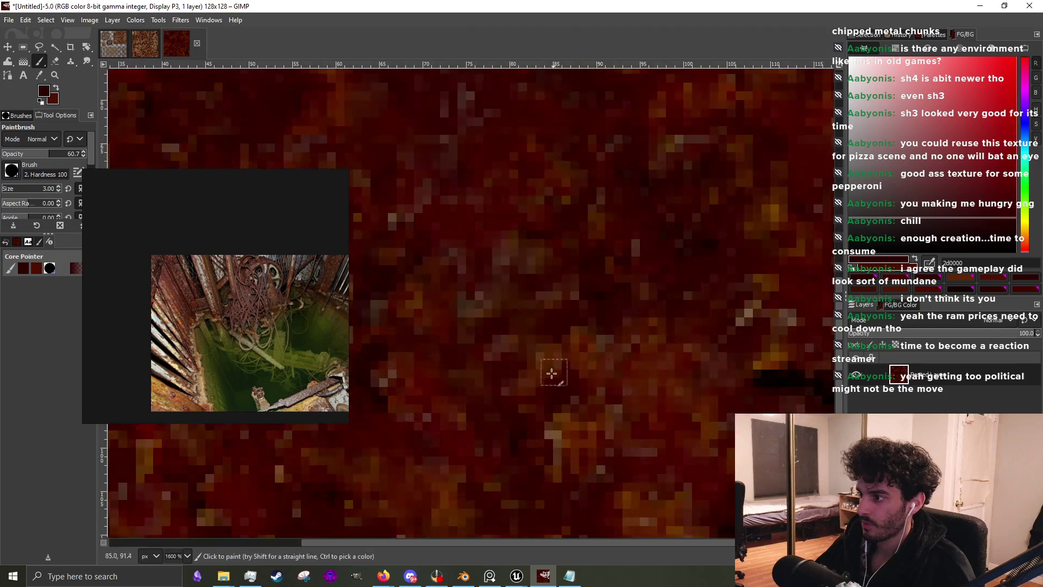
ctrl+scroll(587, 348, up, 2)
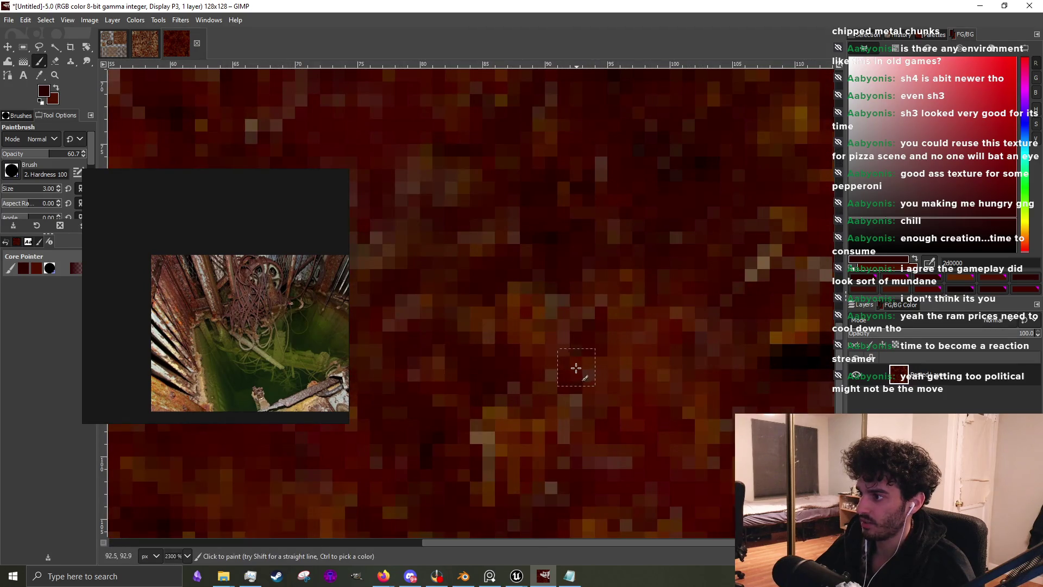
ctrl+scroll(578, 305, down, 2)
ctrl+scroll(566, 383, up, 2)
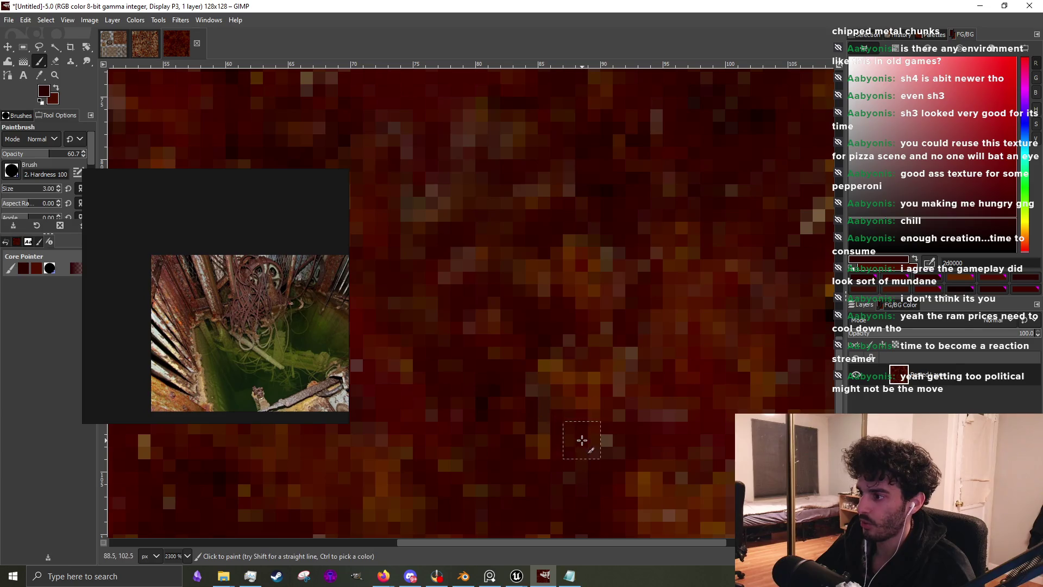
ctrl+scroll(601, 408, down, 2)
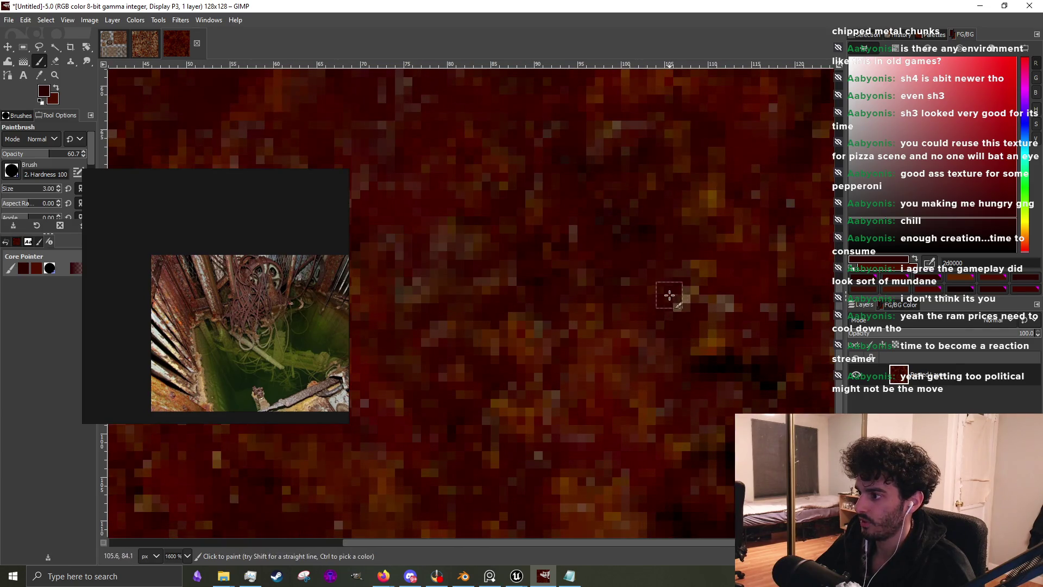
ctrl+scroll(660, 413, down, 2)
ctrl+scroll(646, 437, up, 2)
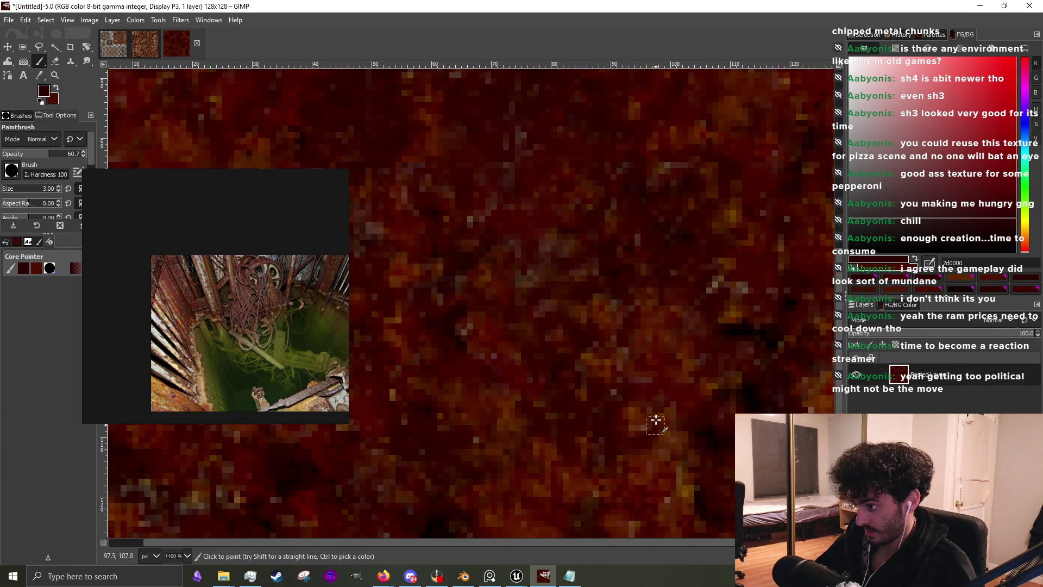
ctrl+scroll(649, 383, down, 4)
ctrl+scroll(543, 407, up, 5)
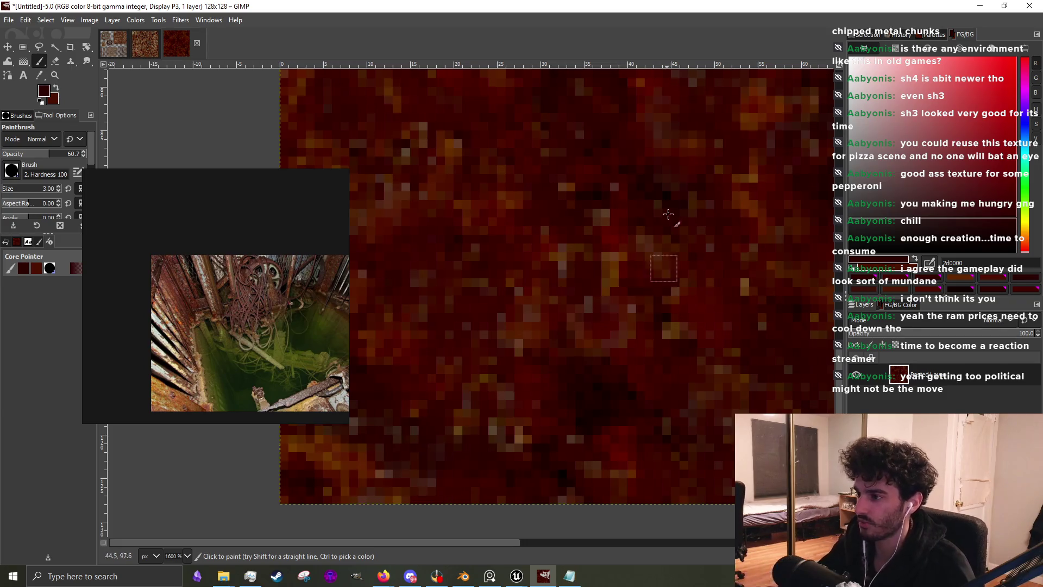
ctrl+click(482, 302)
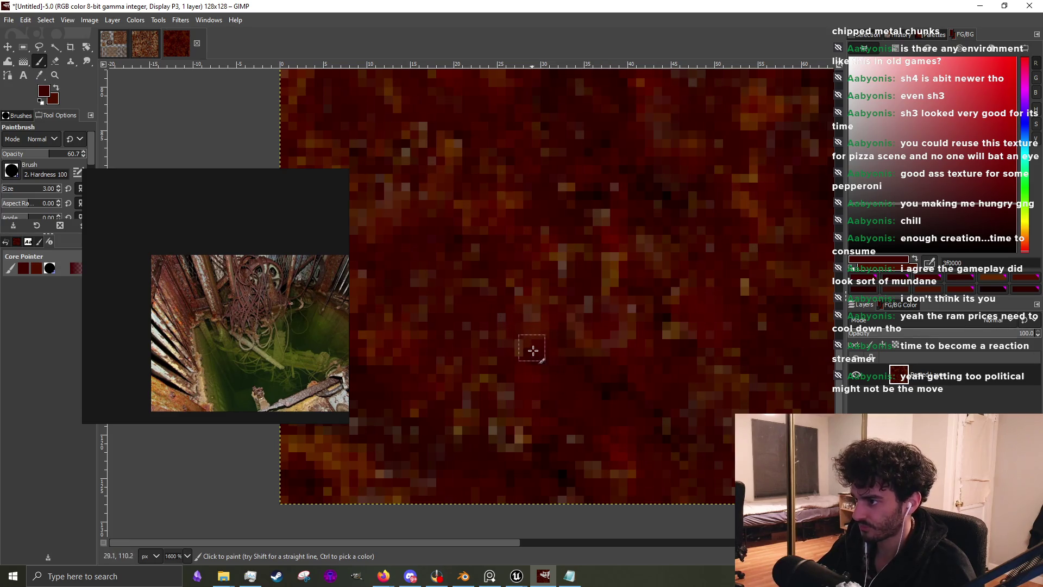
Sample brown, dark red and finally near-black red from the rust texture
ctrl+scroll(532, 347, down, 4)
ctrl+scroll(588, 335, up, 5)
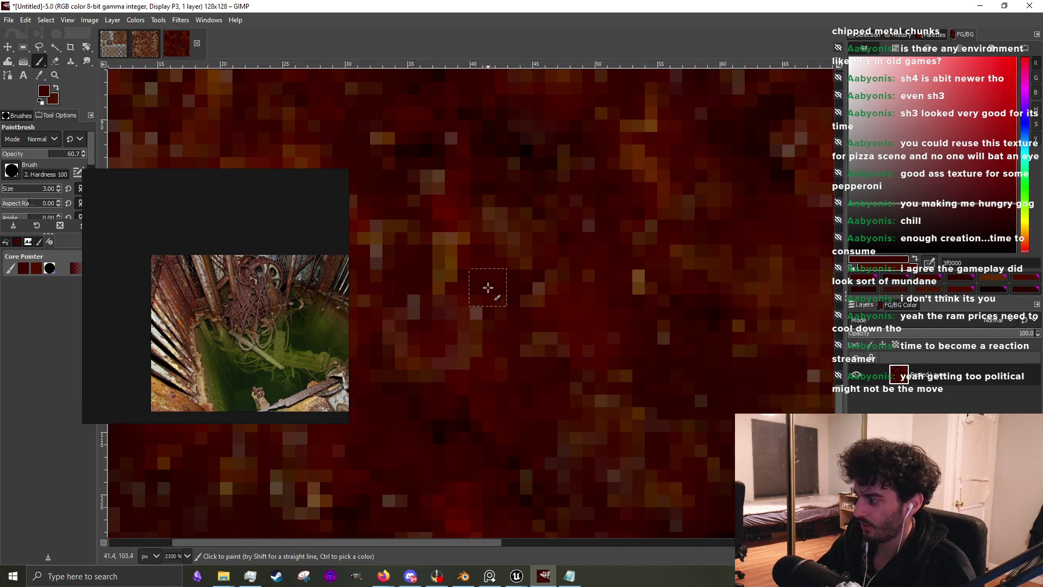
ctrl+scroll(489, 304, down, 5)
ctrl+scroll(456, 282, up, 4)
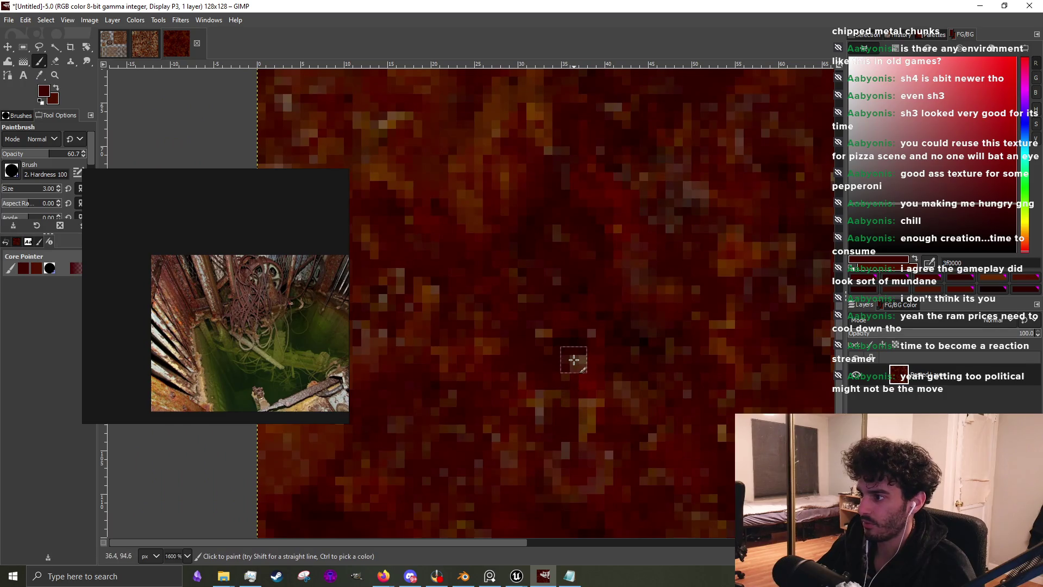
ctrl+scroll(571, 415, down, 2)
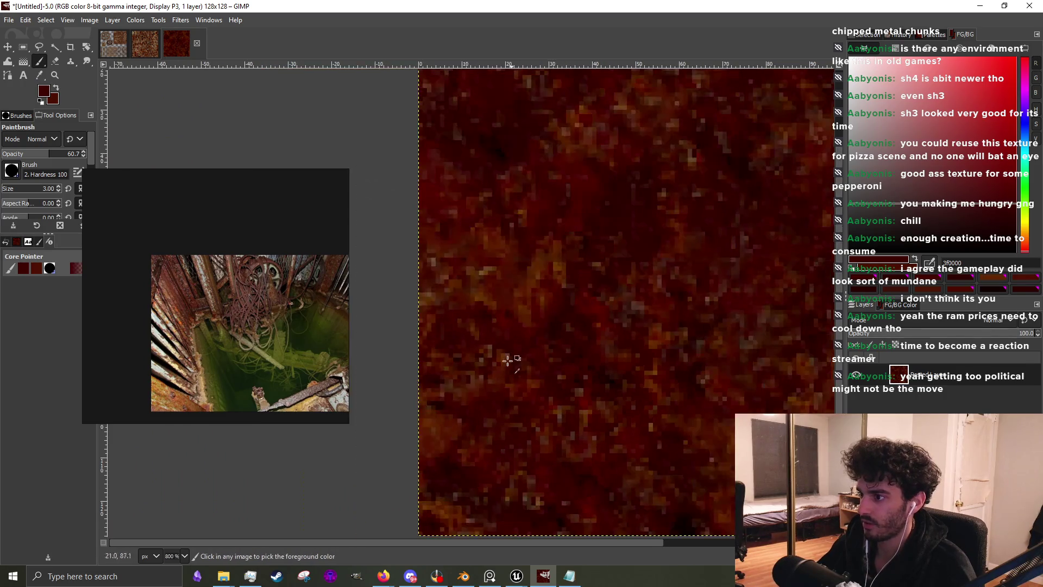
ctrl+scroll(496, 351, up, 3)
ctrl+click(500, 333)
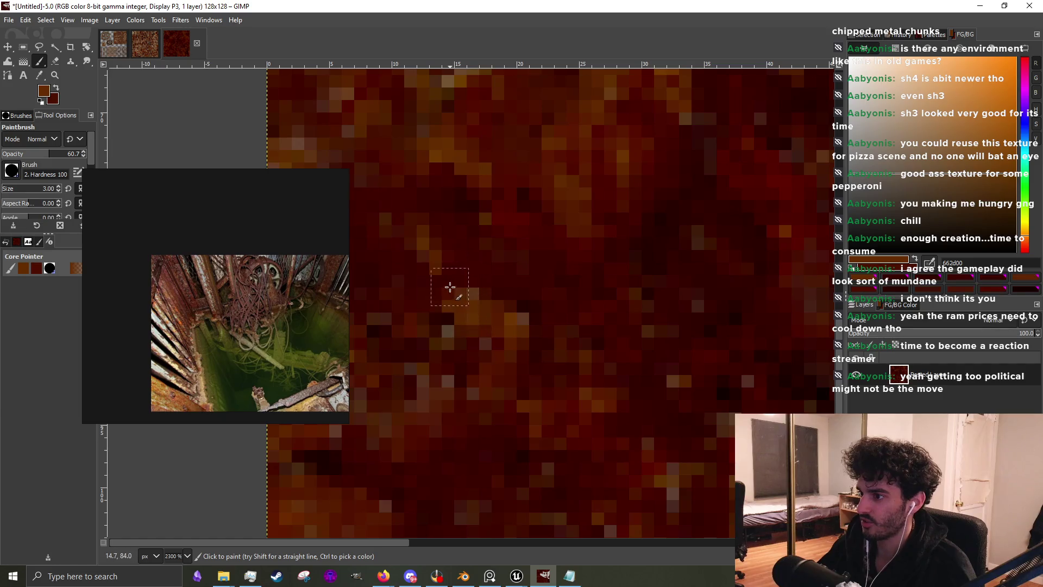
ctrl+scroll(496, 416, down, 1)
ctrl+scroll(496, 416, down, 3)
ctrl+scroll(620, 350, up, 3)
ctrl+click(619, 349)
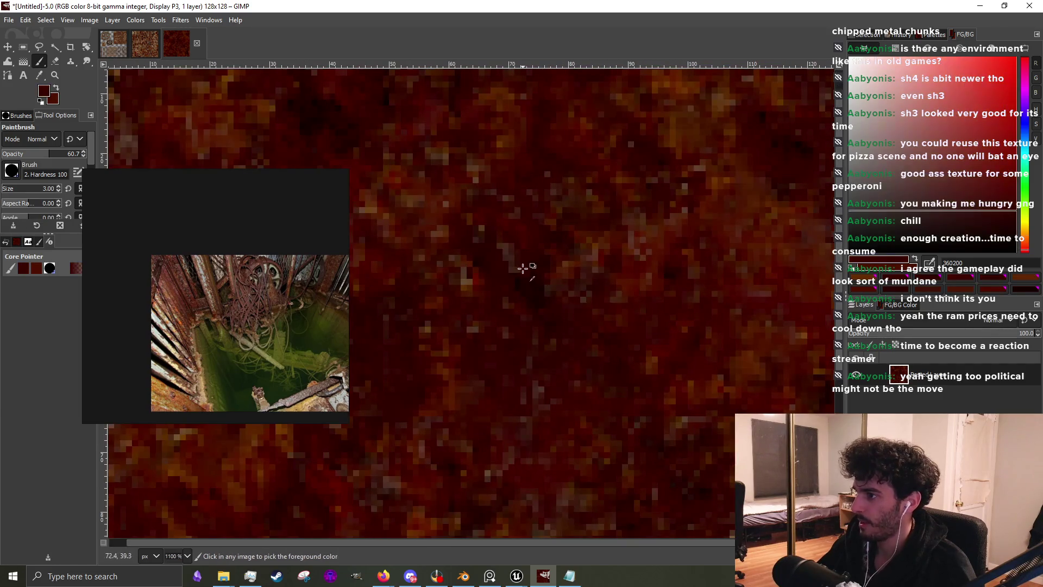
ctrl+scroll(526, 270, up, 1)
ctrl+click(521, 326)
Zoom out to fit and switch to the 256×256 four-panel texture image
ctrl+scroll(551, 315, up, 1)
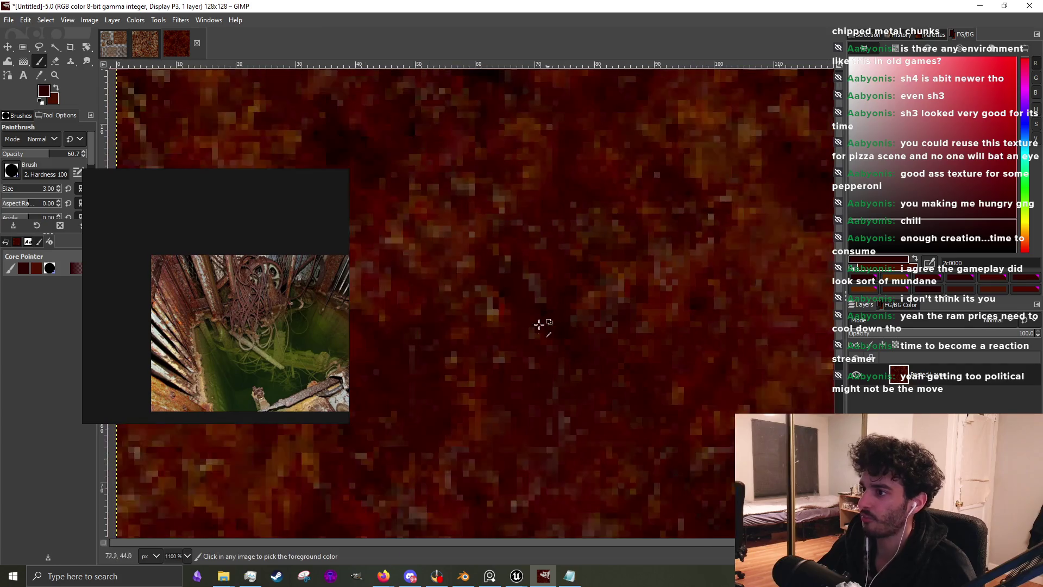
ctrl+scroll(634, 338, down, 3)
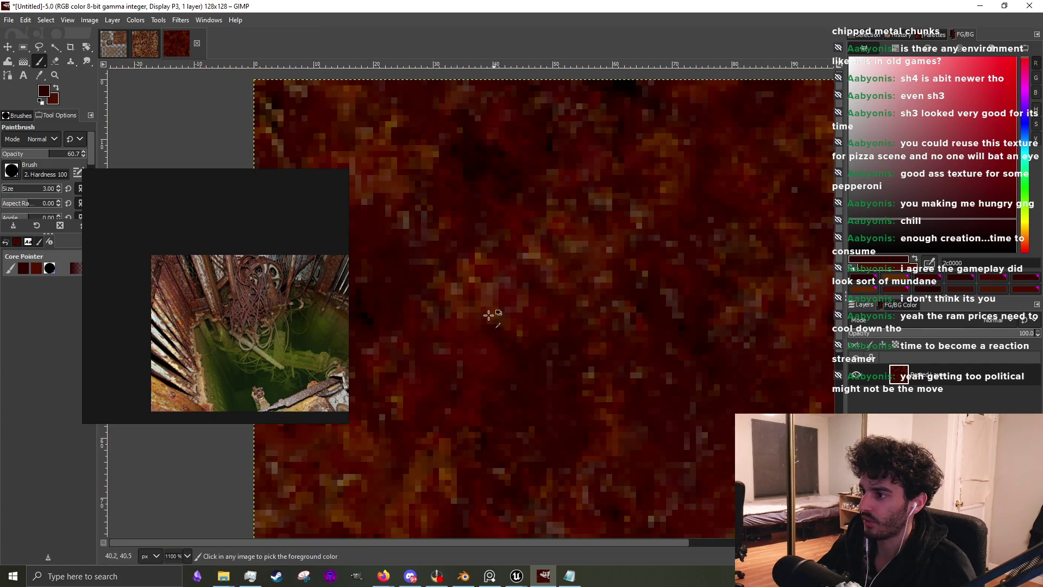
ctrl+scroll(494, 321, up, 2)
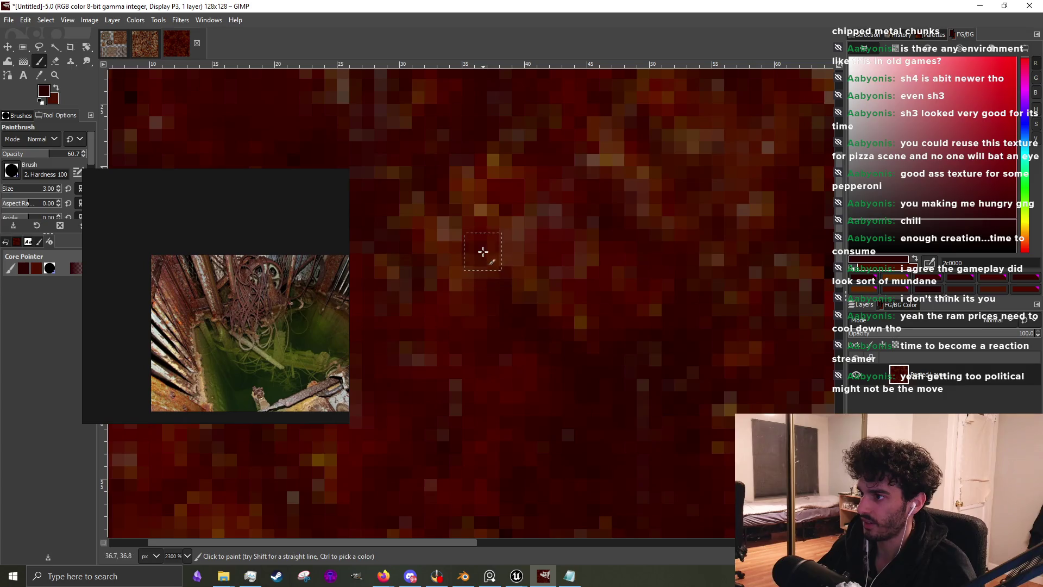
ctrl+scroll(483, 251, down, 2)
ctrl+scroll(510, 266, up, 2)
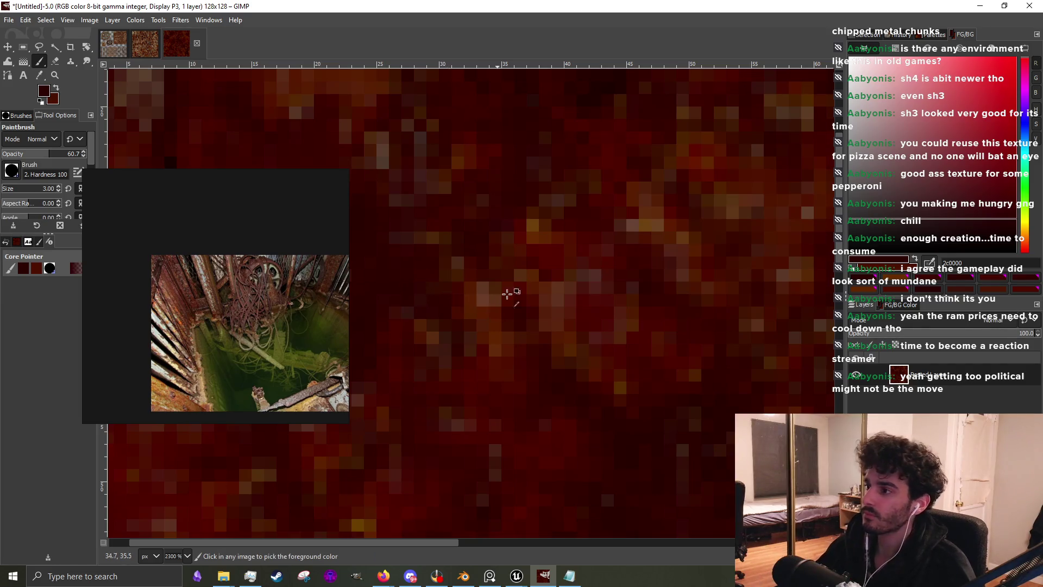
ctrl+scroll(501, 298, down, 6)
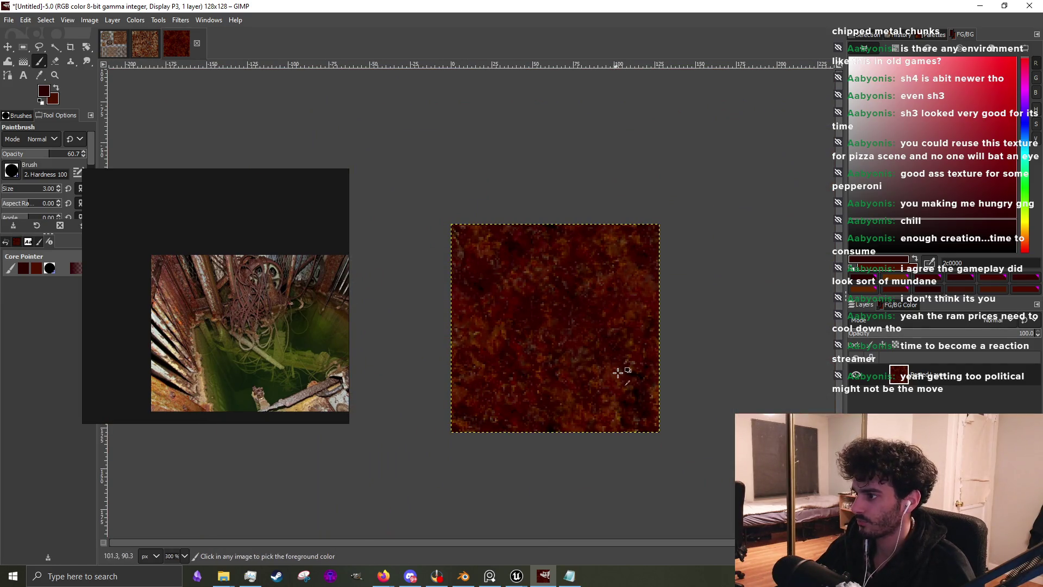
click(154, 49)
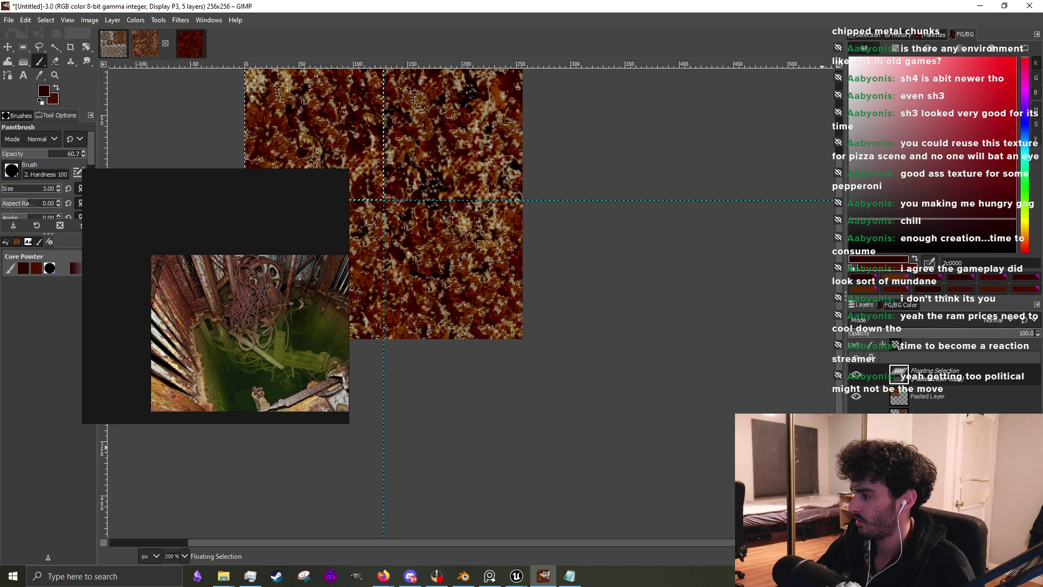
Anchor the floating pasted texture and hide the top-left panel layer
key(ctrl+h)
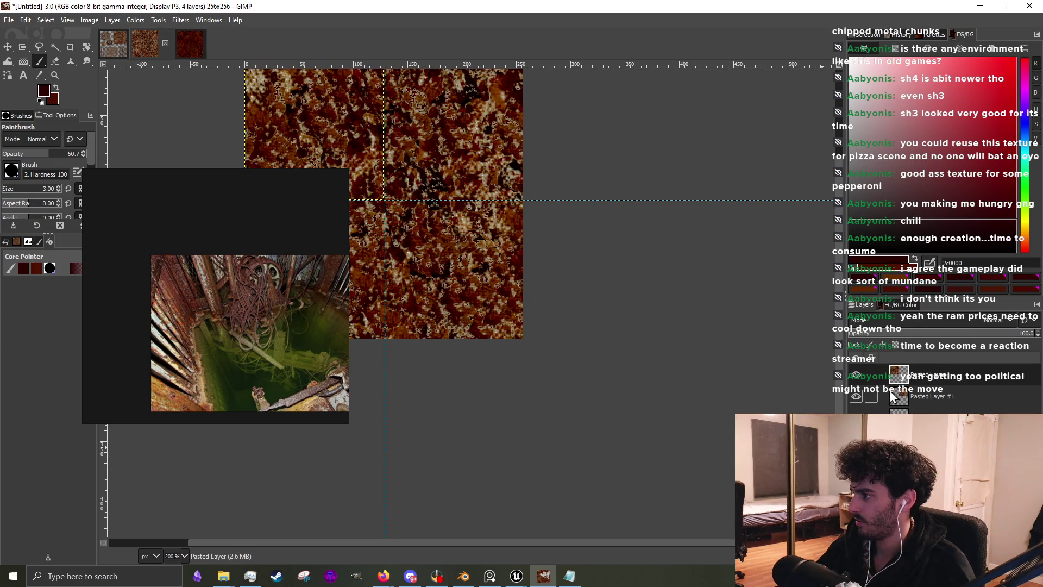
click(856, 375)
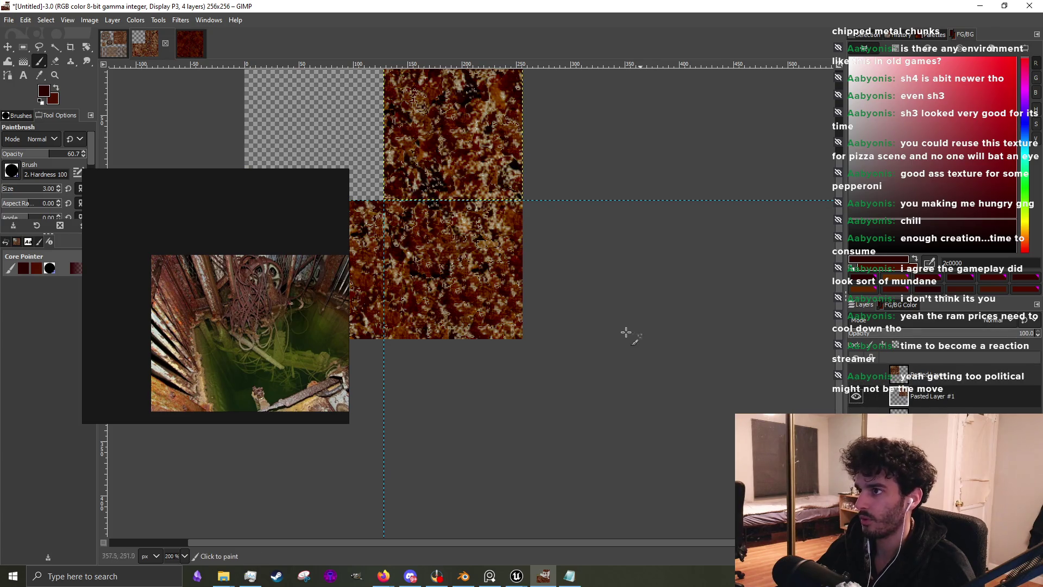
scroll(548, 277, up, 2)
Copy the texture layer and paste it as a new 128×128 image
key(ctrl+c)
key(ctrl+v)
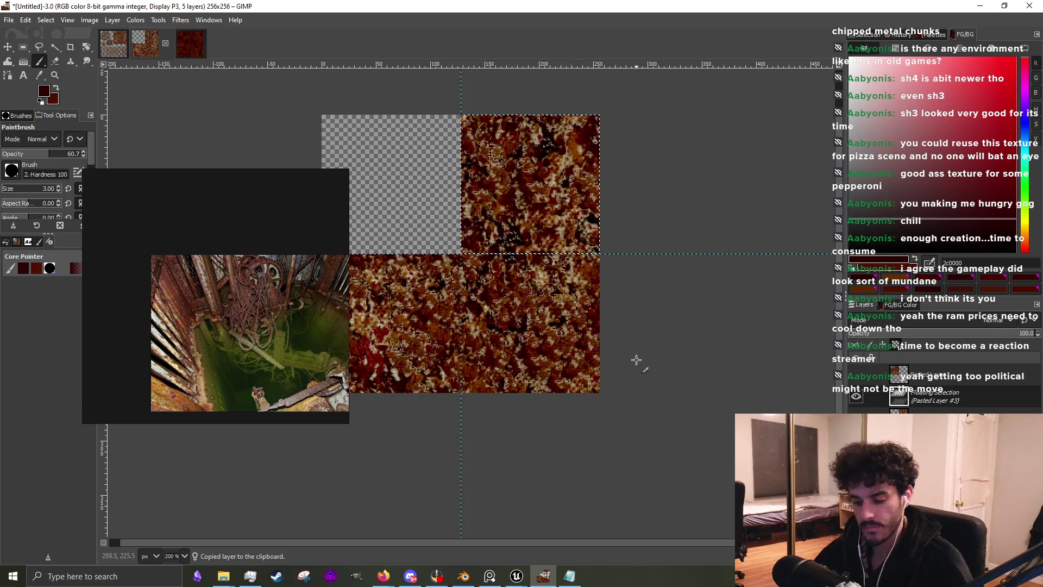
key(ctrl+shift+v)
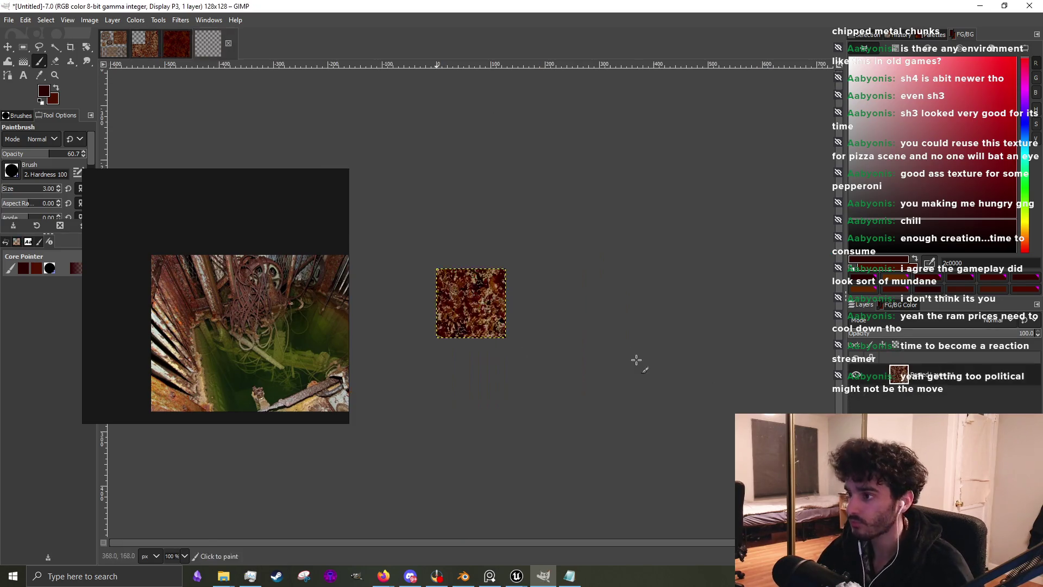
Zoom the new rust tile to about 550%, then bring the Ground News browser forward
scroll(496, 327, up, 3)
scroll(634, 369, down, 2)
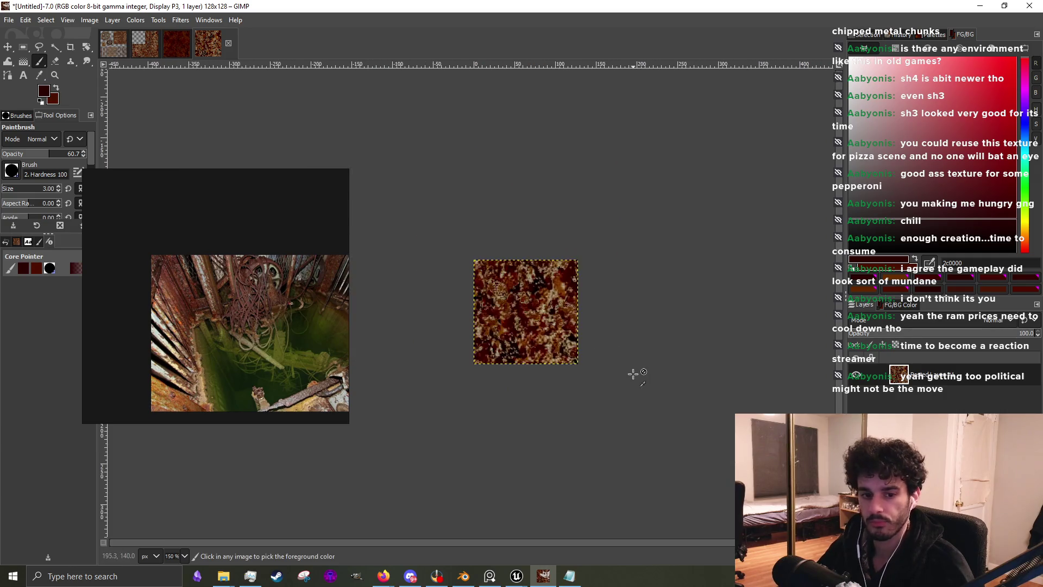
scroll(492, 311, up, 2)
scroll(581, 359, up, 1)
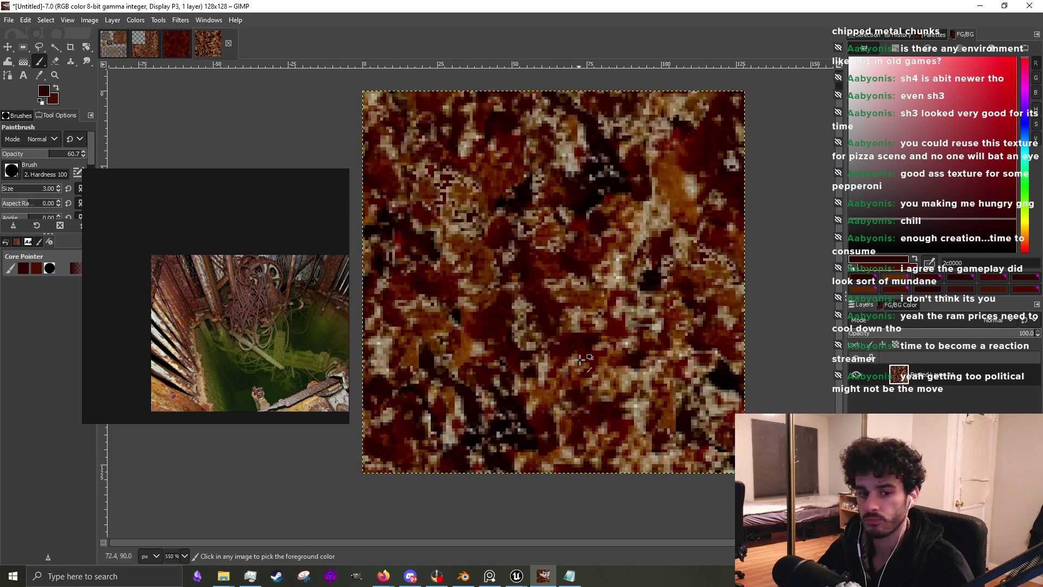
scroll(570, 358, up, 1)
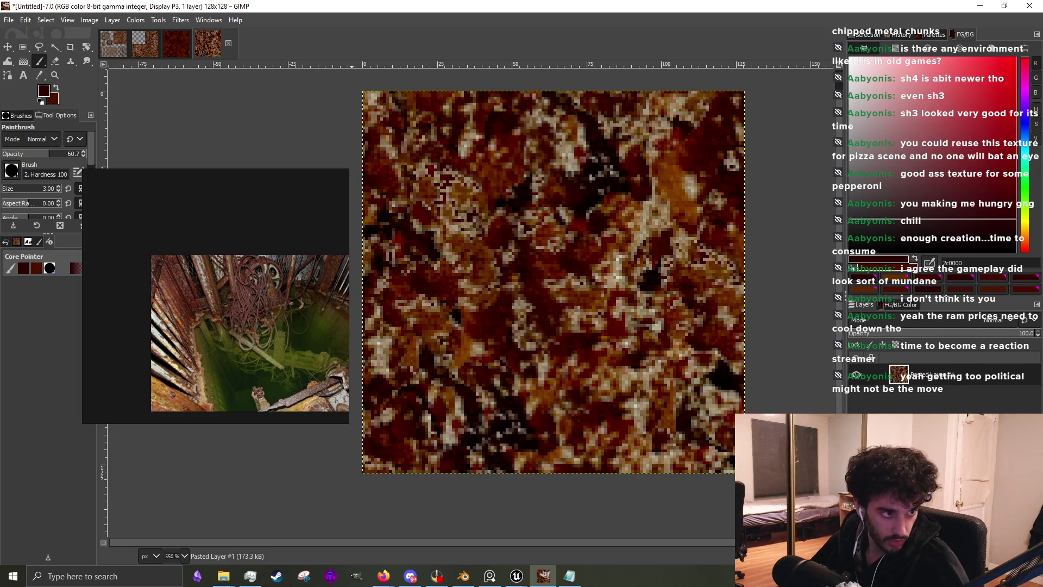
key(alt+Tab)
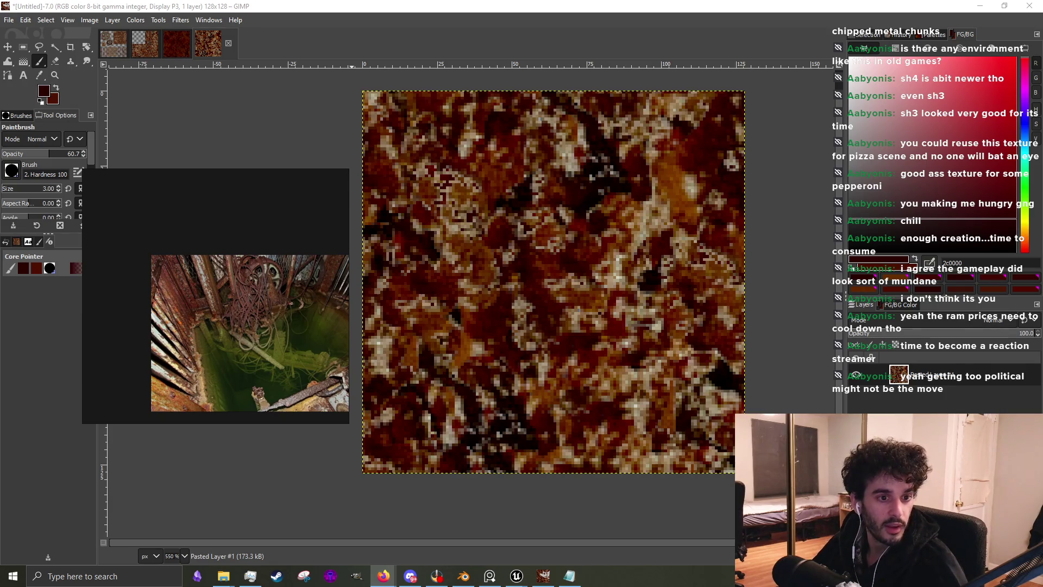
key(alt+Tab)
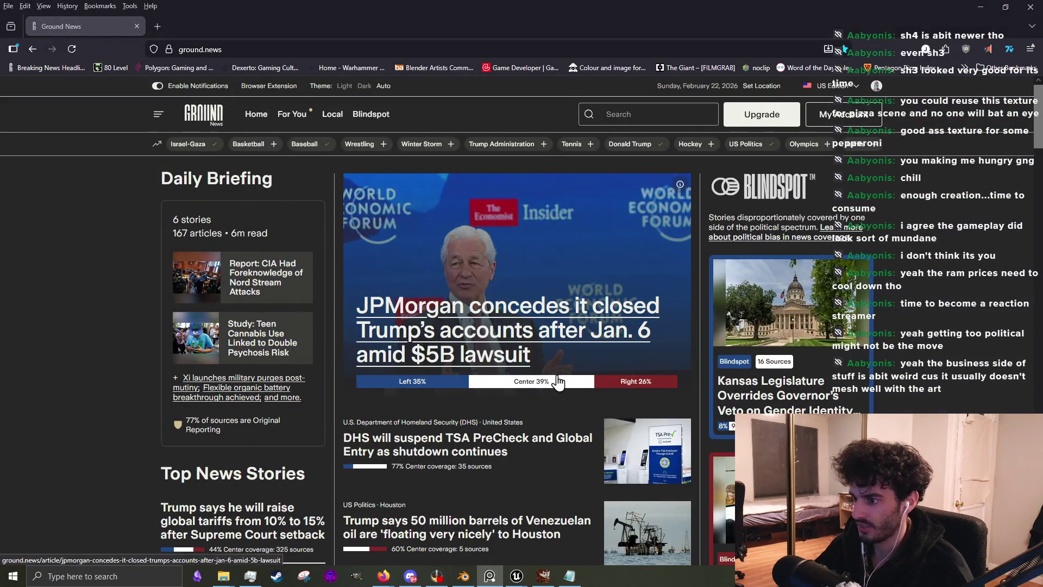
Scroll through the Ground News feed and go to Polygon via its bookmark
scroll(560, 379, down, 2)
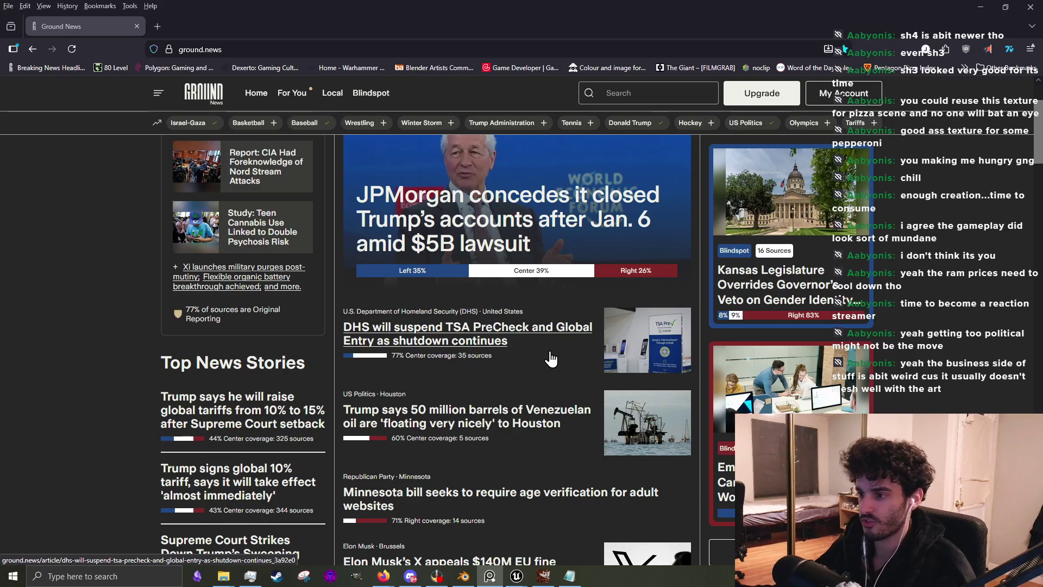
scroll(553, 359, down, 4)
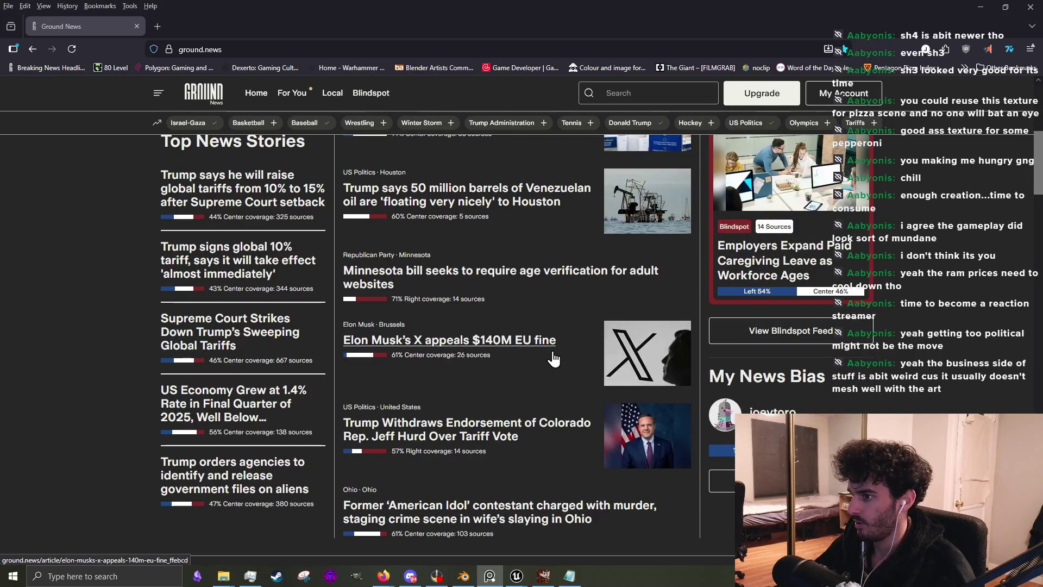
scroll(557, 358, down, 5)
scroll(560, 362, down, 6)
scroll(323, 386, up, 18)
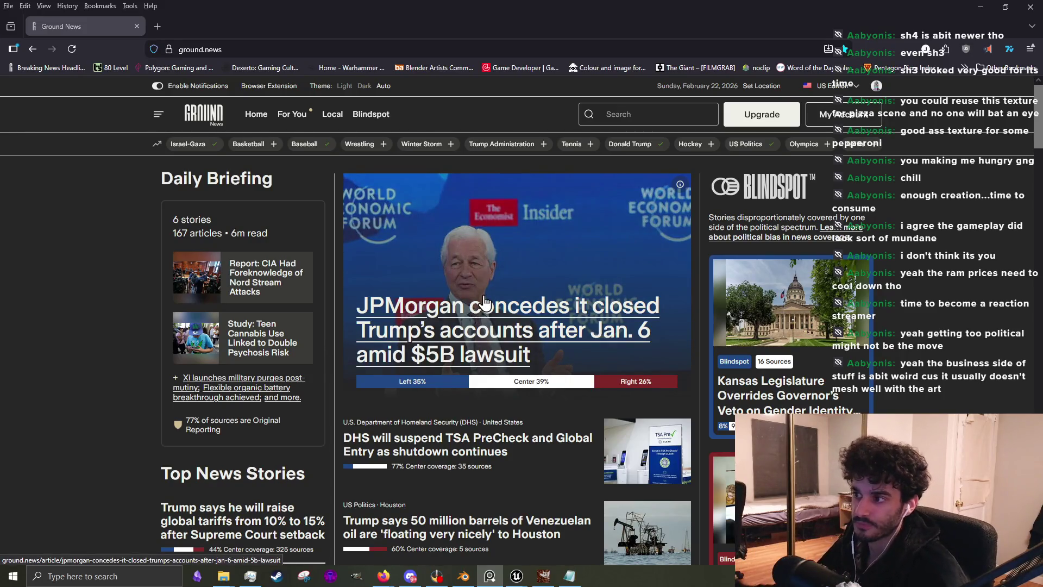
scroll(500, 299, down, 7)
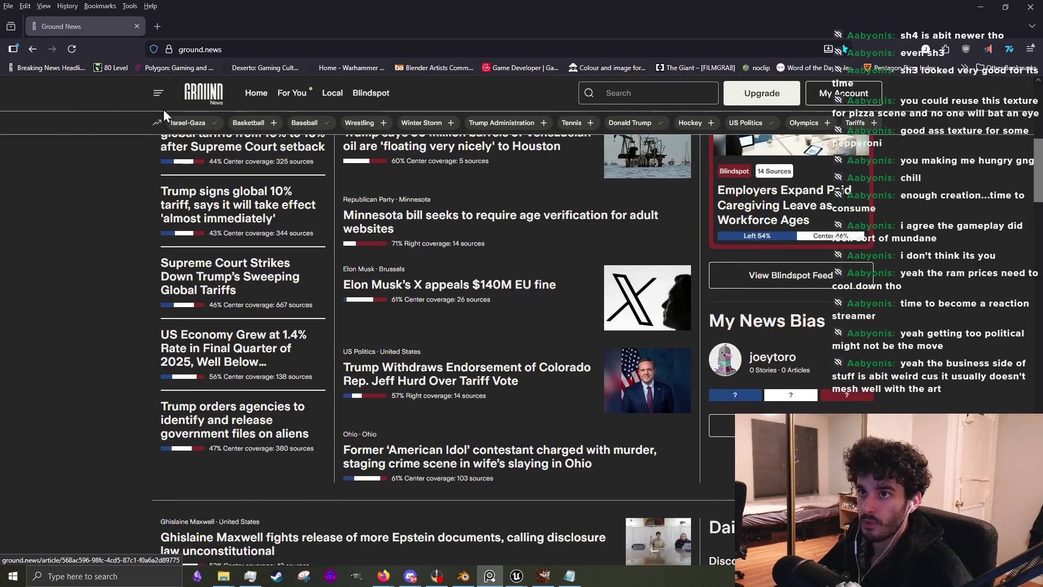
click(173, 68)
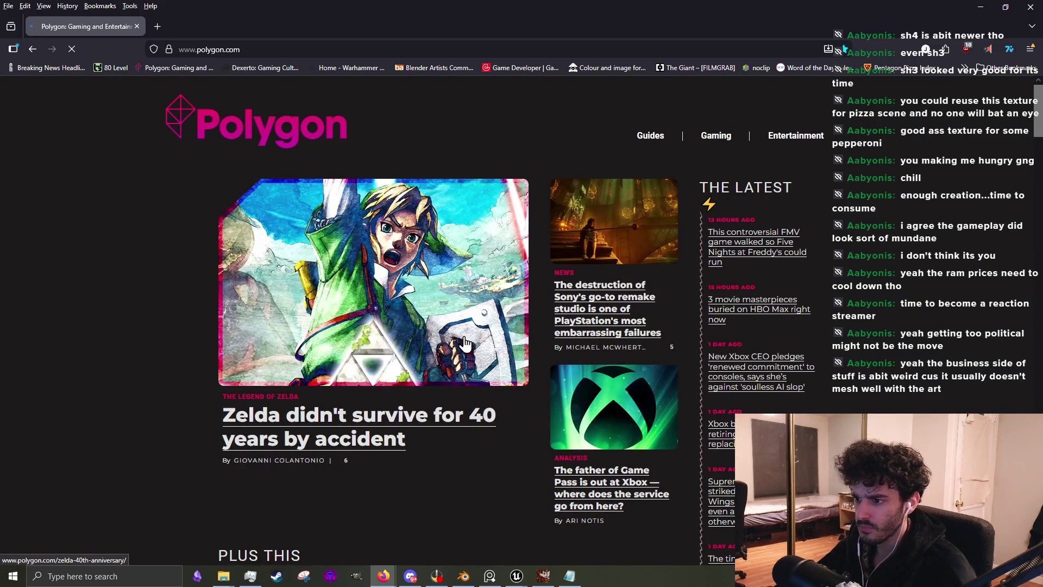
Scroll the Polygon homepage down and back up, then minimize the browser
scroll(475, 478, down, 5)
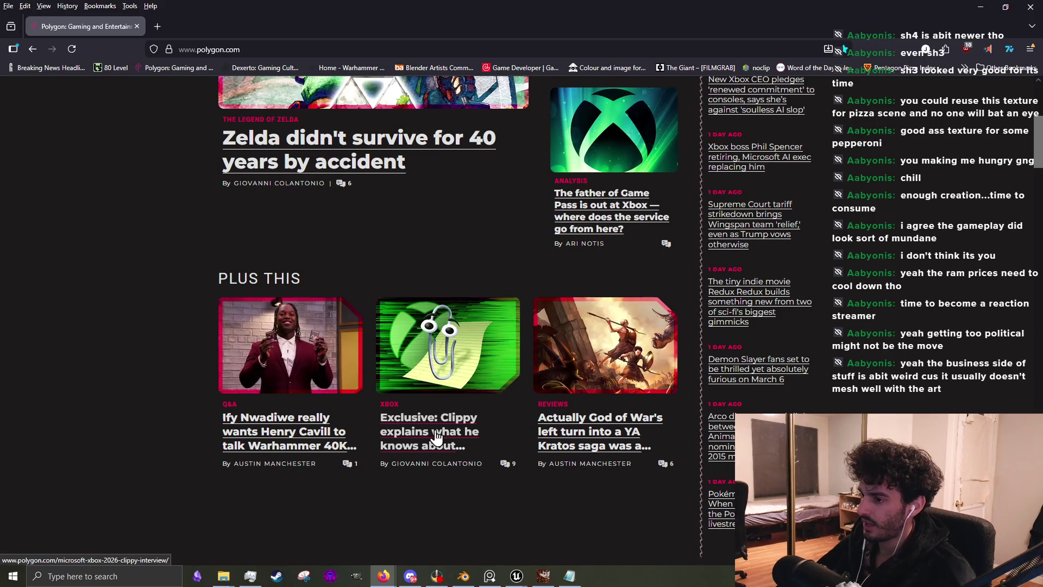
scroll(766, 280, up, 5)
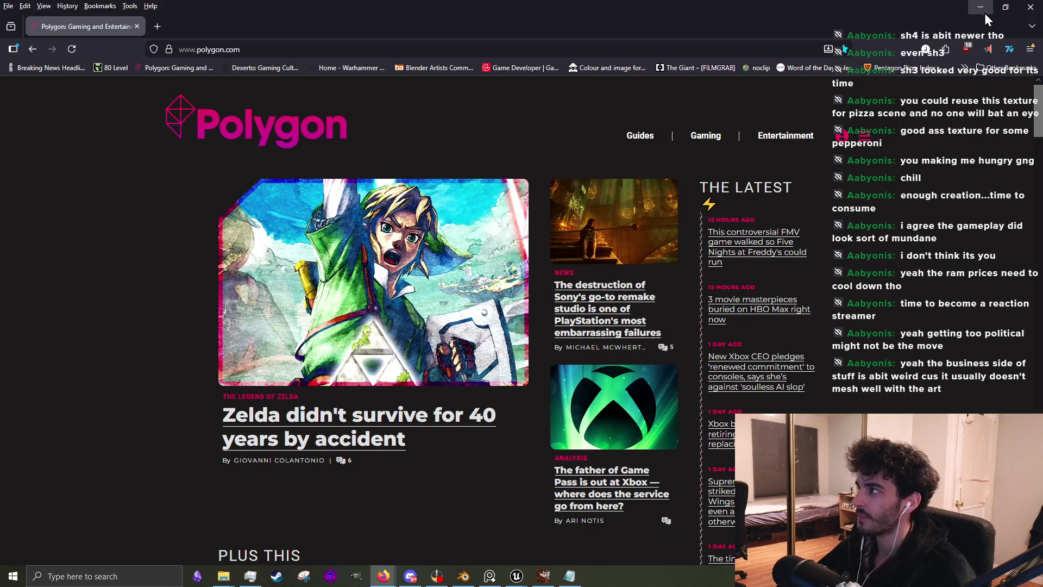
click(984, 12)
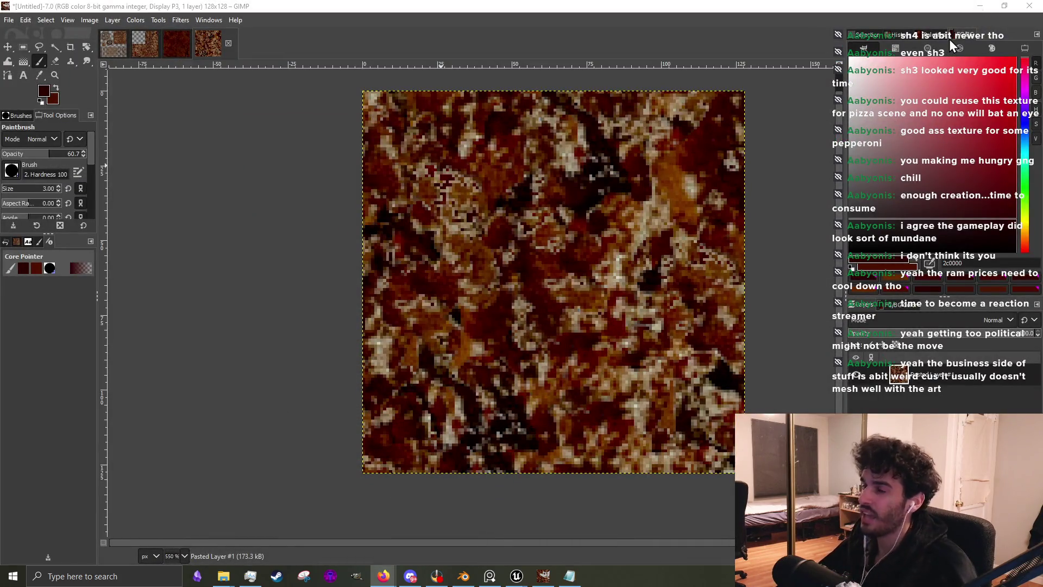
Back in GIMP, shrink the brush to 2 pixels, sample light tan ac9882, and bring up the reference photo
click(46, 60)
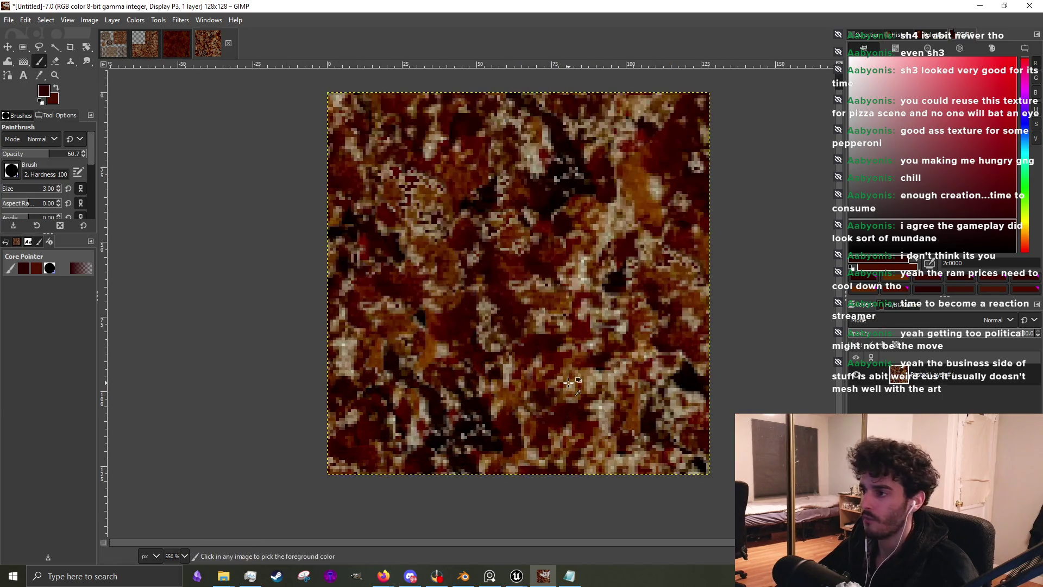
key(bracketleft)
key(bracketleft)
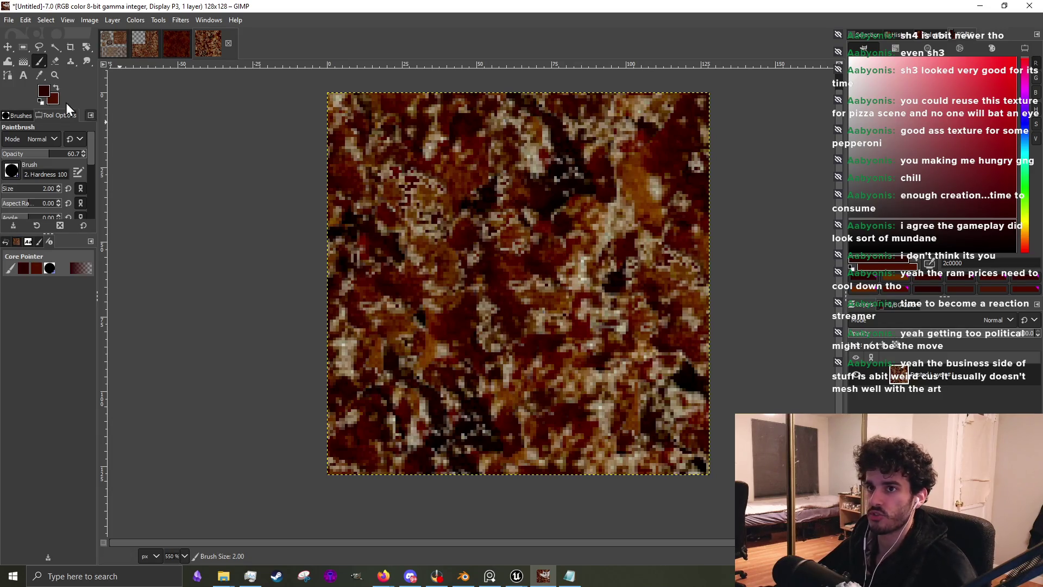
scroll(491, 132, up, 1)
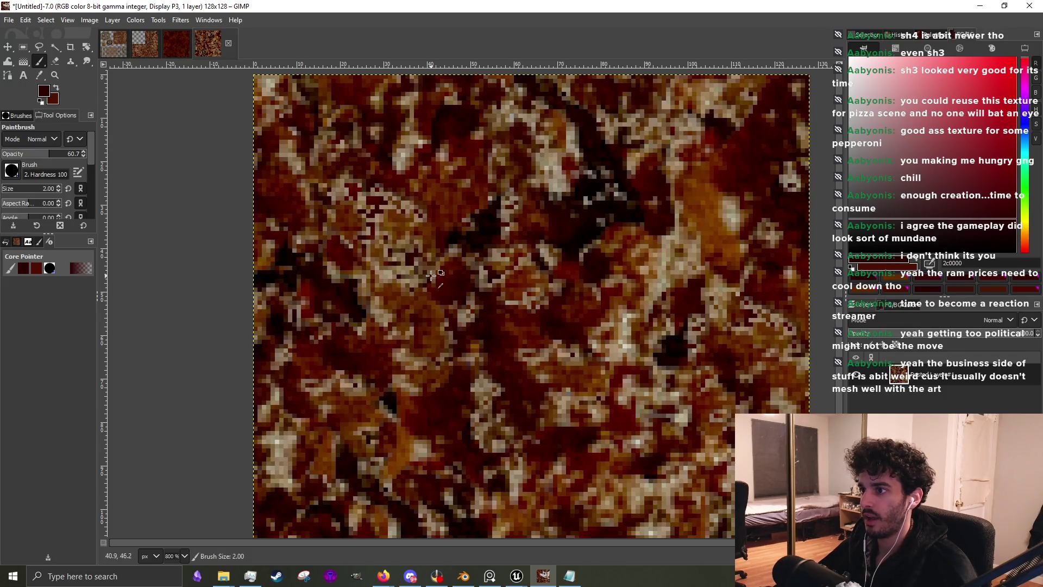
ctrl+click(394, 276)
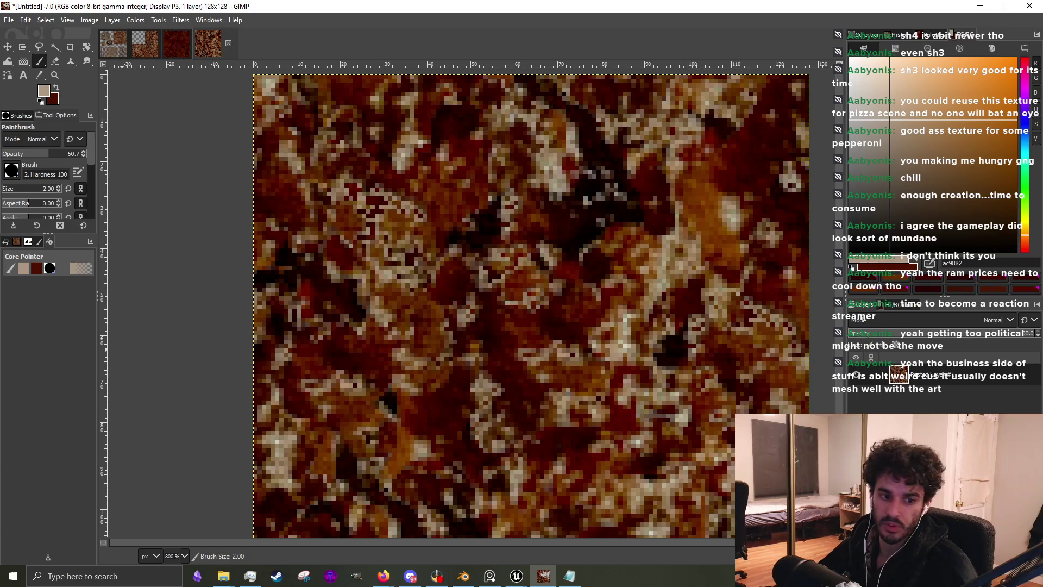
key(alt+Tab)
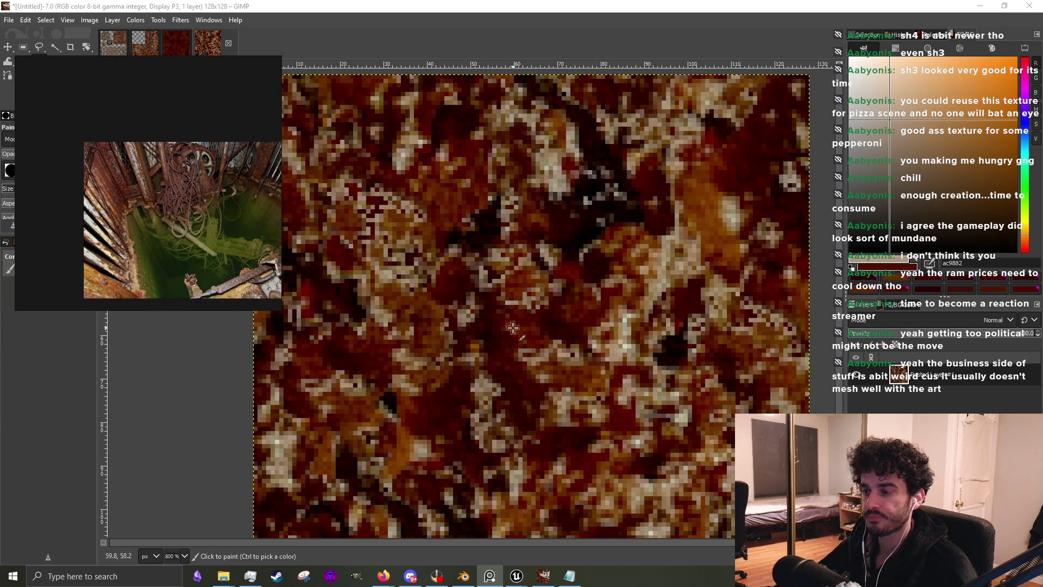
Paint a pale vertical streak on the upper-left texture and brighten it with a lighter pale
scroll(512, 328, down, 3)
scroll(458, 270, up, 4)
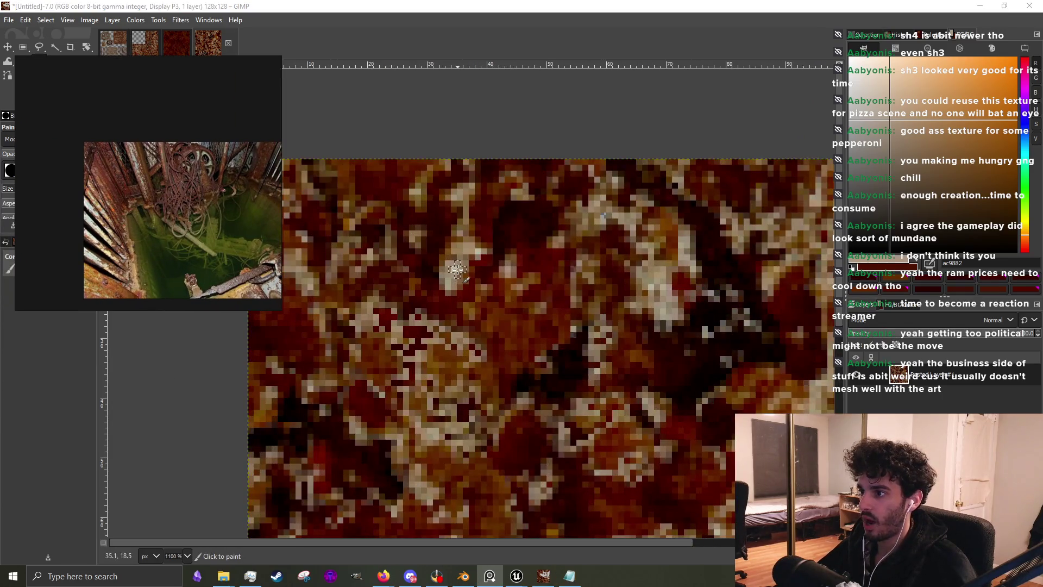
ctrl+click(458, 270)
mouse_move(458, 270)
mouse_down()
mouse_move(454, 322)
mouse_move(453, 231)
mouse_move(445, 312)
mouse_move(453, 358)
mouse_move(455, 239)
mouse_move(452, 337)
mouse_move(454, 290)
mouse_move(454, 307)
mouse_up()
scroll(457, 310, up, 2)
mouse_move(467, 375)
mouse_down()
mouse_move(468, 314)
mouse_move(460, 424)
mouse_move(435, 413)
mouse_move(425, 424)
mouse_move(426, 365)
mouse_up()
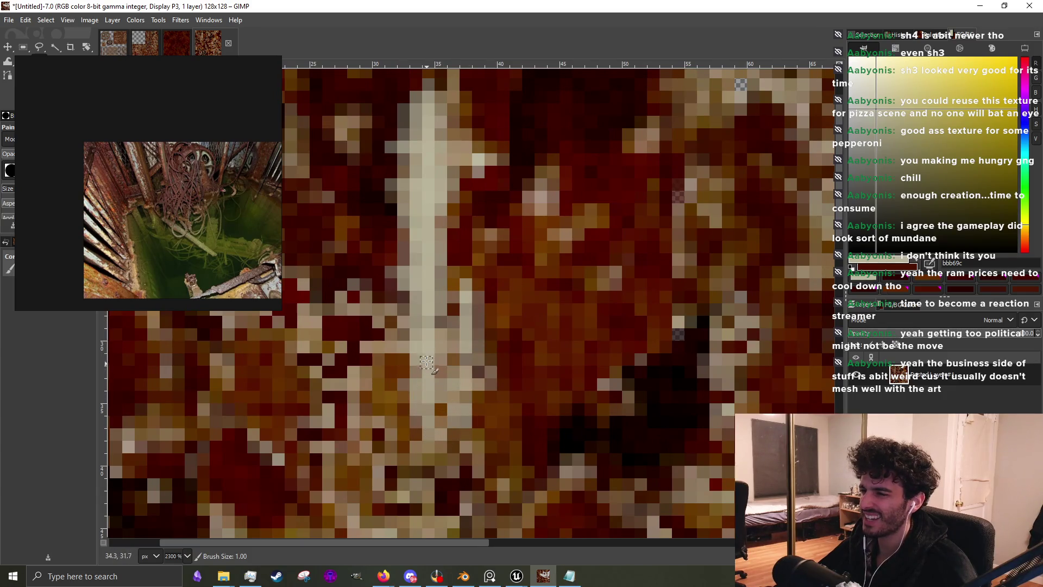
drag(873, 116, 872, 99)
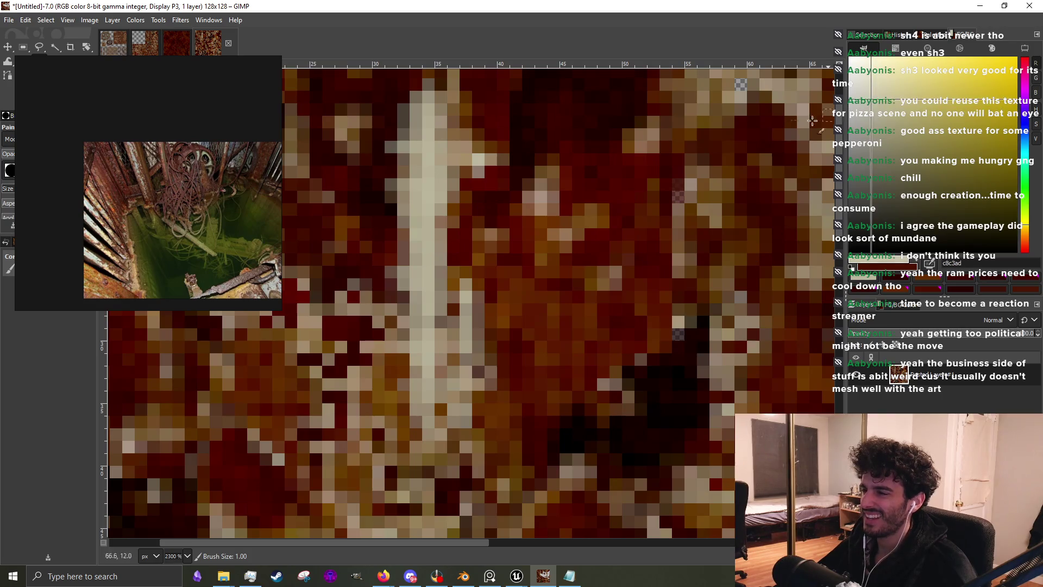
mouse_move(418, 319)
mouse_down()
mouse_move(417, 329)
mouse_move(417, 236)
mouse_move(417, 331)
mouse_move(407, 223)
mouse_move(409, 323)
mouse_move(417, 202)
mouse_move(408, 187)
mouse_move(405, 212)
mouse_up()
Shade the streak's left edge with a mid-brown from the texture
scroll(439, 298, down, 3)
scroll(439, 297, up, 3)
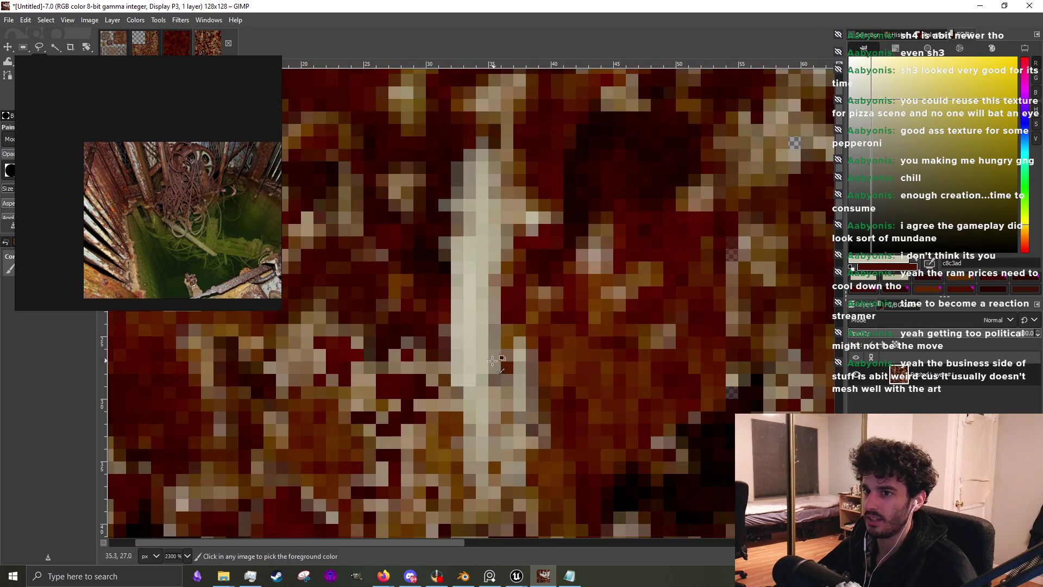
ctrl+click(446, 400)
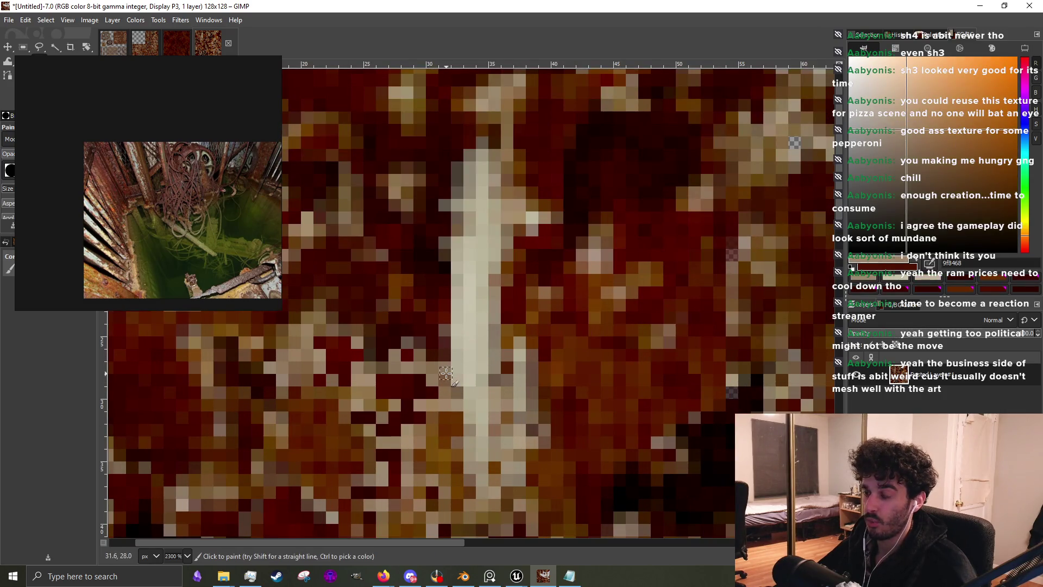
drag(444, 350, 445, 246)
Re-pick the pale tone and extend and lighten the lower part of the streak
scroll(452, 358, down, 1)
ctrl+click(461, 347)
scroll(461, 346, up, 2)
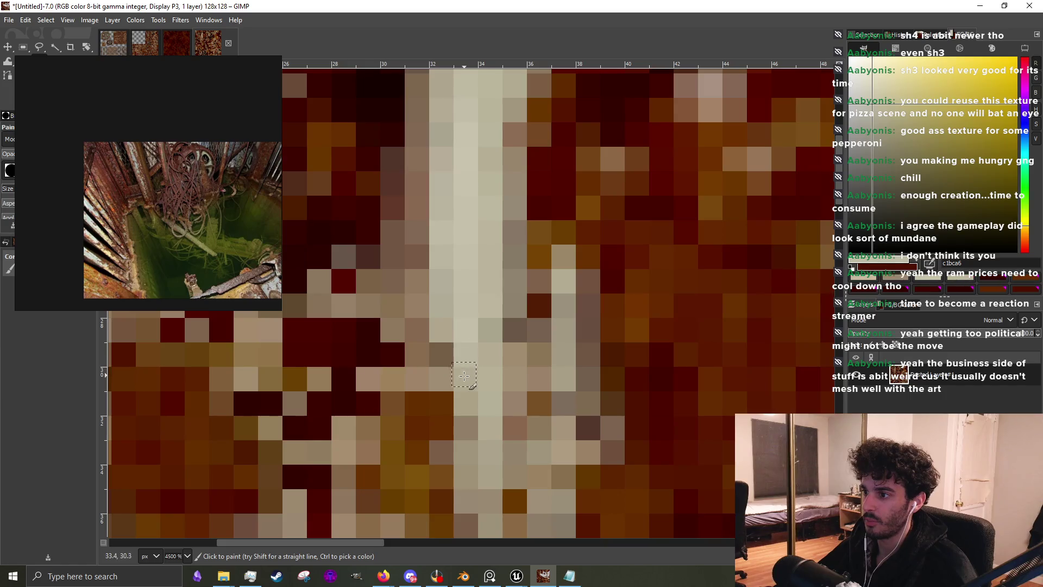
scroll(472, 427, down, 2)
scroll(471, 426, up, 2)
drag(481, 348, 497, 467)
scroll(498, 448, down, 1)
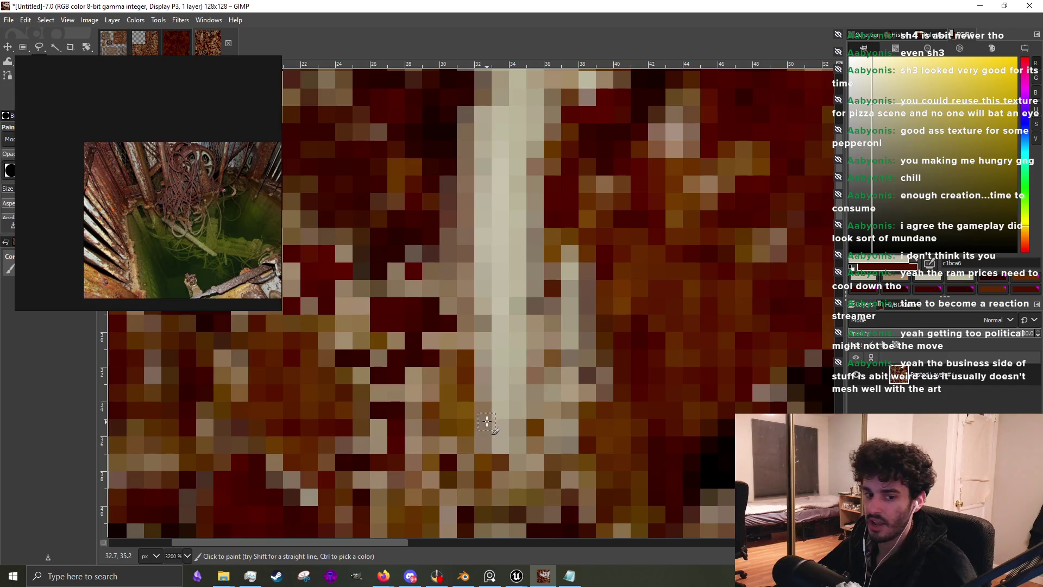
scroll(491, 414, down, 1)
scroll(509, 247, down, 1)
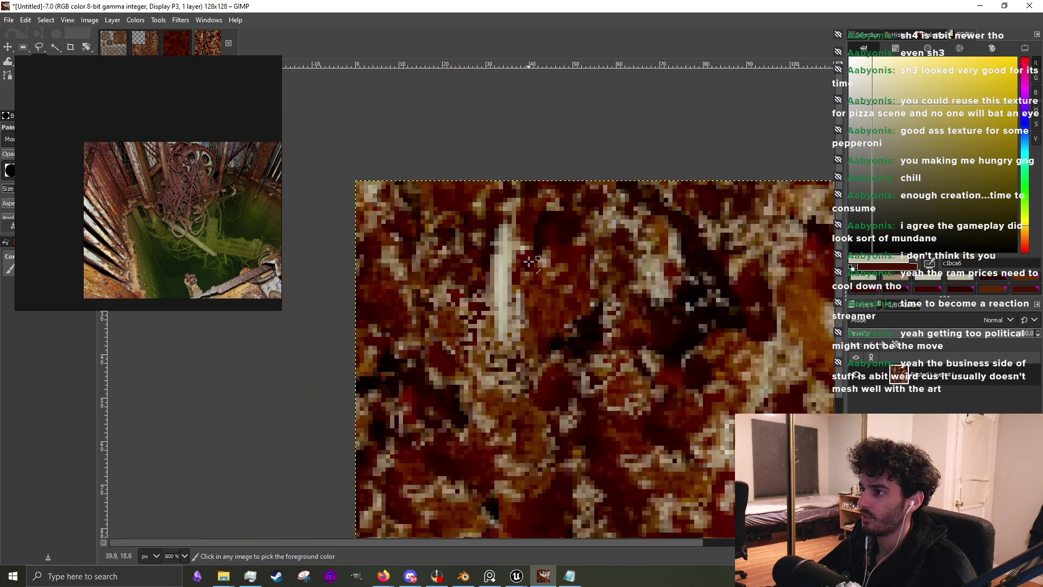
scroll(516, 304, up, 2)
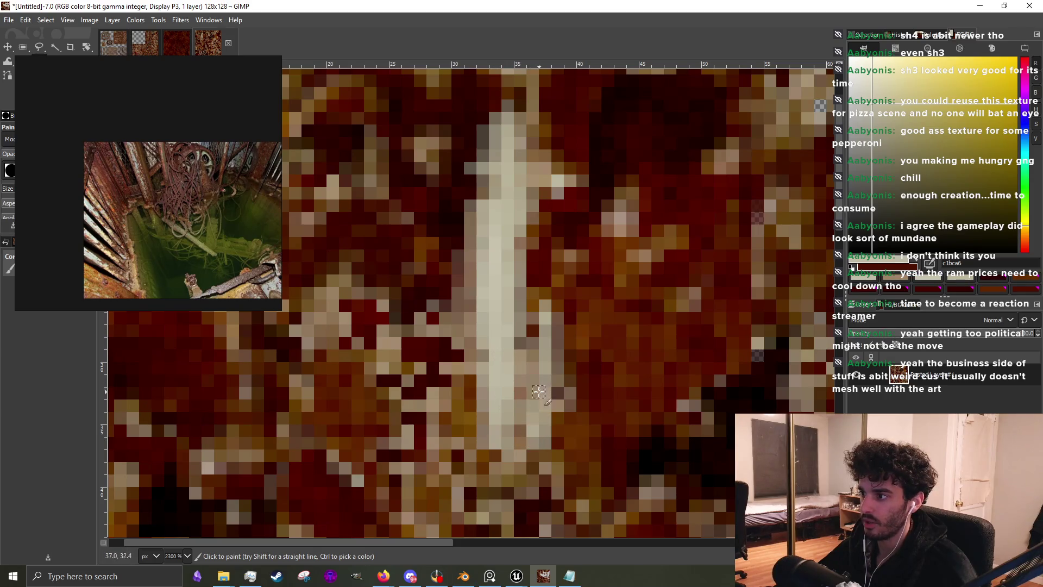
scroll(547, 395, down, 4)
scroll(547, 395, up, 4)
mouse_move(511, 413)
mouse_down()
mouse_move(513, 456)
mouse_move(516, 429)
mouse_move(489, 342)
mouse_move(498, 446)
mouse_up()
scroll(500, 434, down, 3)
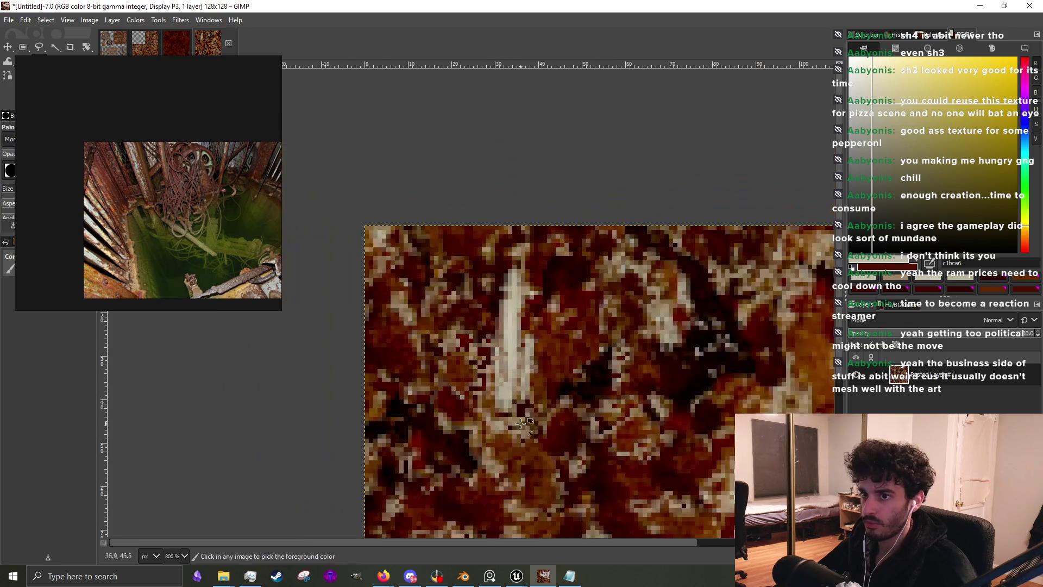
scroll(508, 406, up, 3)
Touch up the pale streak's upper part and extend it further down the tile
mouse_move(498, 406)
mouse_down()
mouse_move(513, 380)
mouse_move(510, 396)
mouse_up()
mouse_move(506, 446)
mouse_down()
mouse_move(504, 472)
mouse_move(487, 432)
mouse_move(503, 457)
mouse_move(496, 492)
mouse_move(493, 451)
mouse_move(528, 437)
mouse_move(528, 462)
mouse_move(527, 413)
mouse_up()
scroll(530, 403, down, 2)
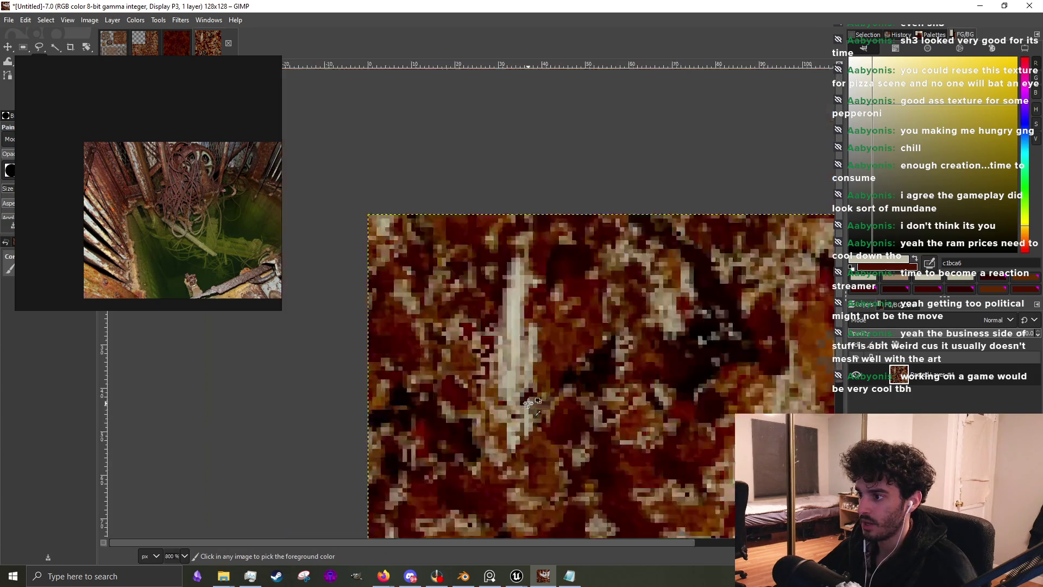
scroll(516, 432, up, 4)
mouse_move(454, 433)
mouse_down()
mouse_move(456, 397)
mouse_move(459, 478)
mouse_move(457, 364)
mouse_up()
Sample dark rust brown and near-black red, then paint dark drips up the pale streak
scroll(478, 402, down, 3)
ctrl+click(483, 403)
scroll(473, 380, up, 2)
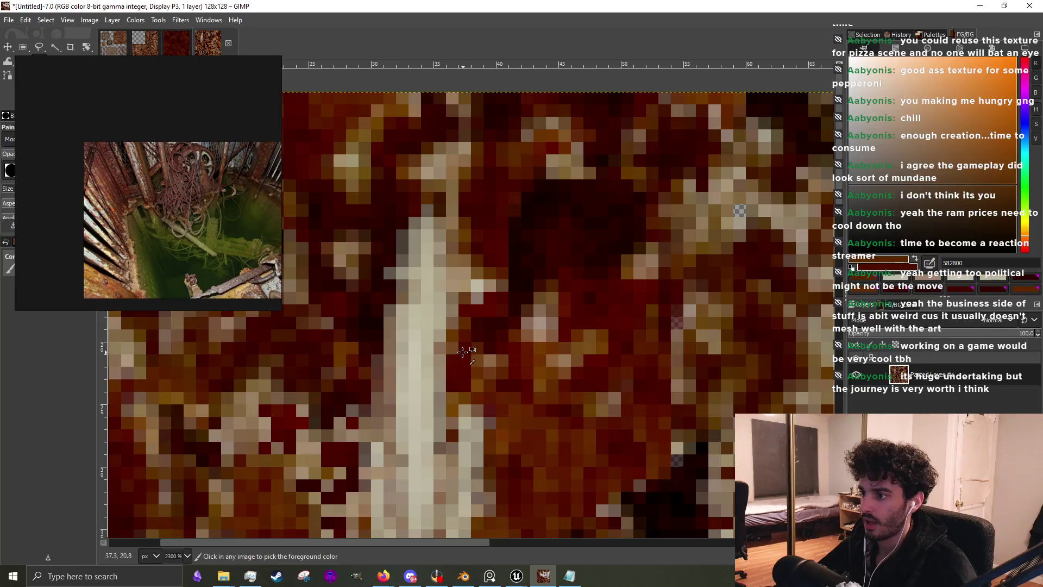
ctrl+click(514, 306)
mouse_move(449, 446)
mouse_down()
mouse_move(445, 350)
mouse_move(444, 456)
mouse_move(450, 365)
mouse_up()
ctrl+click(458, 395)
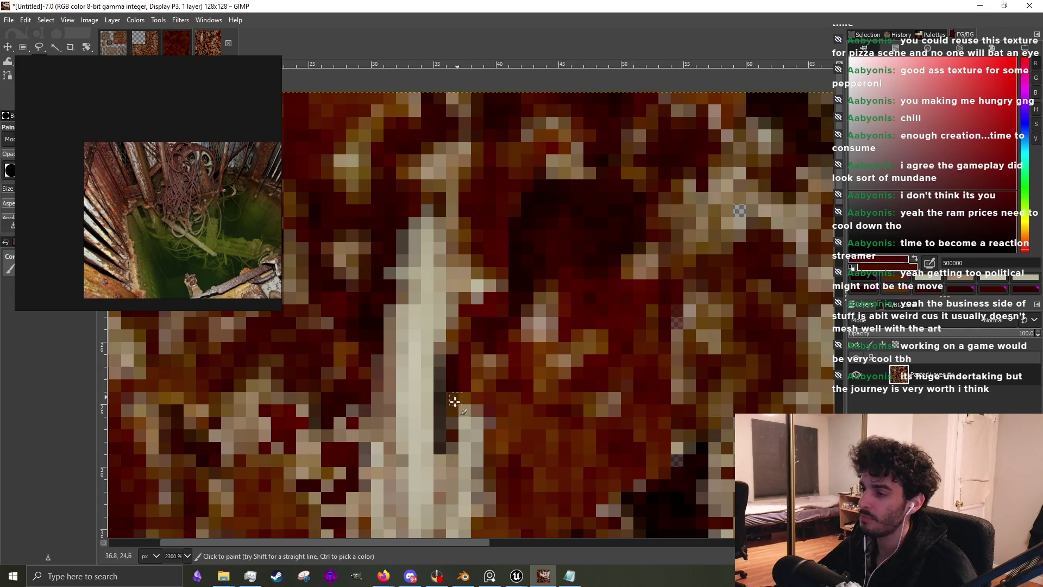
drag(442, 448, 455, 349)
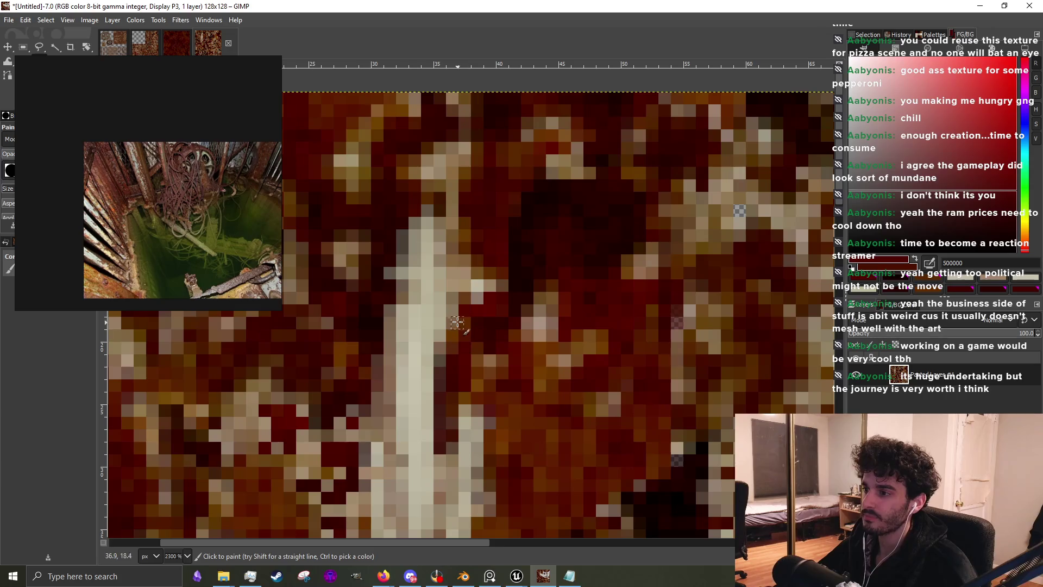
Sample another near-black red and paint a dark rust drip down the texture, darkening its top
ctrl+scroll(515, 371, down, 3)
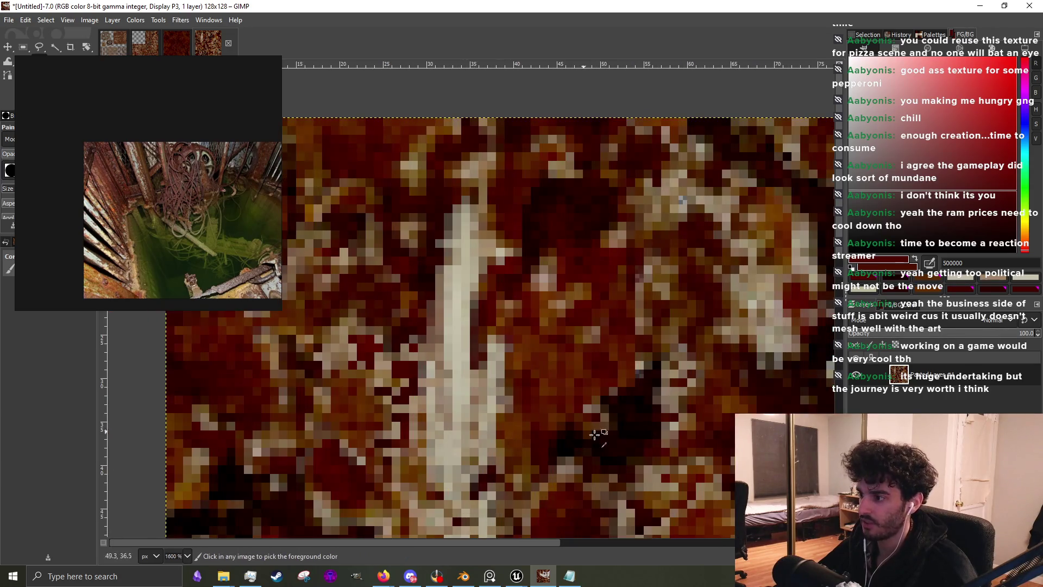
ctrl+click(612, 442)
ctrl+scroll(516, 405, up, 3)
mouse_move(508, 319)
mouse_down()
mouse_move(489, 436)
mouse_move(497, 380)
mouse_up()
mouse_move(512, 338)
mouse_down()
mouse_move(511, 250)
mouse_move(536, 293)
mouse_up()
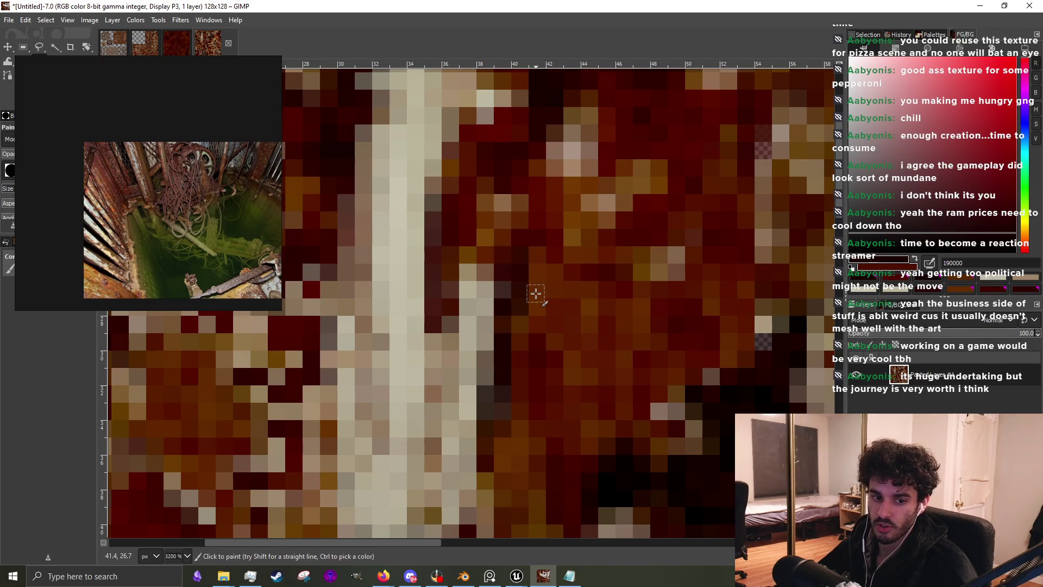
scroll(536, 294, down, 3)
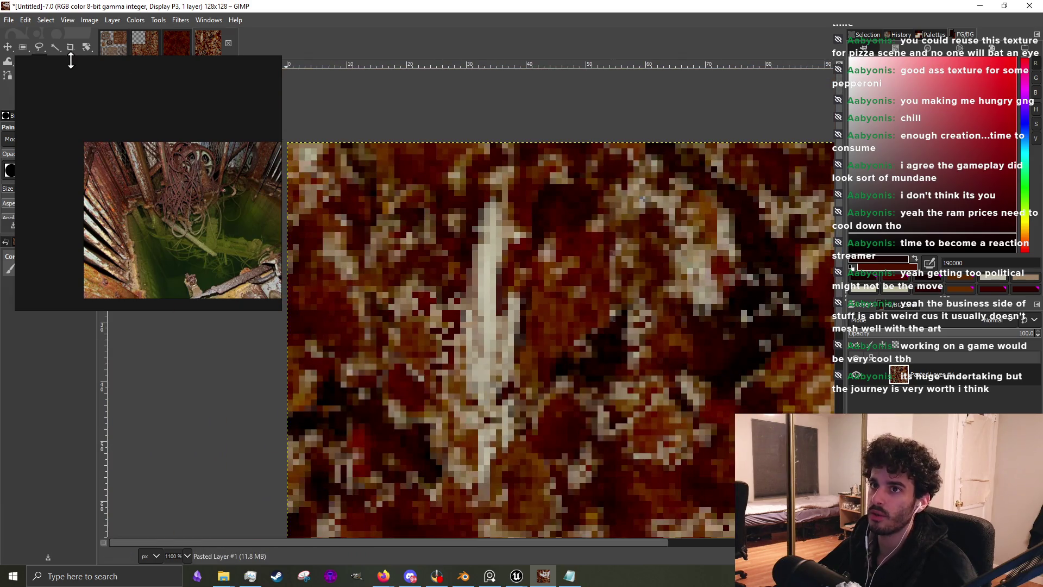
scroll(468, 273, up, 3)
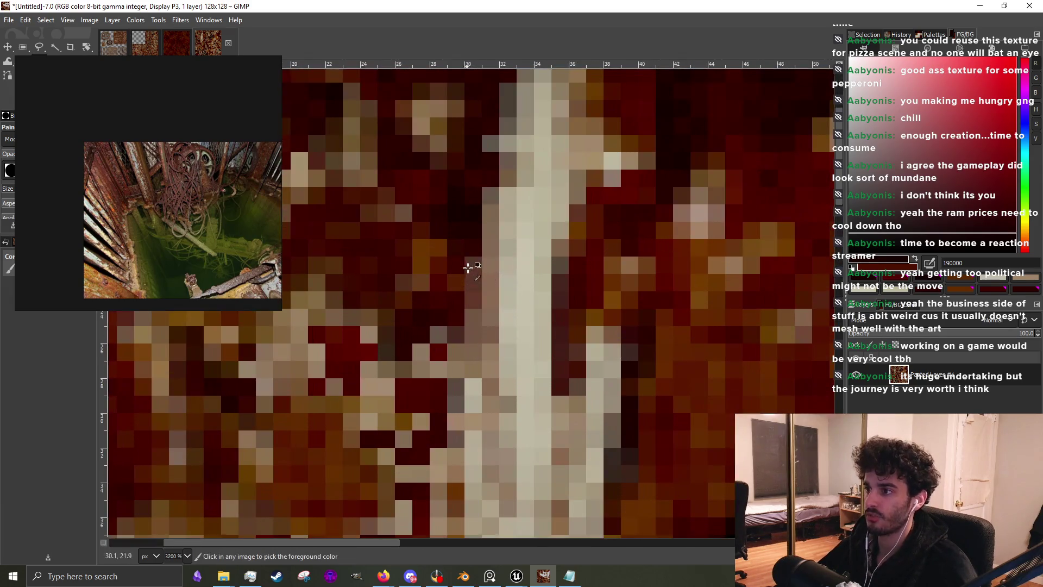
scroll(454, 310, down, 2)
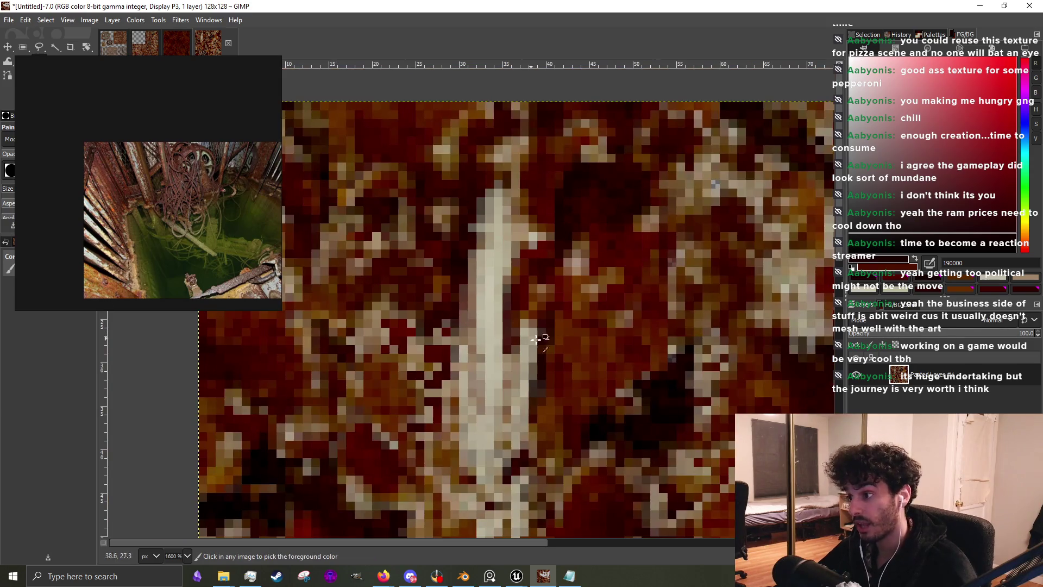
scroll(507, 367, up, 1)
scroll(512, 273, down, 2)
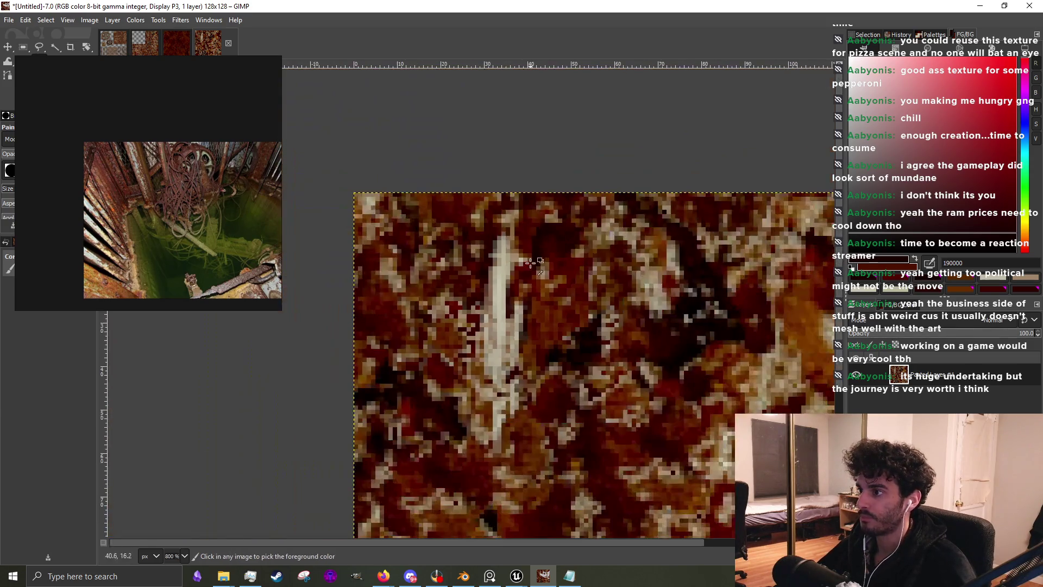
scroll(530, 264, up, 3)
Sample the streak's beige and paint beige pixels down the pale streak
ctrl+click(492, 260)
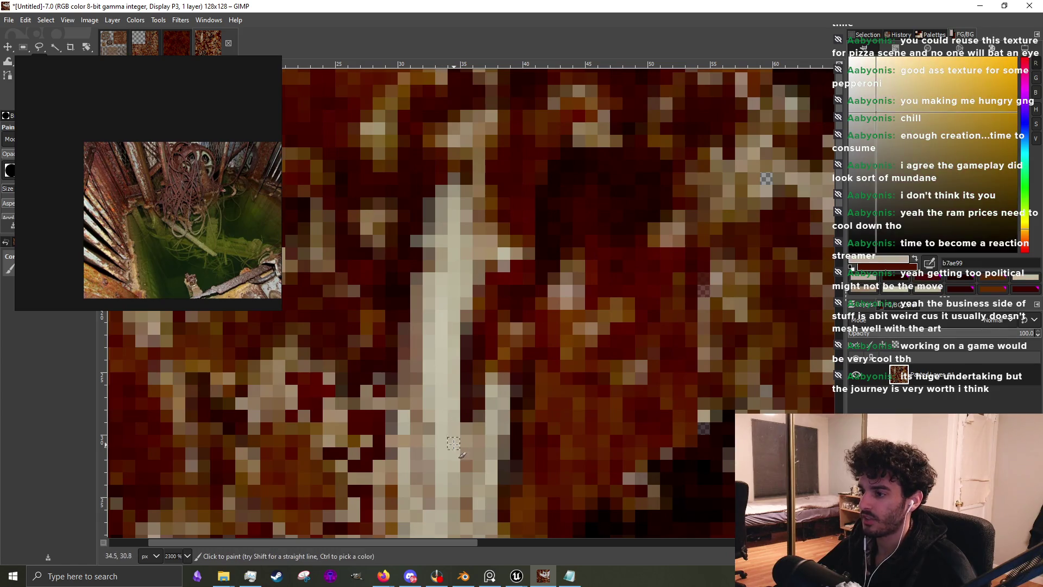
scroll(451, 460, down, 2)
scroll(451, 460, up, 4)
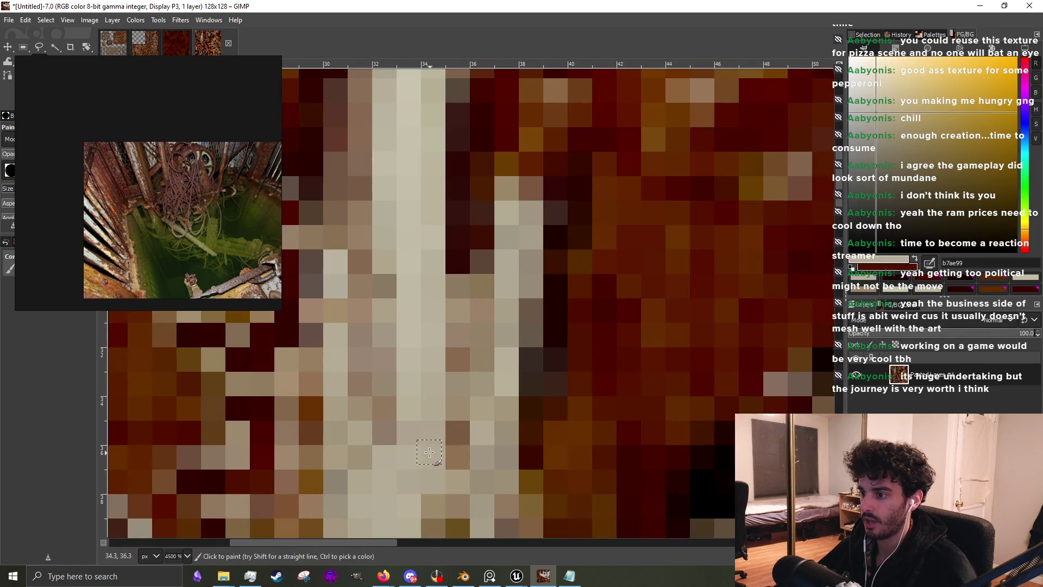
scroll(452, 461, down, 4)
scroll(453, 389, up, 3)
drag(453, 389, 451, 443)
Sample cream c8c4b1, lighten it to d2cfbc, and paint light pixels onto the streak
scroll(451, 442, down, 3)
scroll(477, 349, up, 2)
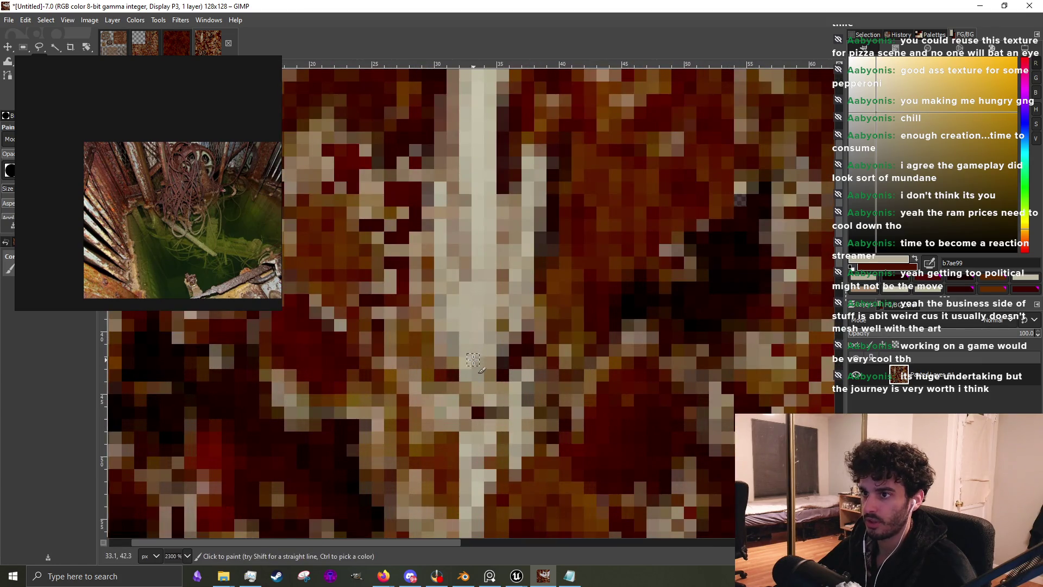
scroll(518, 254, down, 2)
scroll(489, 282, up, 2)
ctrl+click(482, 291)
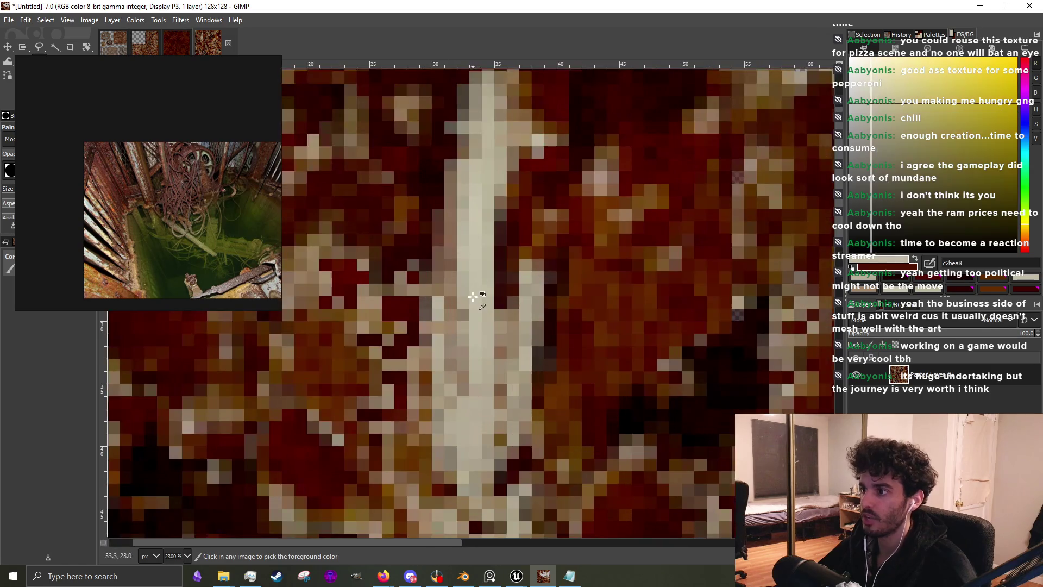
click(869, 105)
click(479, 383)
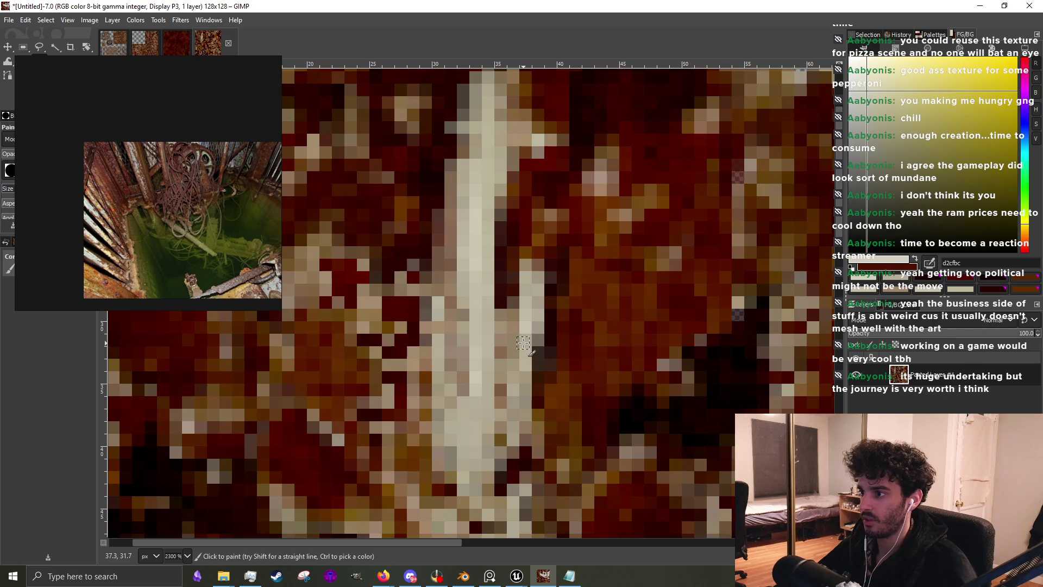
scroll(483, 429, down, 2)
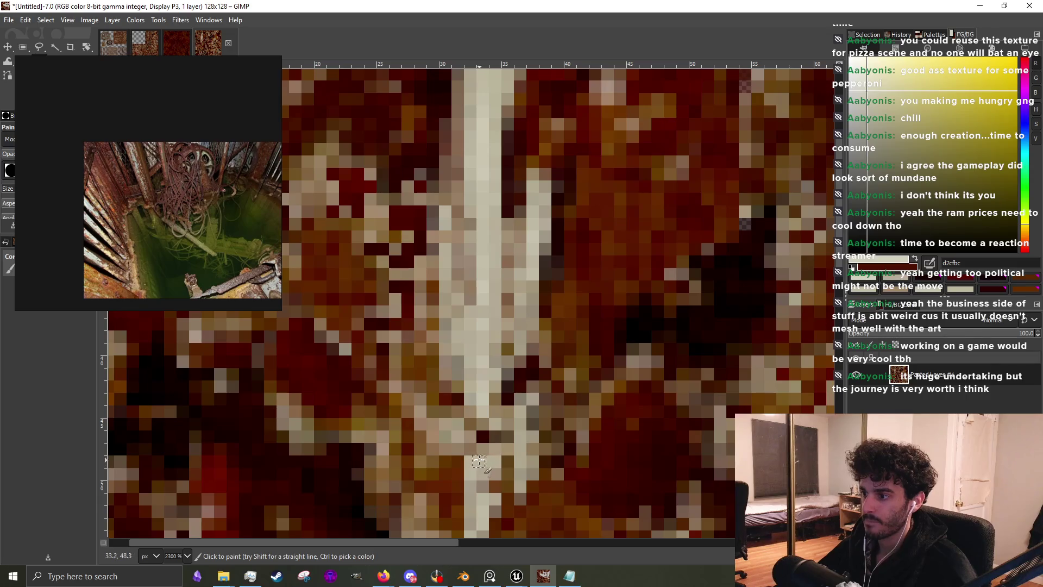
Drag the floating rust reference photo from the top-left onto the canvas centre
scroll(573, 366, down, 6)
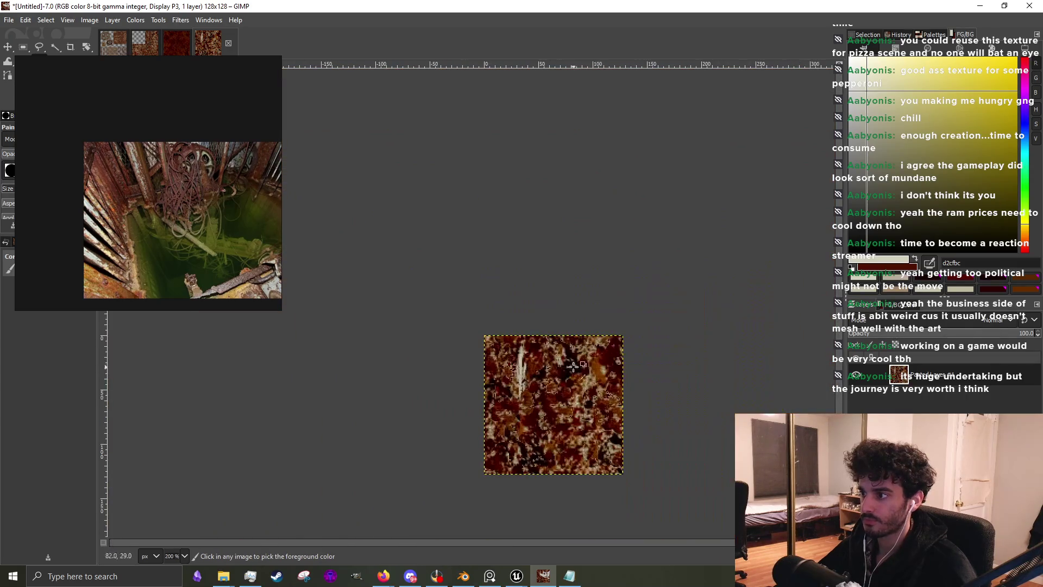
scroll(531, 370, up, 2)
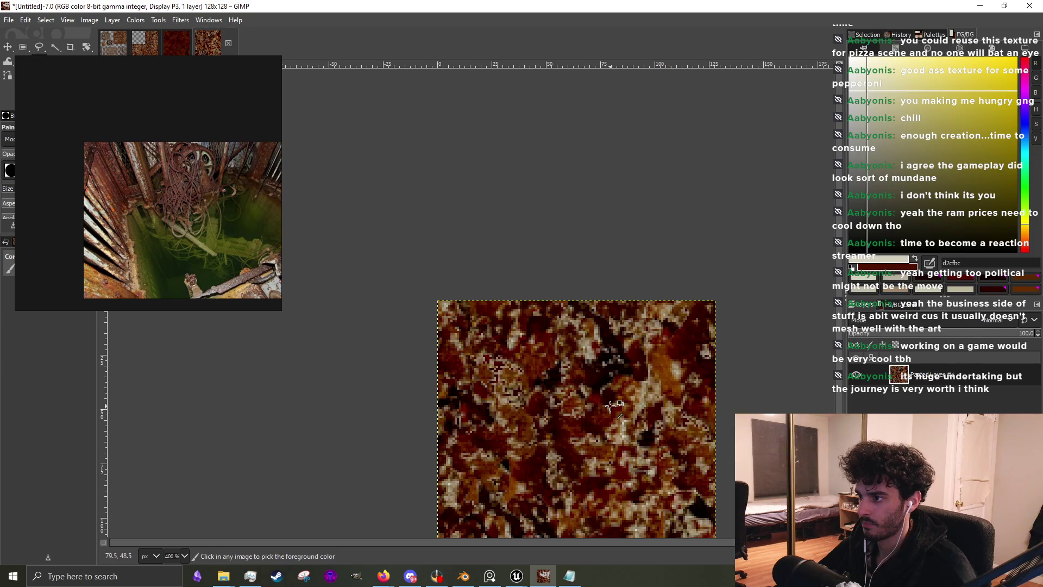
click(224, 575)
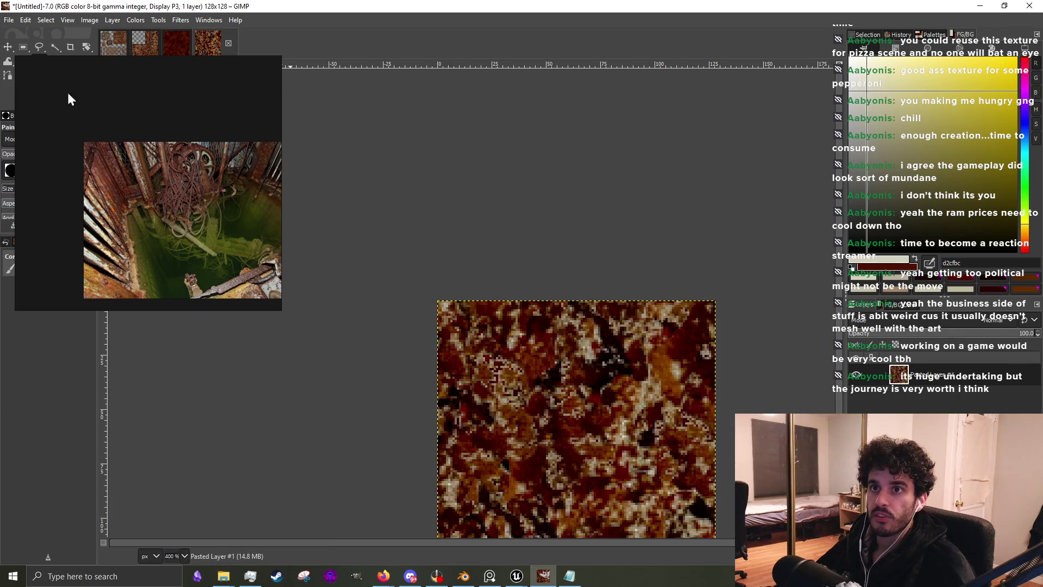
drag(44, 73, 497, 236)
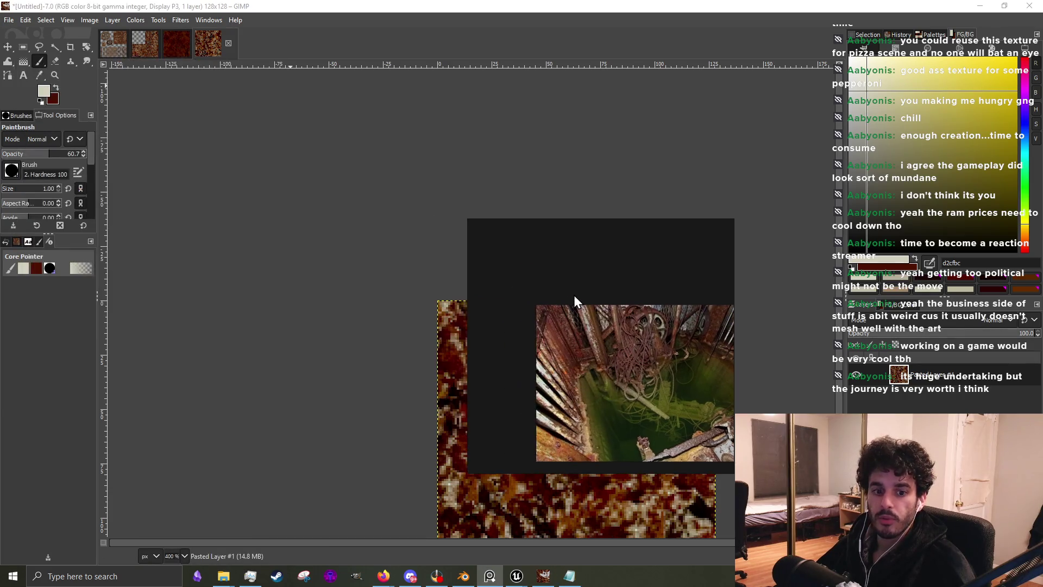
Choose File > Open as Layers to bring up the shaft folder's file chooser
click(9, 22)
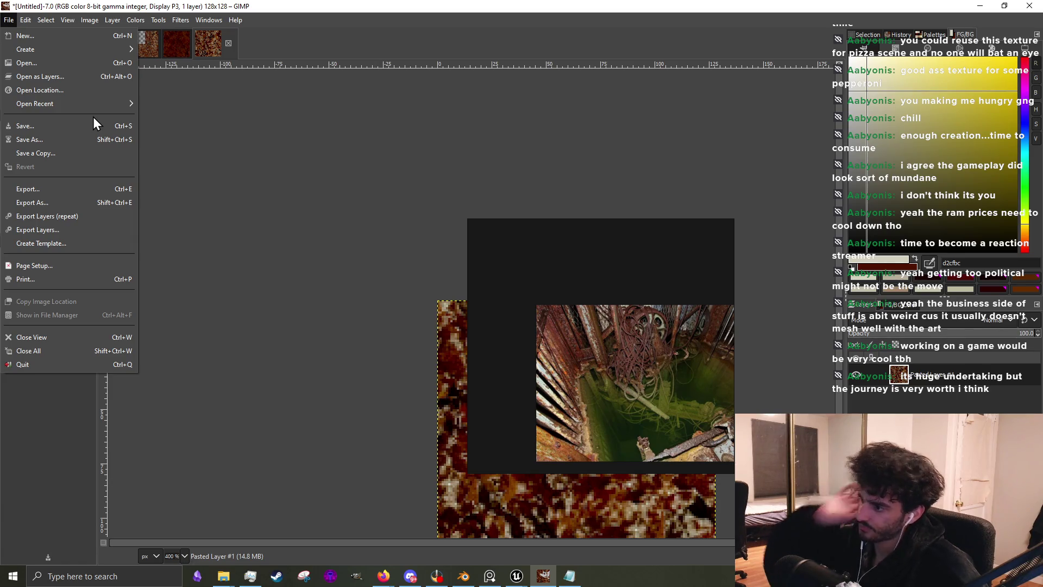
mouse_move(99, 107)
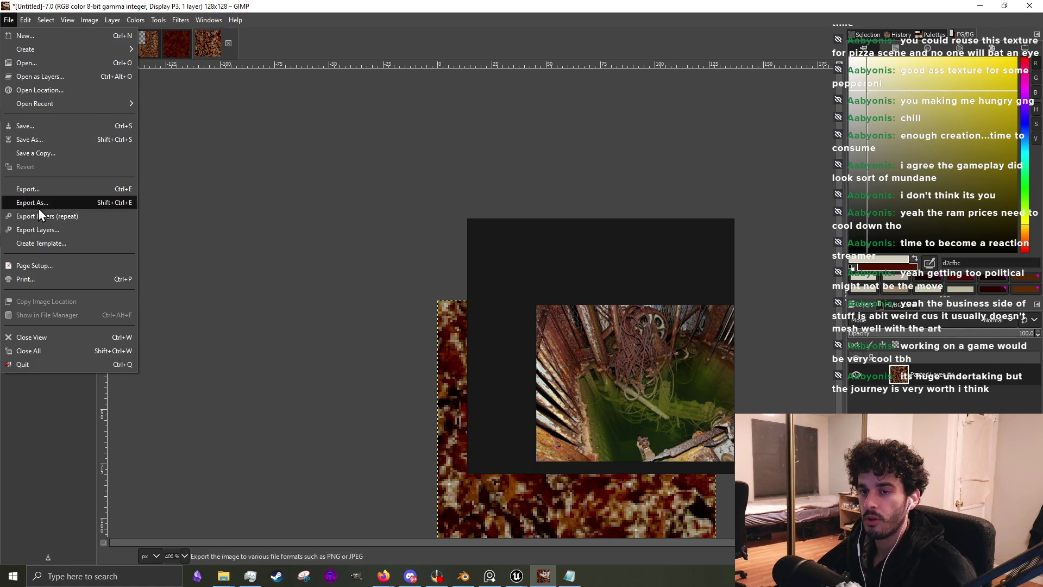
click(34, 80)
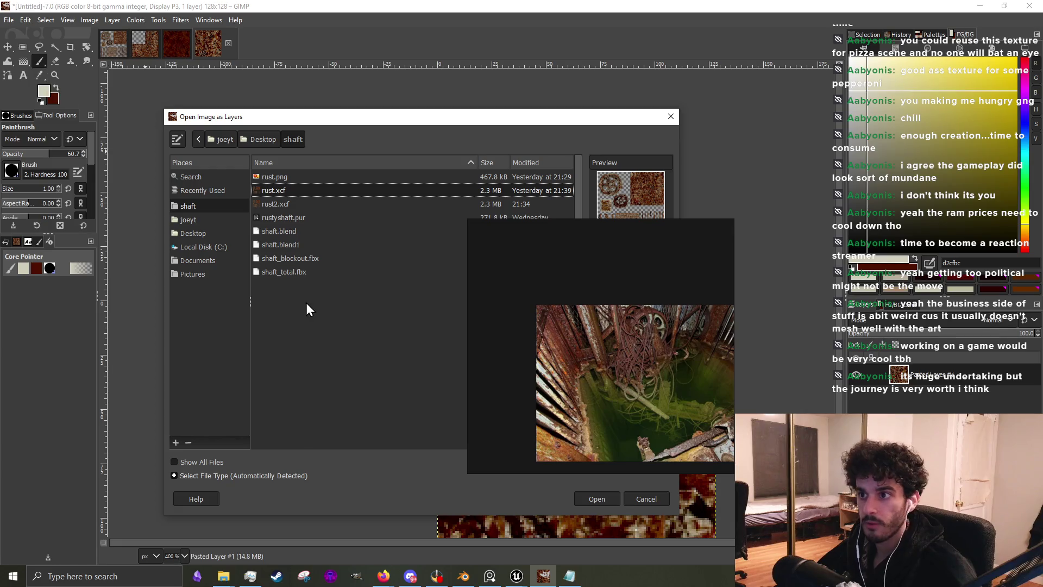
Reposition the file chooser, switch to Desktop and open its textures folder
drag(438, 121, 376, 90)
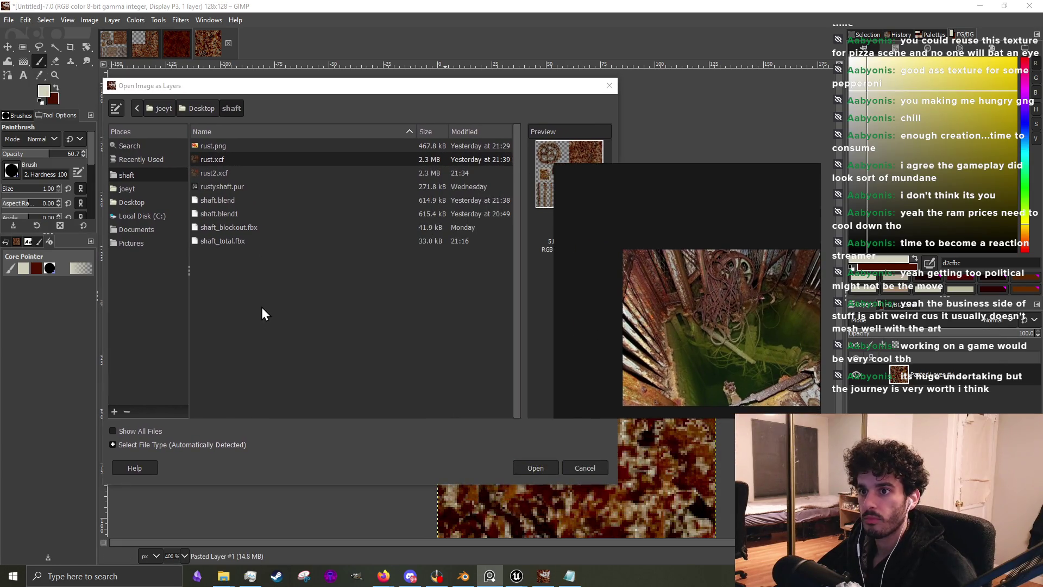
click(139, 202)
scroll(278, 237, down, 1)
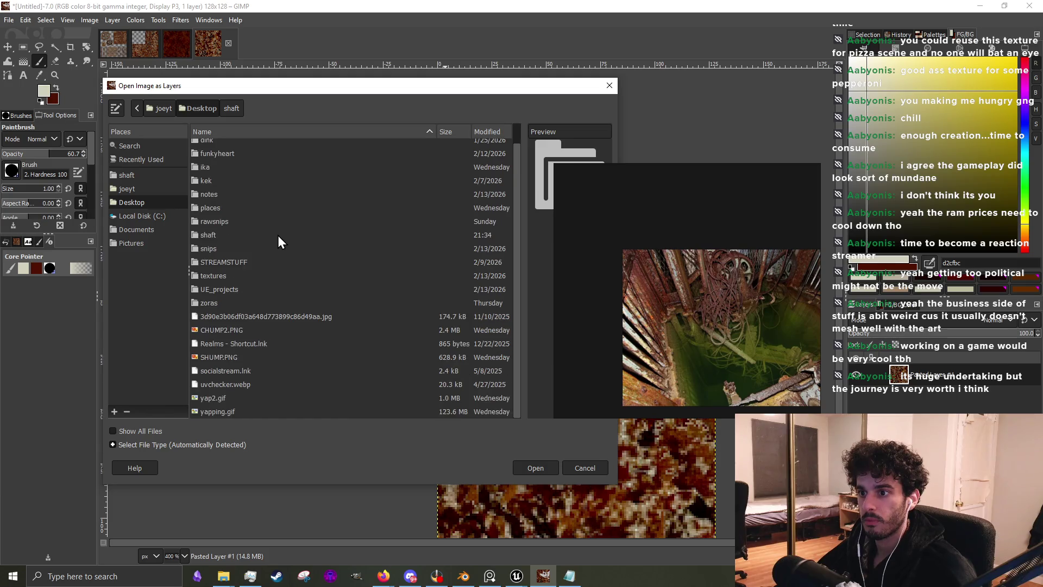
scroll(289, 371, up, 1)
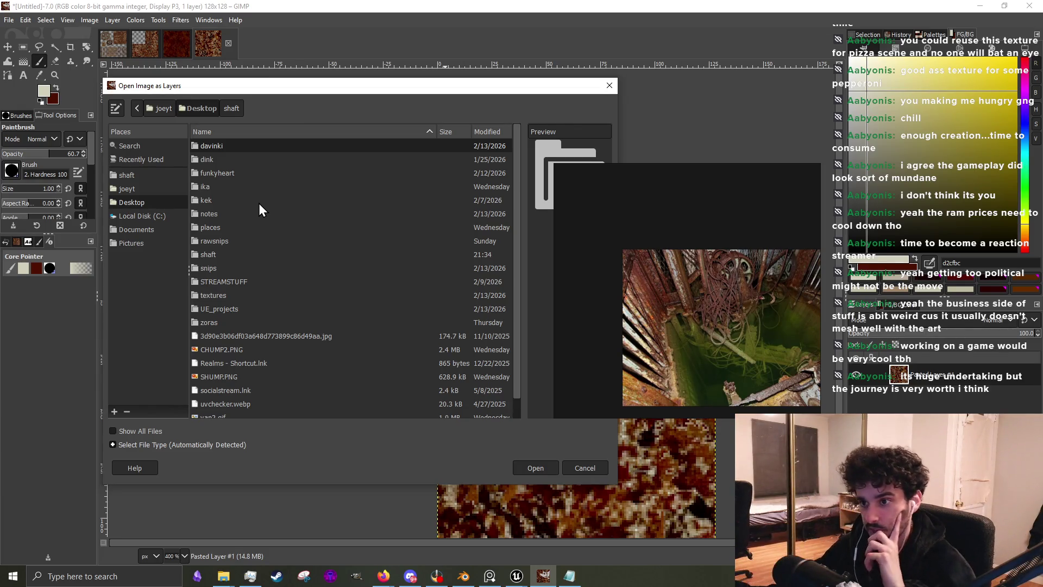
double_click(230, 295)
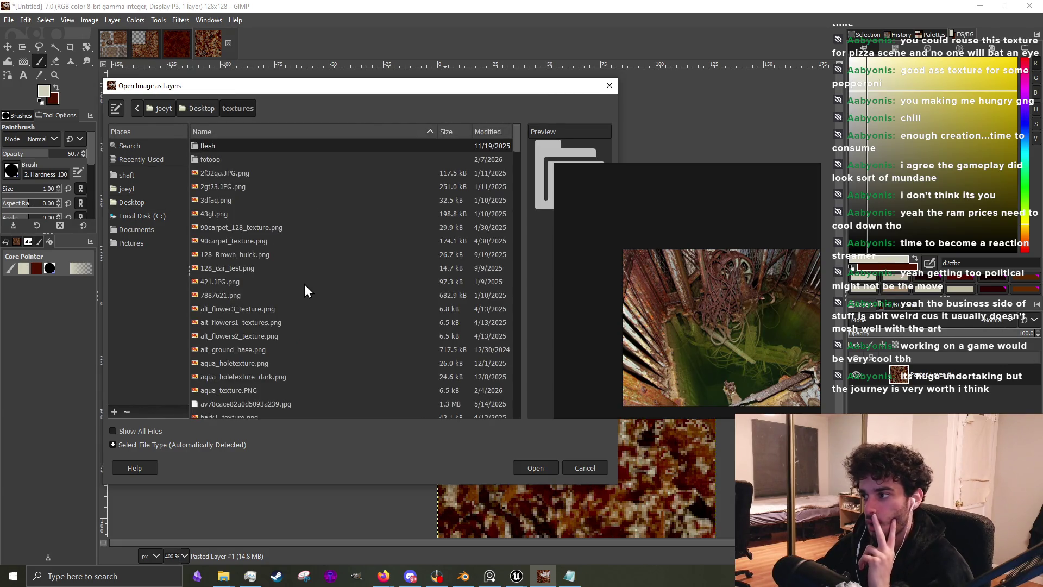
Preview 128_Brown_buick, whitewall_dirt, whitewood2 and whitewall_base textures in the chooser
click(286, 257)
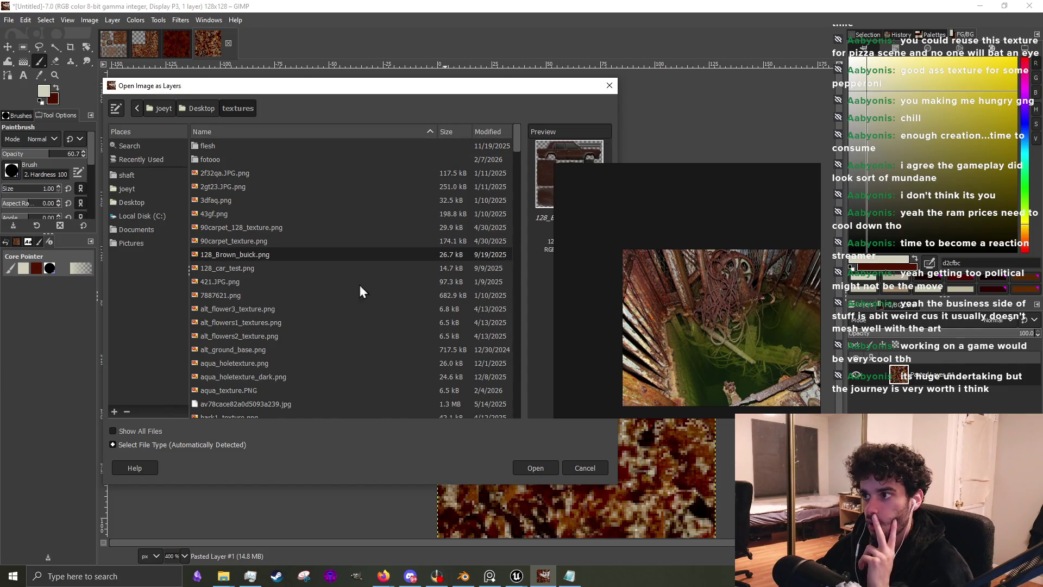
scroll(288, 299, down, 8)
scroll(278, 310, down, 15)
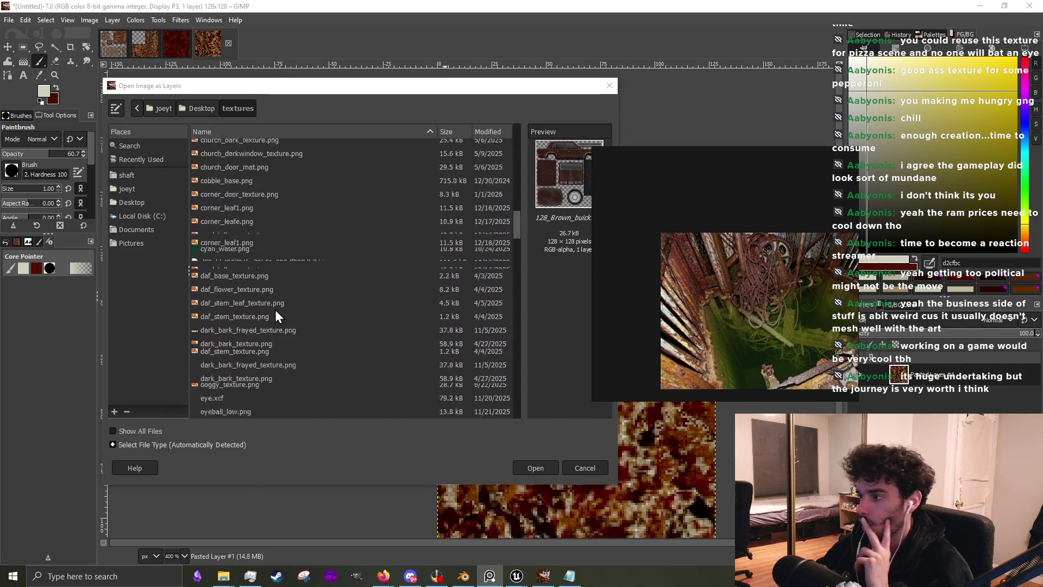
scroll(277, 315, down, 15)
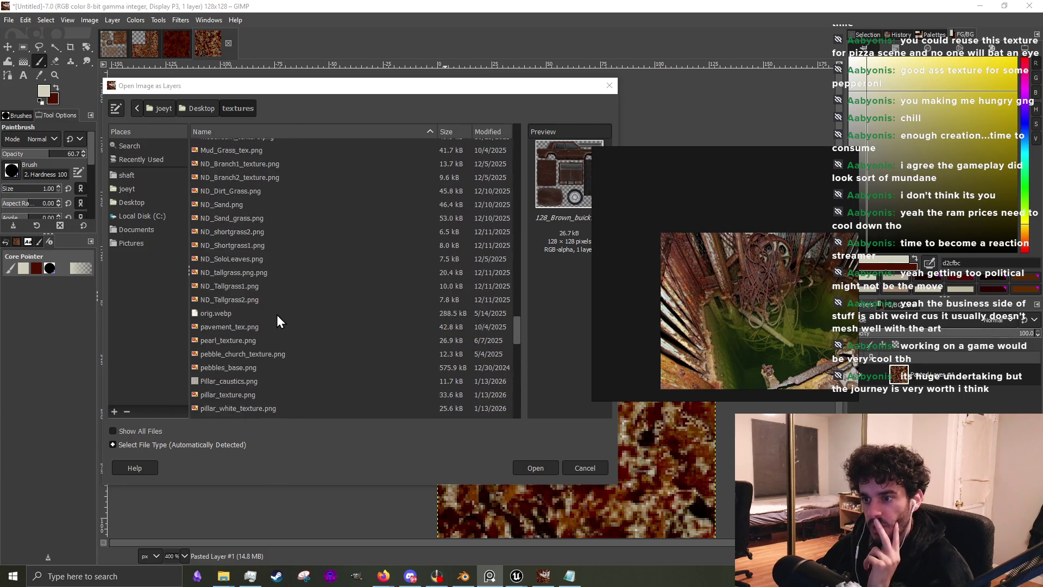
scroll(267, 347, down, 3)
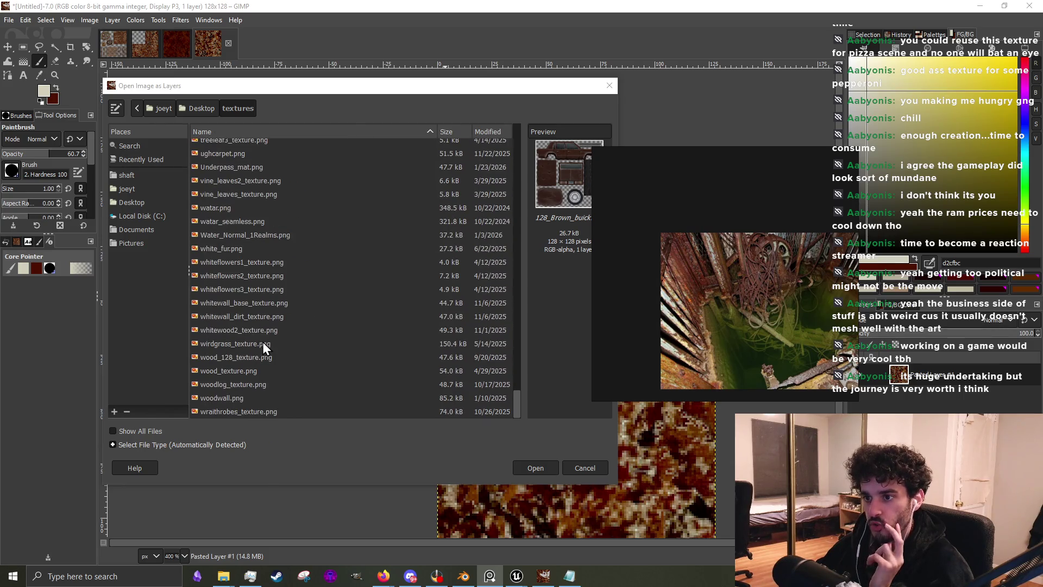
click(265, 315)
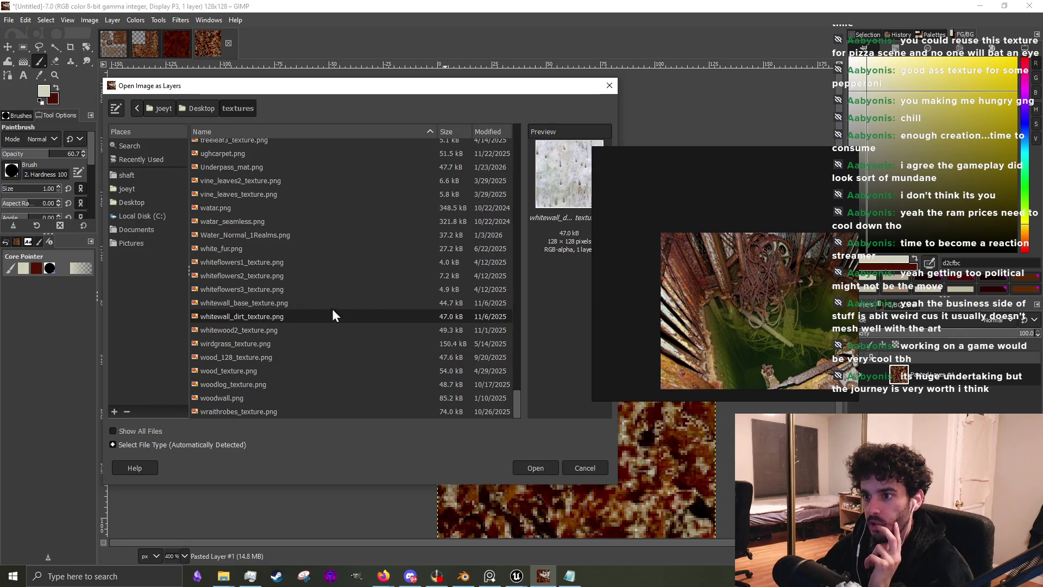
click(265, 332)
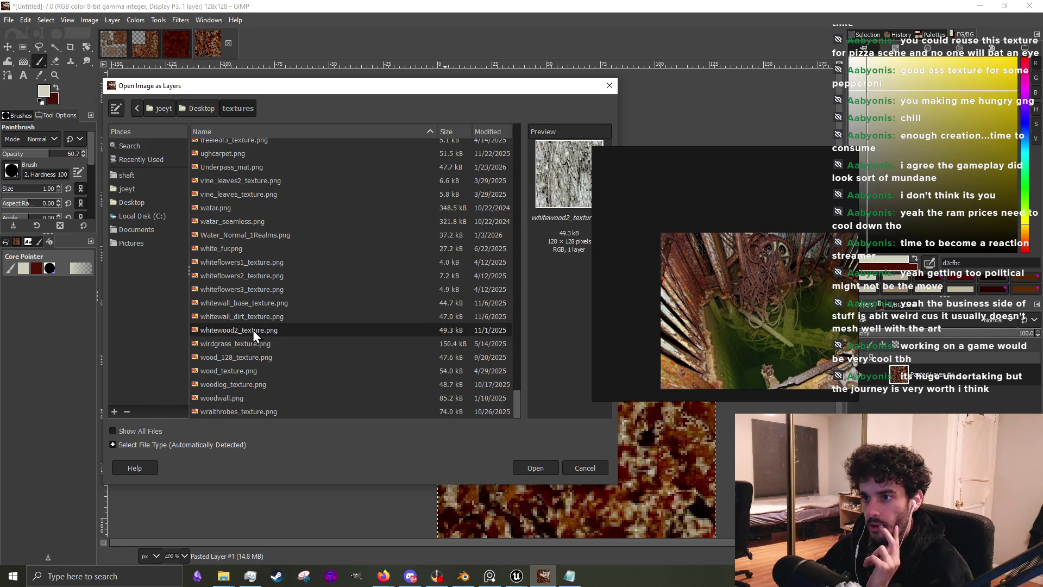
click(255, 315)
click(259, 303)
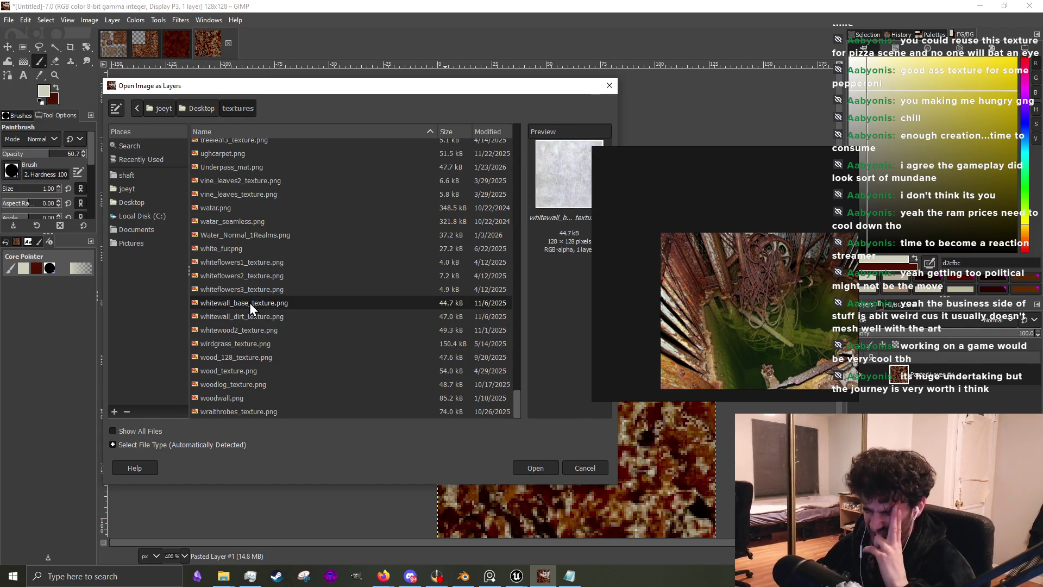
Compare lightwood, fencewood1 and fencewood2, then import fencewood_white_texture.png as a layer
scroll(249, 302, up, 5)
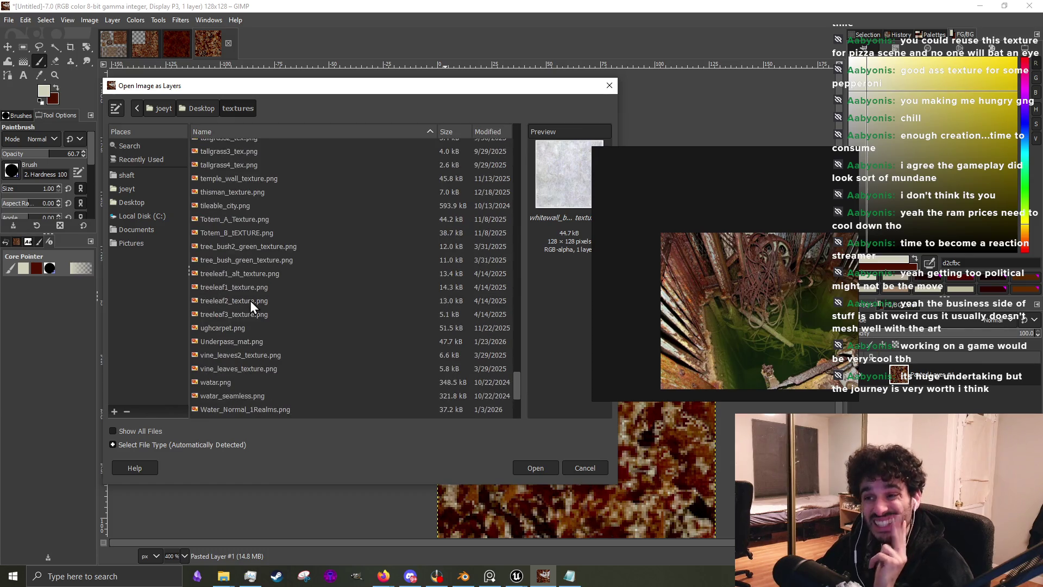
scroll(250, 301, up, 5)
scroll(250, 299, up, 4)
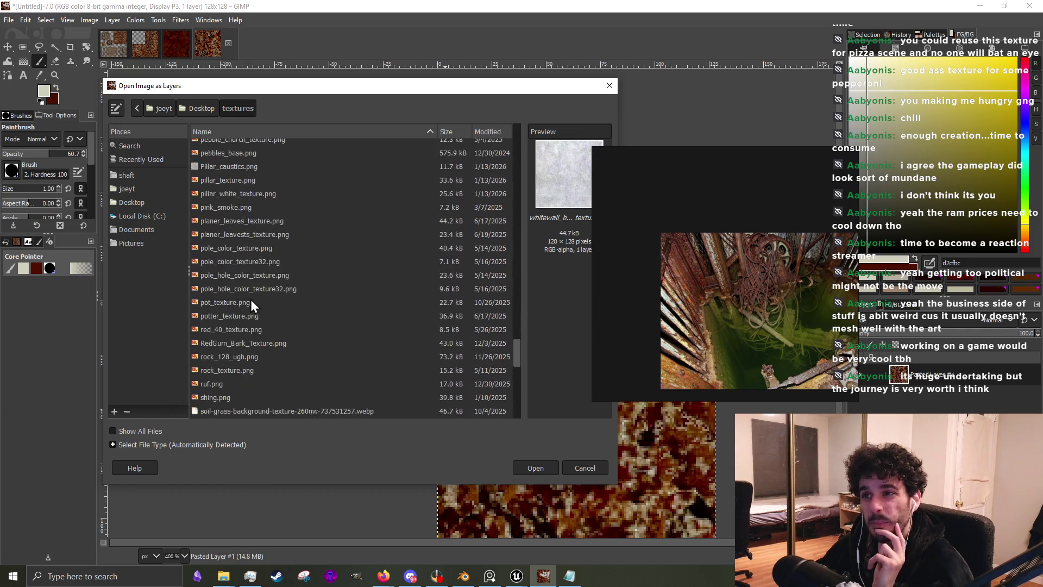
scroll(250, 298, up, 3)
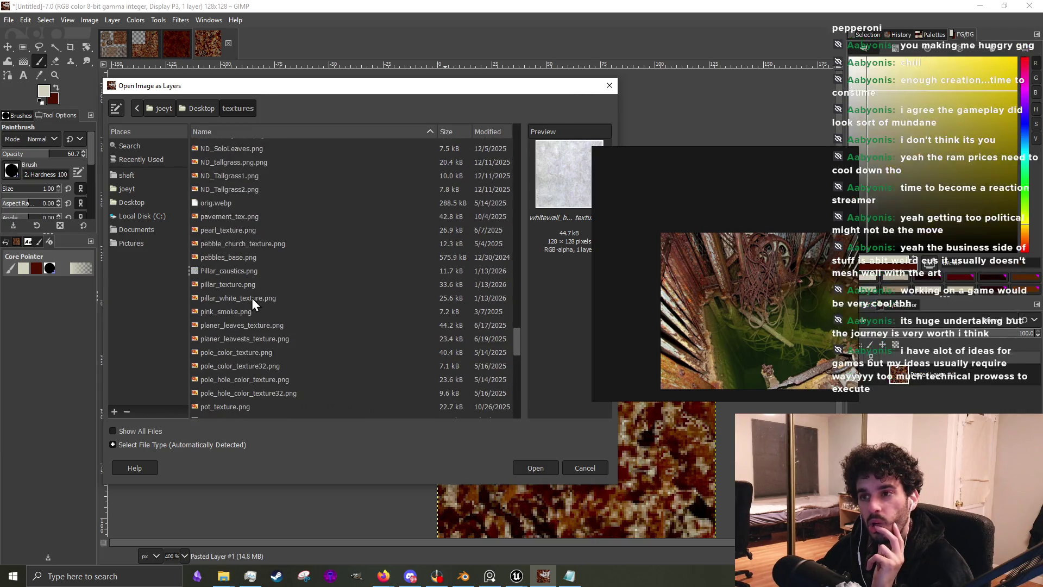
scroll(252, 298, up, 6)
scroll(252, 298, up, 7)
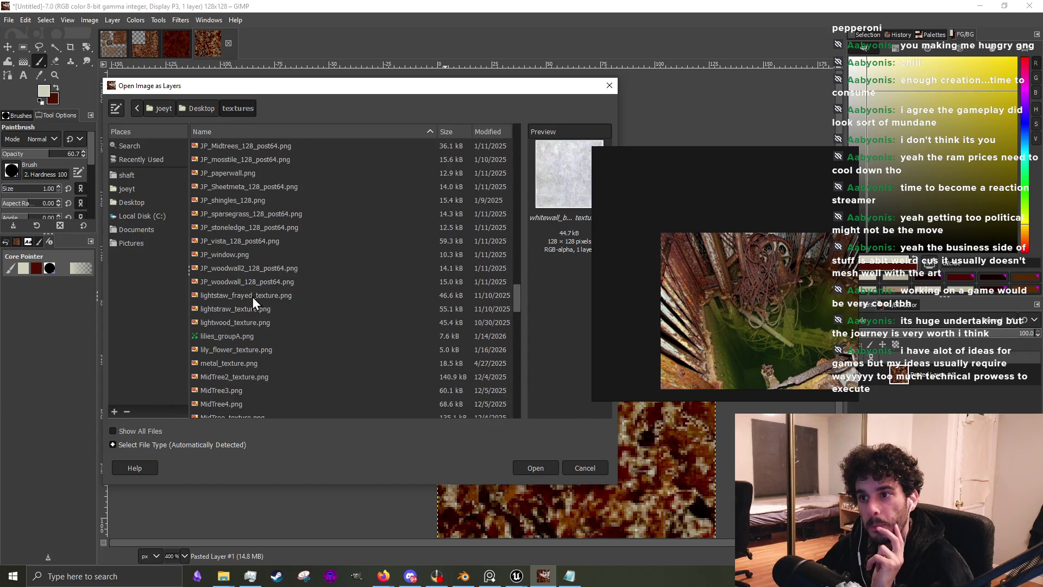
scroll(252, 296, down, 4)
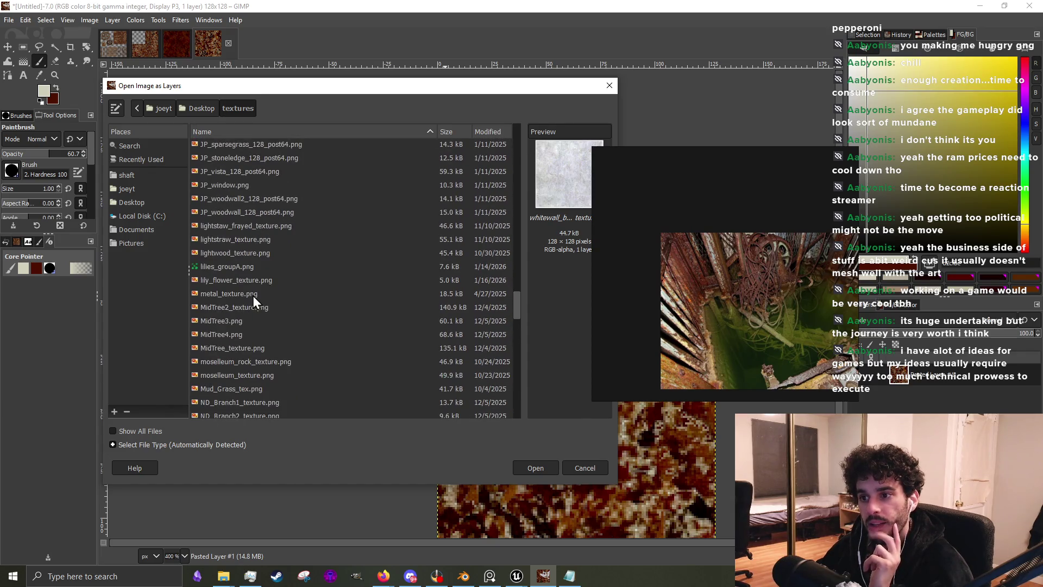
click(274, 254)
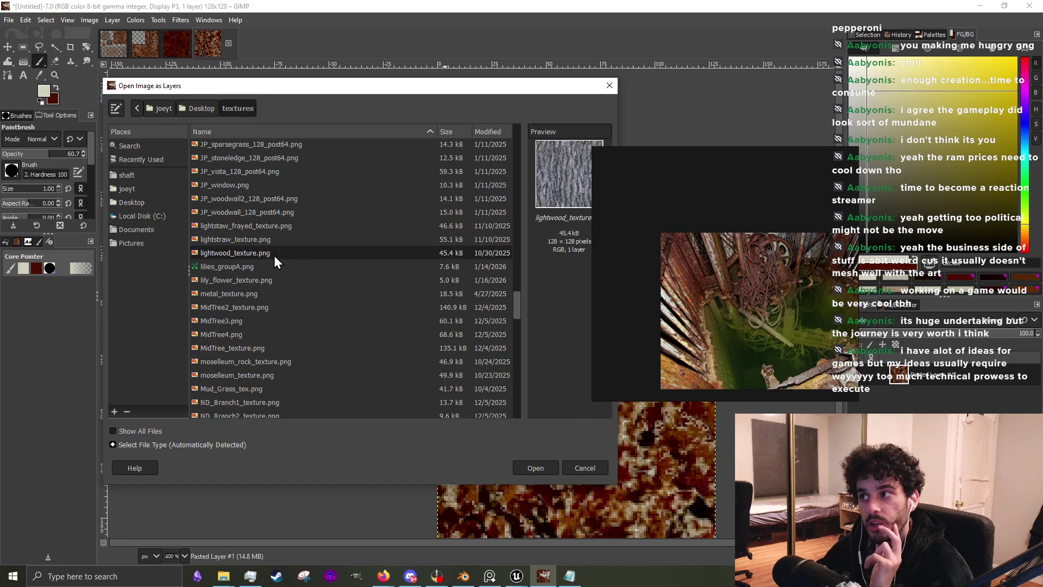
scroll(274, 256, up, 7)
scroll(274, 257, up, 7)
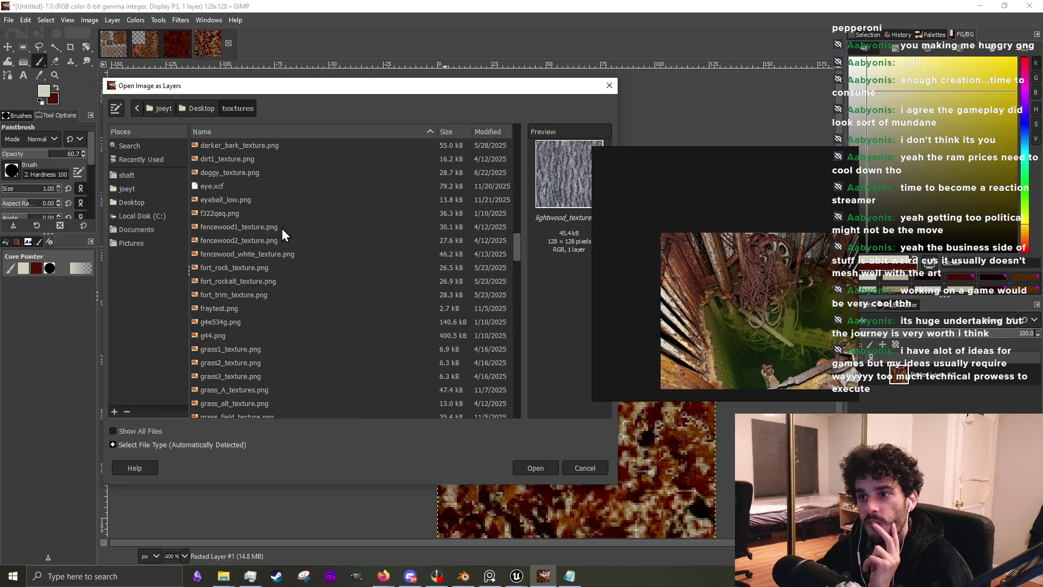
click(281, 228)
click(259, 252)
click(267, 240)
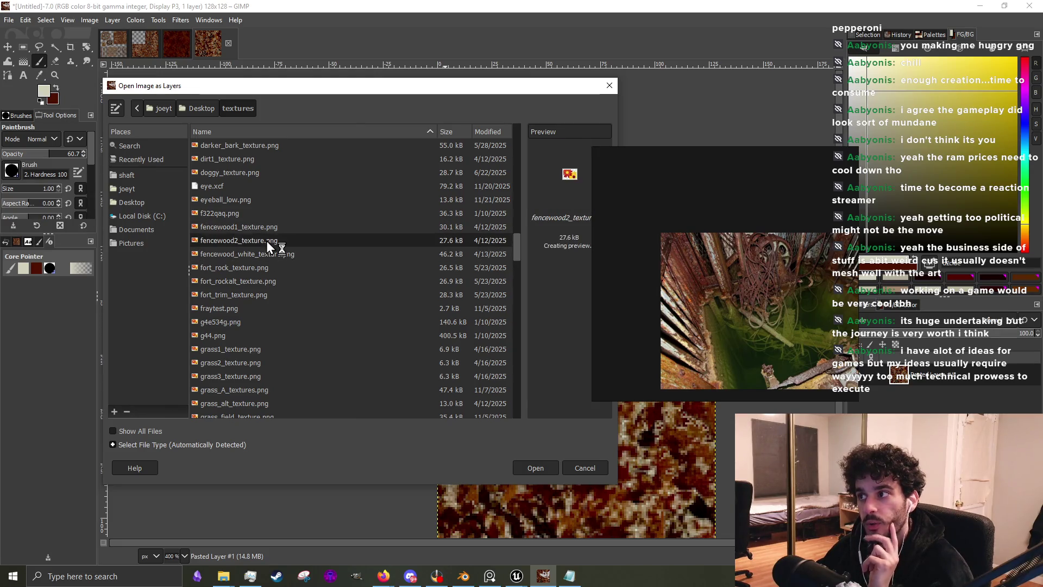
click(263, 251)
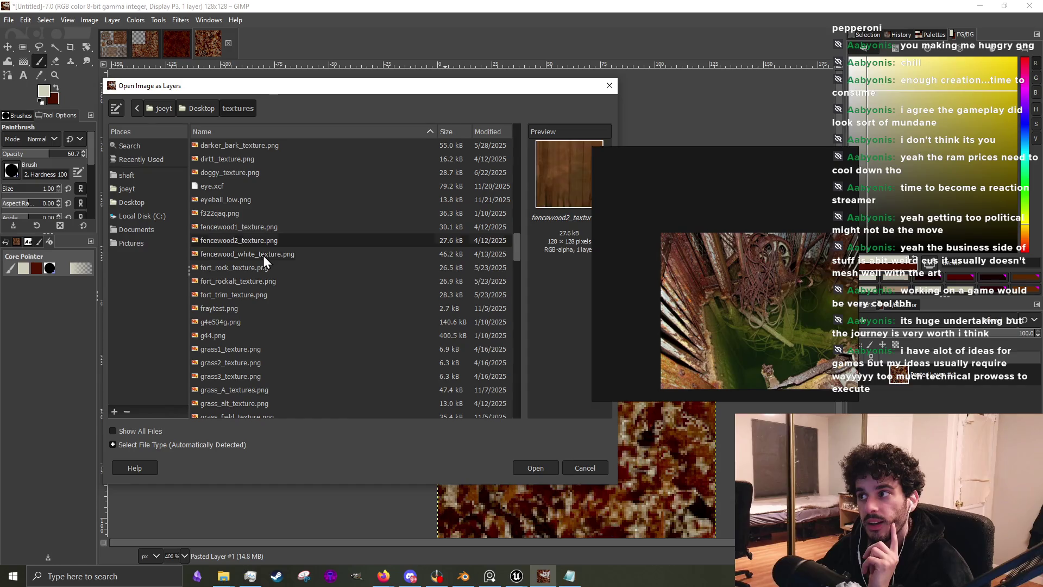
click(531, 467)
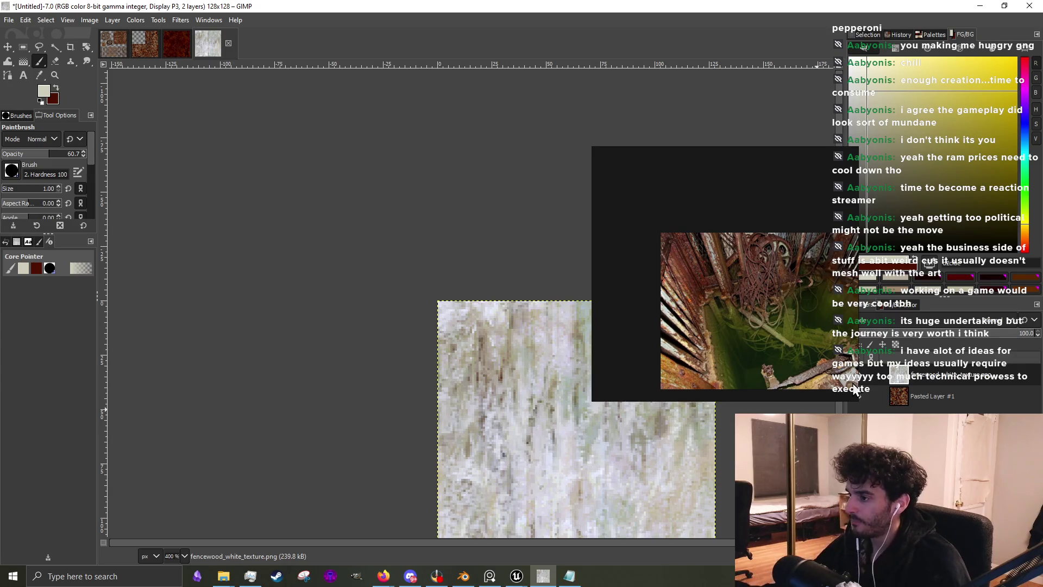
Drag the rusty reference photo window to the left side, off the canvas
drag(800, 237, 324, 214)
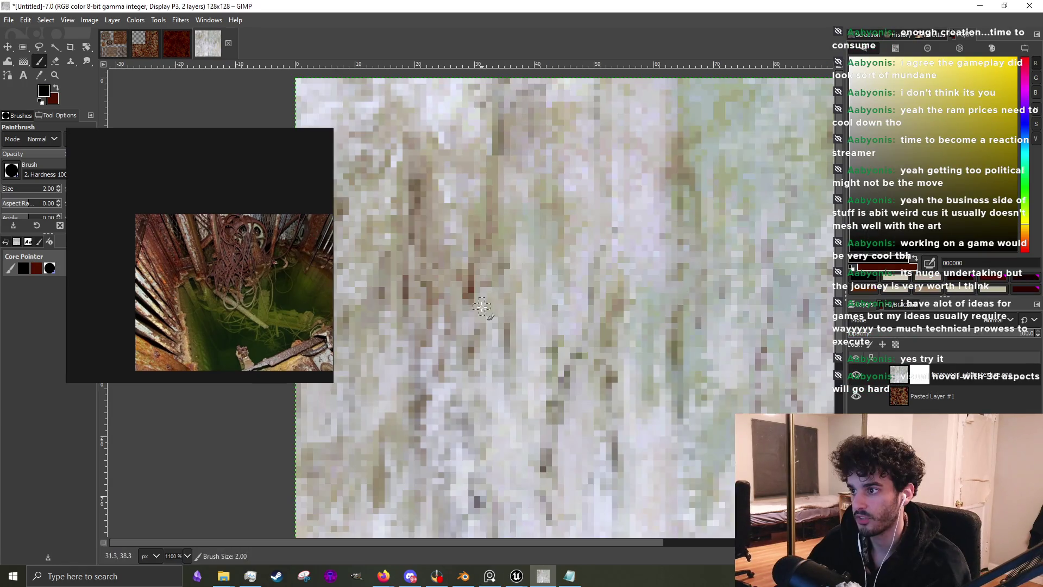
Enlarge the brush and paint dark red drip streaks near the top-left of the wood
key(bracketright)
mouse_move(480, 296)
mouse_down()
mouse_move(466, 234)
mouse_move(459, 266)
mouse_move(462, 207)
mouse_move(468, 347)
mouse_move(481, 247)
mouse_move(485, 255)
mouse_up()
ctrl+scroll(485, 255, down, 3)
ctrl+scroll(483, 257, up, 3)
drag(485, 314, 478, 253)
mouse_move(439, 326)
mouse_down()
mouse_move(443, 299)
mouse_move(443, 339)
mouse_up()
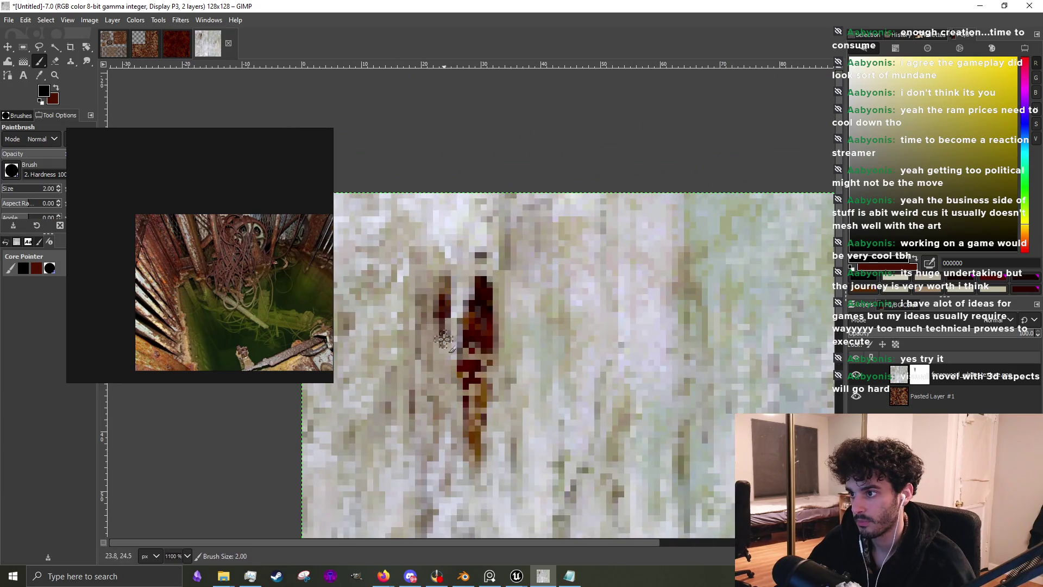
drag(515, 334, 512, 252)
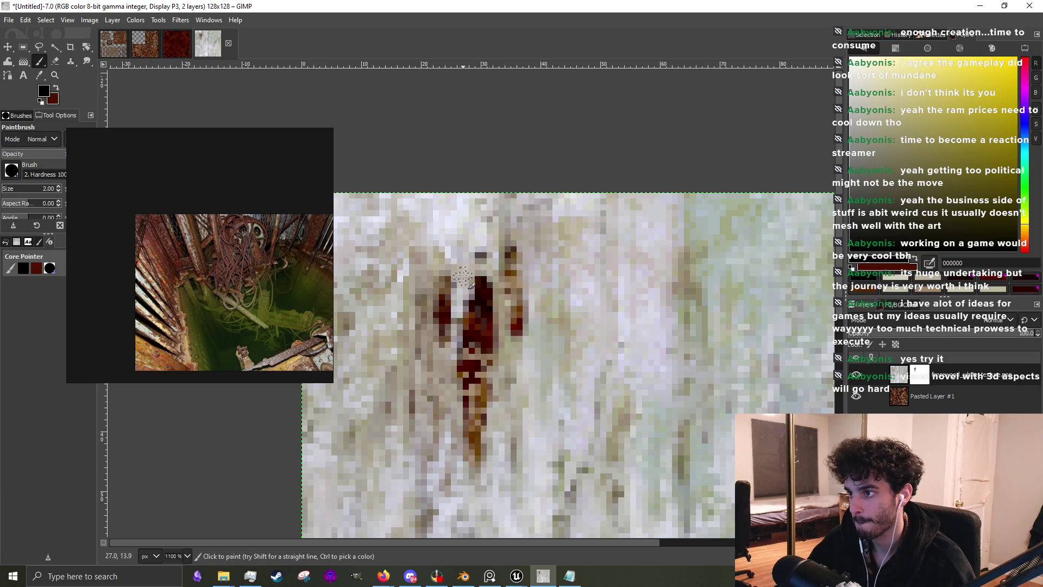
Add reddish-brown paint and dark red blobs lower along the drips
scroll(482, 444, up, 1)
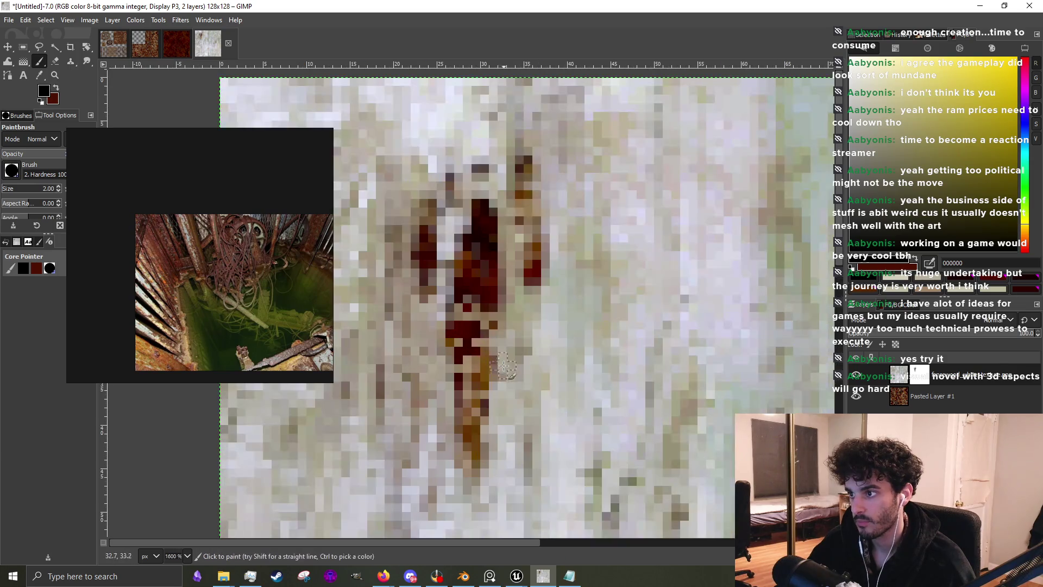
scroll(526, 351, down, 1)
scroll(525, 352, up, 2)
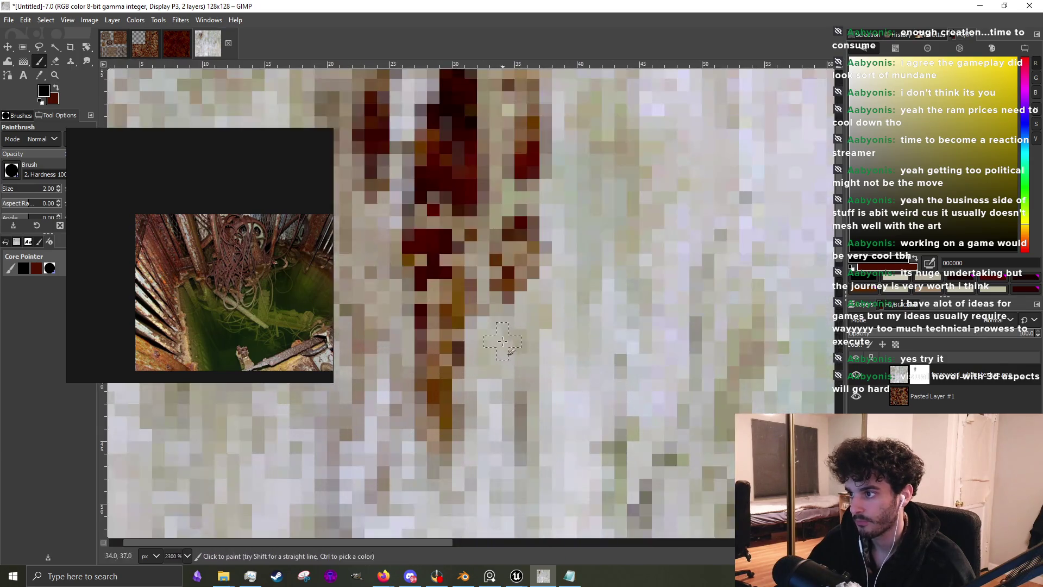
mouse_move(519, 369)
mouse_down()
mouse_move(527, 375)
mouse_move(508, 389)
mouse_move(492, 380)
mouse_move(541, 330)
mouse_move(543, 288)
mouse_move(501, 255)
mouse_move(508, 212)
mouse_move(548, 223)
mouse_up()
scroll(538, 299, down, 1)
scroll(516, 302, up, 1)
scroll(522, 228, down, 4)
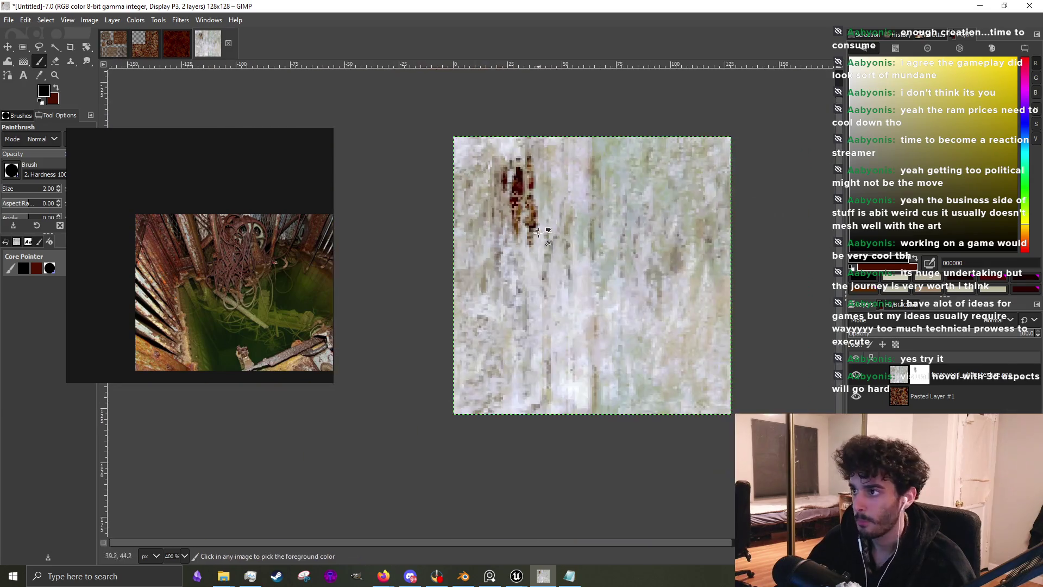
scroll(511, 227, up, 3)
click(529, 389)
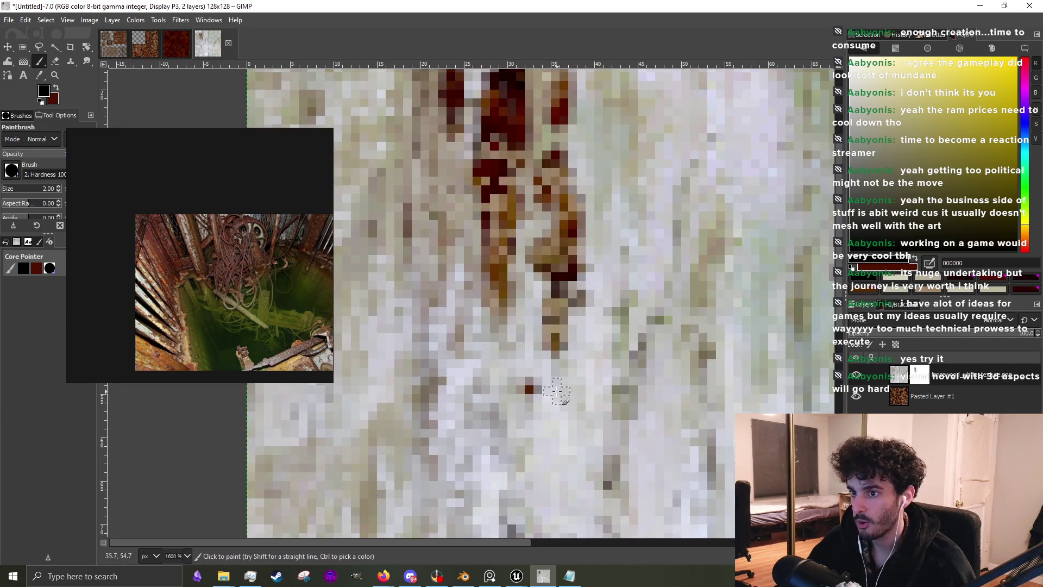
mouse_move(568, 376)
mouse_down()
mouse_move(543, 388)
mouse_move(536, 374)
mouse_move(473, 353)
mouse_move(464, 373)
mouse_move(464, 294)
mouse_move(495, 307)
mouse_move(486, 280)
mouse_move(500, 268)
mouse_up()
Extend the brown drip downward with more dark red paint along its length
scroll(467, 305, down, 3)
scroll(483, 326, up, 2)
drag(496, 342, 500, 374)
scroll(503, 354, down, 4)
scroll(514, 320, up, 10)
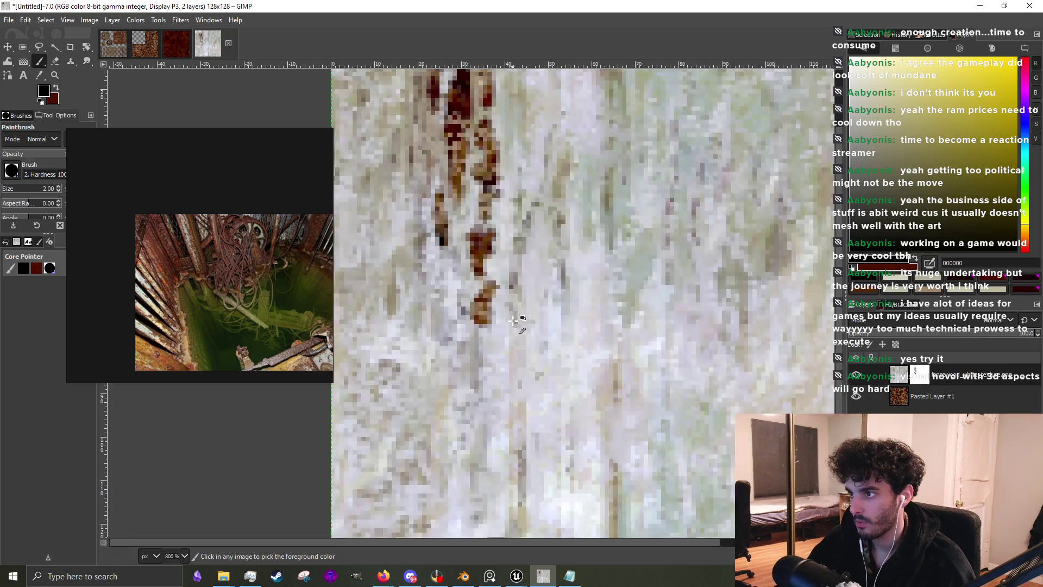
mouse_move(486, 296)
mouse_down()
mouse_move(481, 364)
mouse_move(497, 340)
mouse_up()
scroll(497, 339, down, 2)
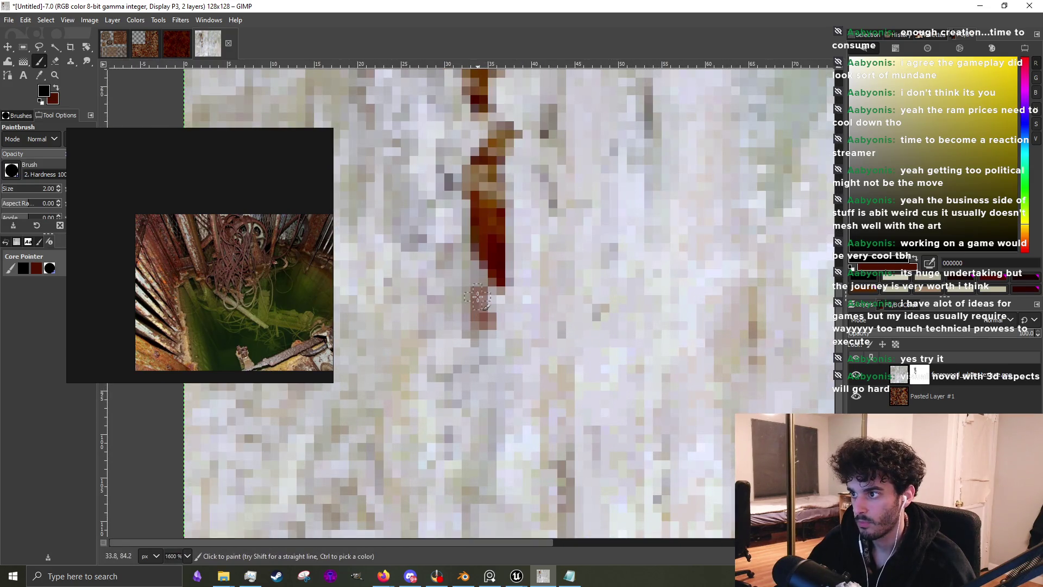
mouse_move(477, 297)
mouse_down()
mouse_move(495, 354)
mouse_move(497, 326)
mouse_move(493, 405)
mouse_move(505, 333)
mouse_move(443, 353)
mouse_move(429, 380)
mouse_up()
Paint red-brown and dark brown strokes running down-left below the existing drip
scroll(430, 381, down, 1)
scroll(429, 380, left, 1)
mouse_move(473, 333)
mouse_down()
mouse_move(454, 392)
mouse_move(471, 426)
mouse_move(488, 428)
mouse_move(504, 405)
mouse_move(522, 407)
mouse_move(506, 474)
mouse_move(451, 440)
mouse_move(538, 413)
mouse_up()
scroll(516, 408, up, 1)
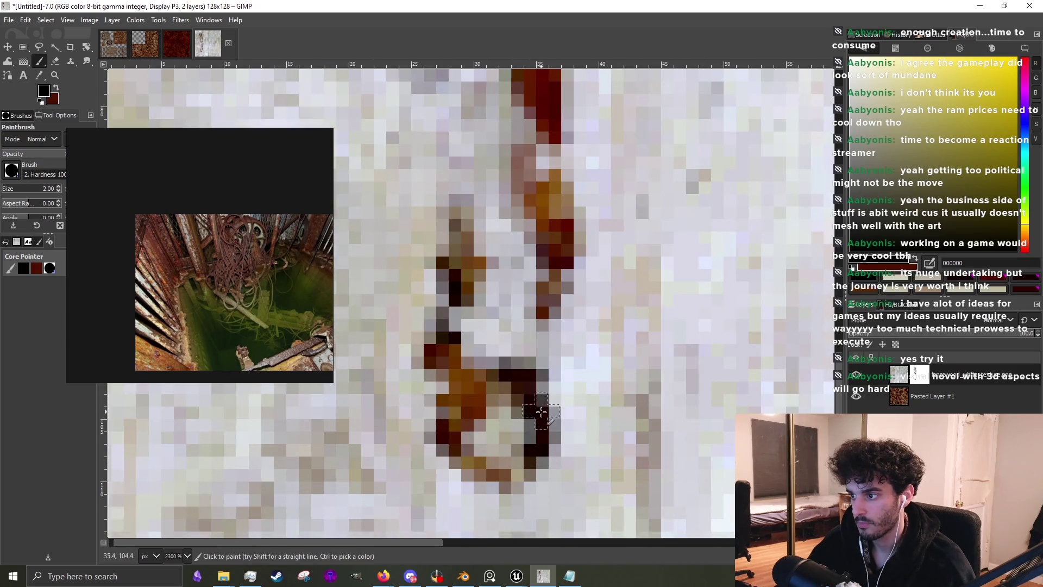
scroll(538, 413, down, 3)
scroll(490, 367, up, 4)
mouse_move(491, 366)
mouse_down()
mouse_move(468, 462)
mouse_move(559, 454)
mouse_up()
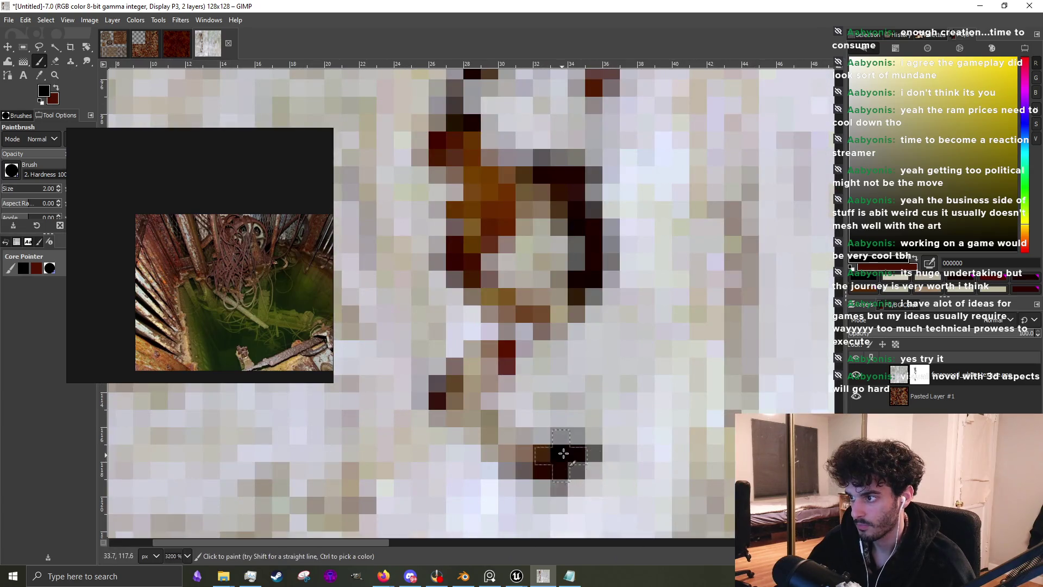
scroll(559, 454, down, 3)
scroll(502, 433, up, 2)
drag(502, 433, 513, 459)
scroll(513, 459, up, 1)
Add darker strokes and dabs along the drip's edge and at its lower end
mouse_move(478, 393)
mouse_down()
mouse_move(483, 477)
mouse_move(476, 340)
mouse_move(489, 321)
mouse_move(499, 378)
mouse_move(503, 247)
mouse_up()
scroll(502, 247, down, 3)
scroll(478, 314, up, 3)
mouse_move(478, 312)
mouse_down()
mouse_move(486, 201)
mouse_move(473, 278)
mouse_move(446, 305)
mouse_move(434, 272)
mouse_up()
scroll(435, 272, down, 4)
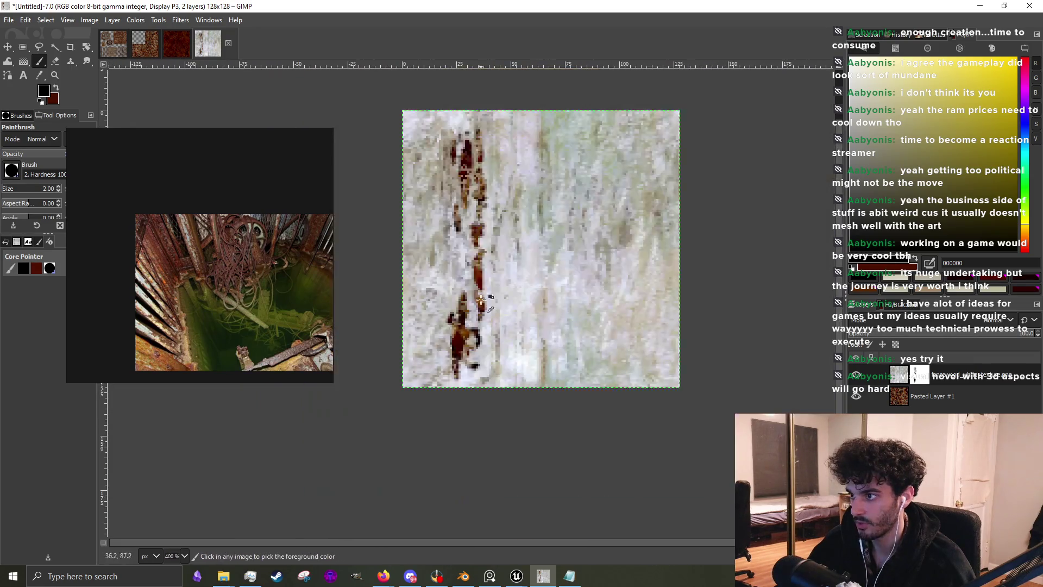
scroll(505, 315, up, 3)
mouse_move(505, 353)
mouse_down()
mouse_move(506, 315)
mouse_move(491, 409)
mouse_move(500, 437)
mouse_up()
scroll(503, 413, up, 2)
mouse_move(494, 341)
mouse_down()
mouse_move(511, 341)
mouse_move(522, 305)
mouse_move(522, 413)
mouse_move(497, 304)
mouse_move(486, 342)
mouse_move(510, 380)
mouse_move(503, 413)
mouse_move(513, 375)
mouse_move(477, 361)
mouse_up()
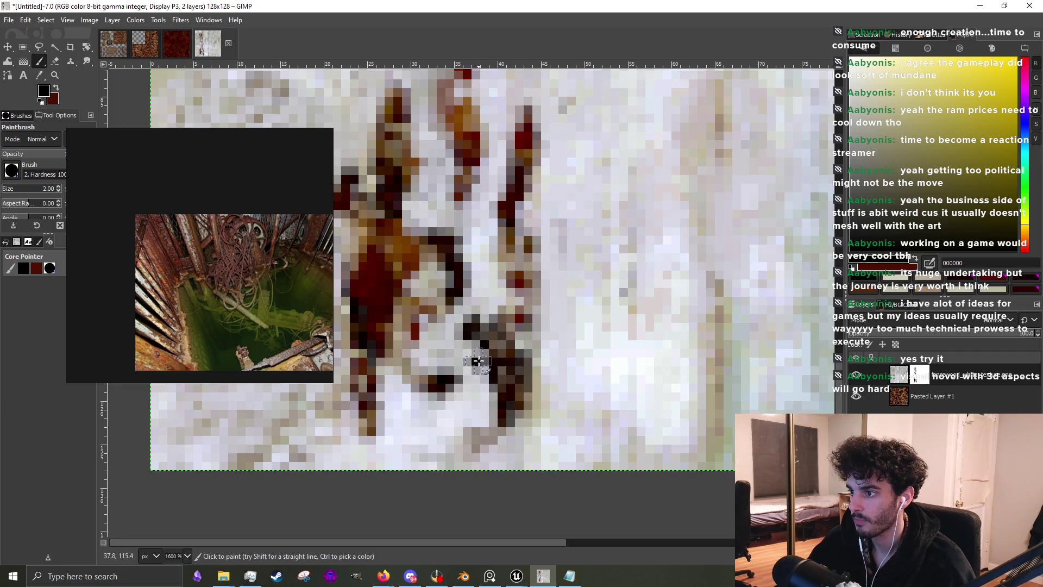
scroll(477, 361, down, 4)
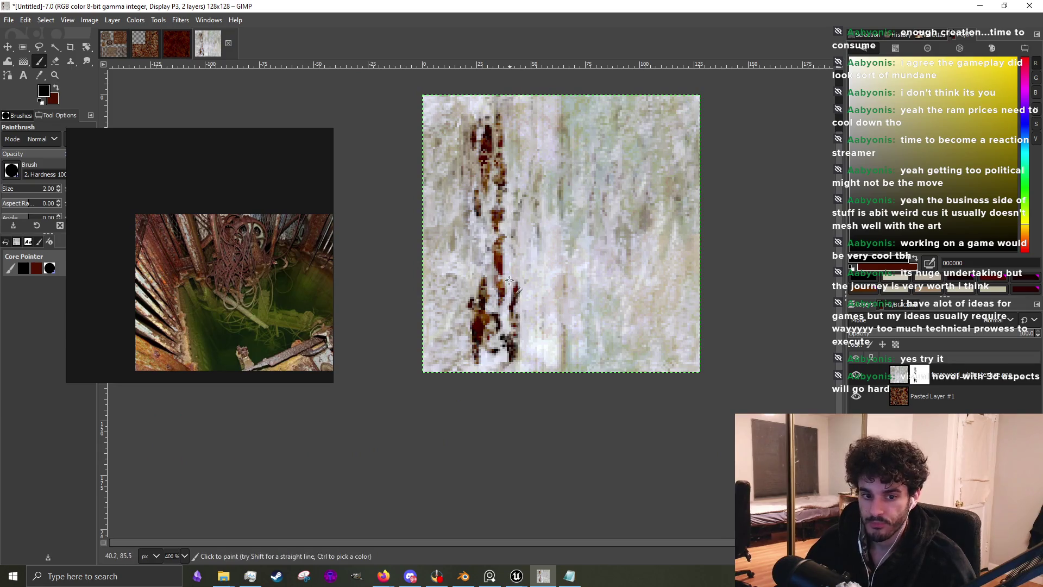
scroll(510, 280, up, 1)
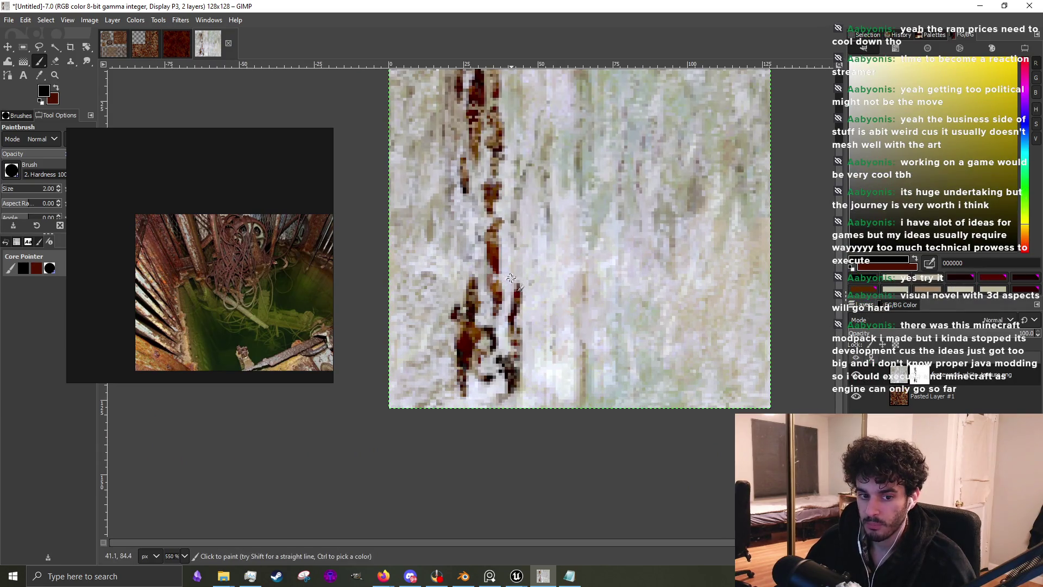
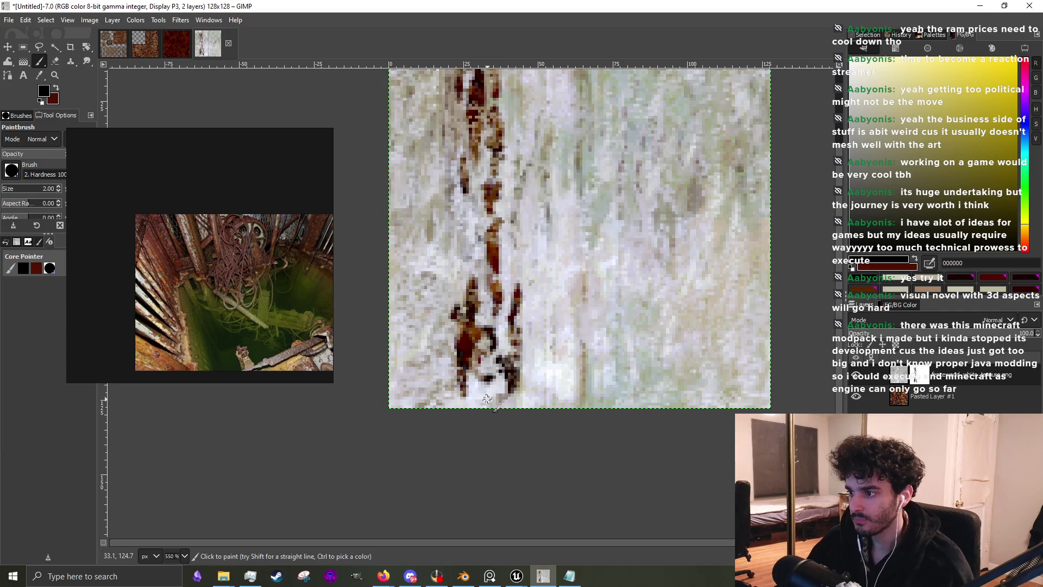
Paint two dark rust columns near the bottom, then extend the streak upward and fill its gaps
ctrl+scroll(488, 395, up, 3)
drag(488, 396, 524, 426)
mouse_move(563, 426)
mouse_down()
mouse_move(561, 397)
mouse_move(552, 438)
mouse_move(480, 449)
mouse_move(464, 438)
mouse_move(459, 307)
mouse_up()
ctrl+scroll(460, 315, down, 4)
ctrl+scroll(487, 278, up, 4)
mouse_move(474, 381)
mouse_down()
mouse_move(450, 326)
mouse_move(456, 212)
mouse_up()
ctrl+scroll(435, 272, down, 2)
ctrl+scroll(411, 408, up, 3)
mouse_move(411, 407)
mouse_down()
mouse_move(399, 456)
mouse_move(407, 405)
mouse_move(465, 391)
mouse_move(456, 326)
mouse_move(470, 290)
mouse_up()
Layer brownish and dark brown strokes along the streak, continuing it further up
ctrl+scroll(407, 404, down, 5)
ctrl+scroll(454, 398, up, 4)
ctrl+scroll(470, 290, down, 2)
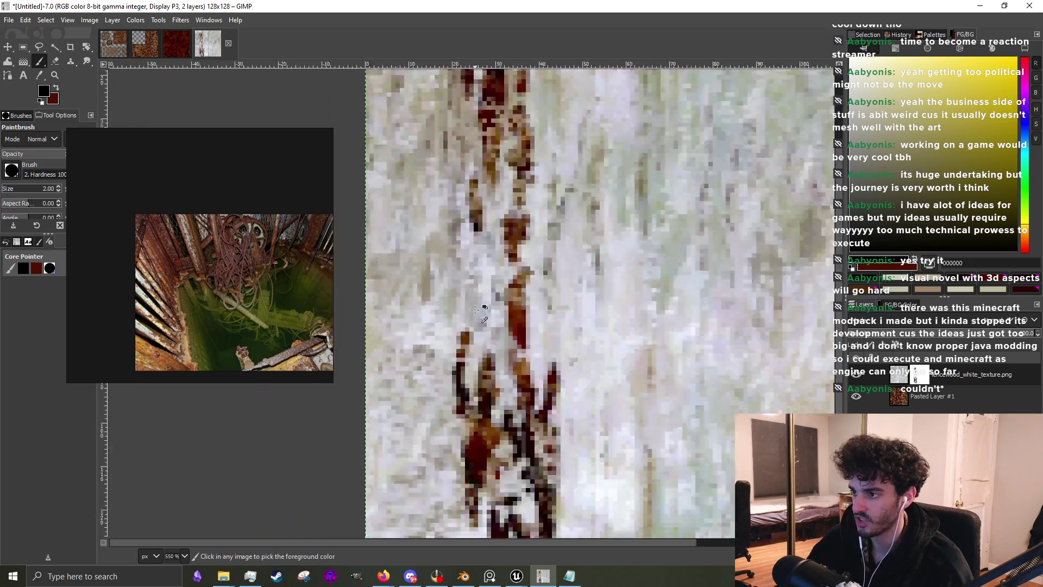
ctrl+scroll(489, 380, up, 3)
drag(503, 440, 483, 318)
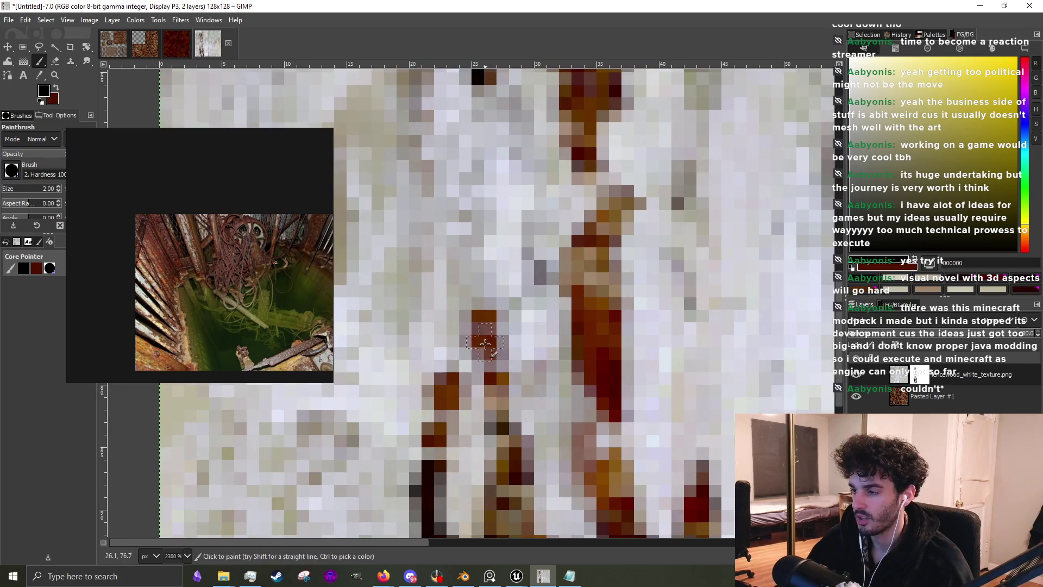
mouse_move(415, 462)
mouse_down()
mouse_move(402, 440)
mouse_move(396, 304)
mouse_move(390, 357)
mouse_up()
drag(494, 336, 473, 263)
ctrl+scroll(510, 381, down, 3)
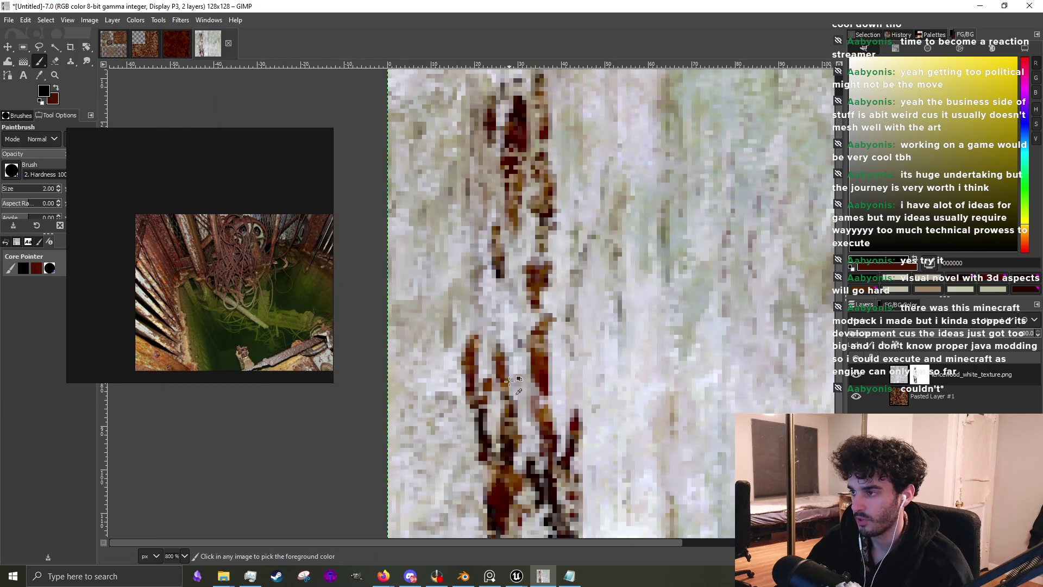
ctrl+scroll(517, 319, up, 3)
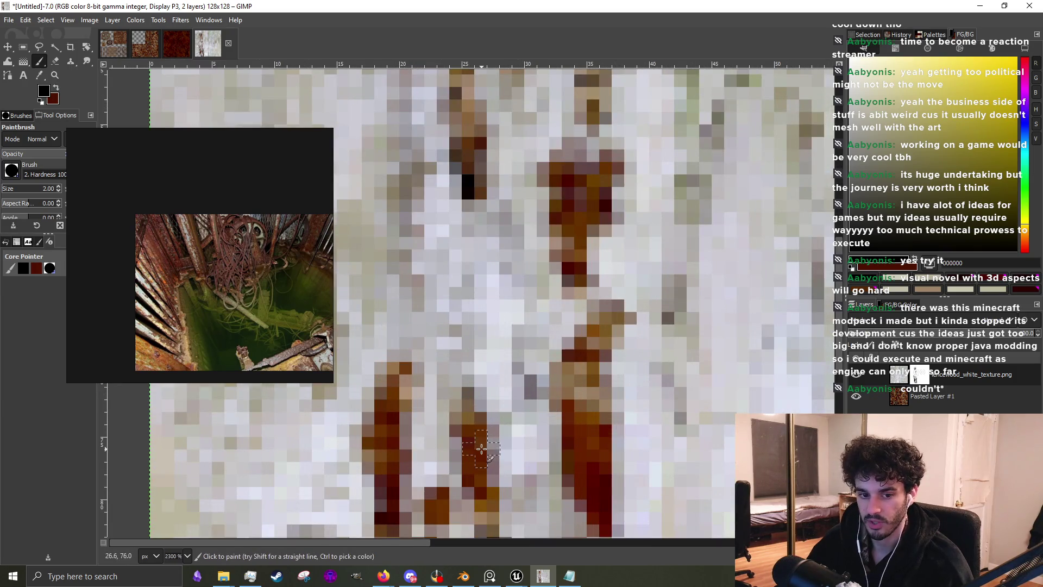
drag(487, 391, 481, 256)
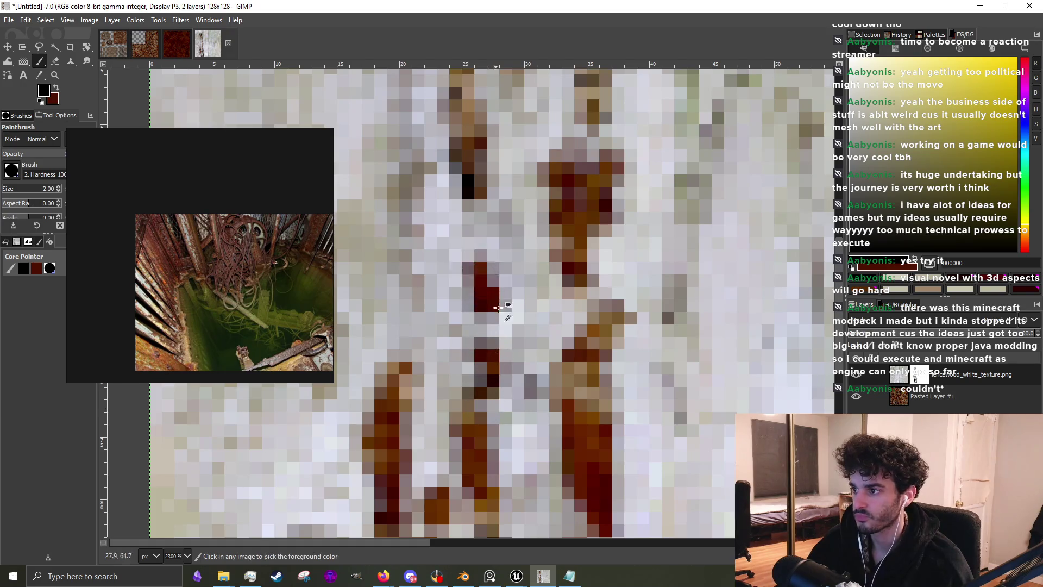
Add a branching drip and vertical rust drips below the streak, then darken the lower drips
ctrl+scroll(505, 331, down, 5)
ctrl+scroll(544, 330, up, 2)
mouse_move(542, 399)
mouse_down()
mouse_move(535, 432)
mouse_move(568, 443)
mouse_move(589, 388)
mouse_move(600, 400)
mouse_move(563, 402)
mouse_up()
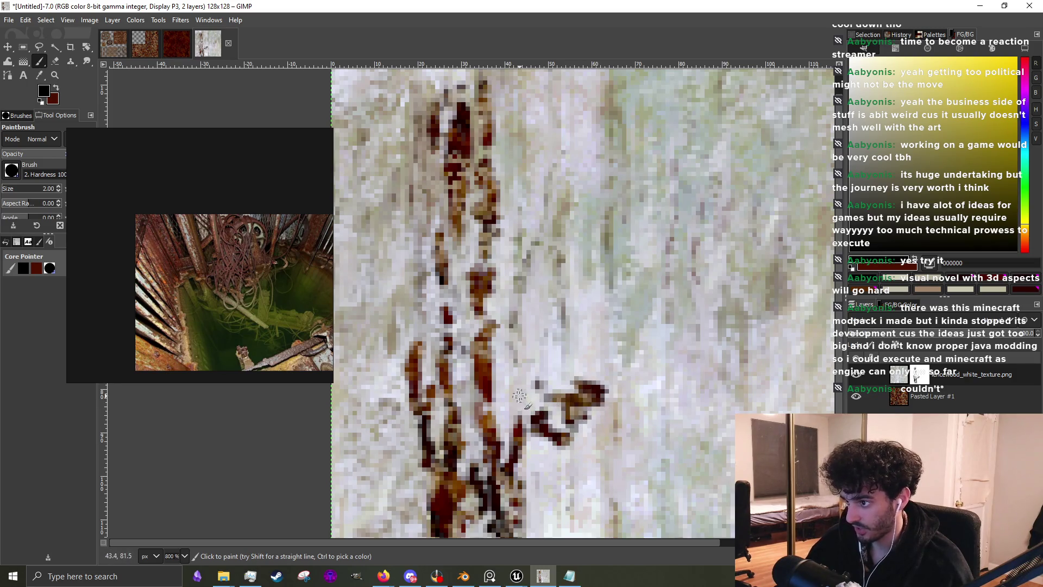
ctrl+scroll(597, 402, down, 2)
ctrl+scroll(494, 374, up, 3)
mouse_move(494, 372)
mouse_down()
mouse_move(502, 430)
mouse_move(522, 439)
mouse_move(514, 364)
mouse_move(546, 313)
mouse_move(521, 375)
mouse_move(514, 353)
mouse_move(475, 429)
mouse_move(478, 510)
mouse_up()
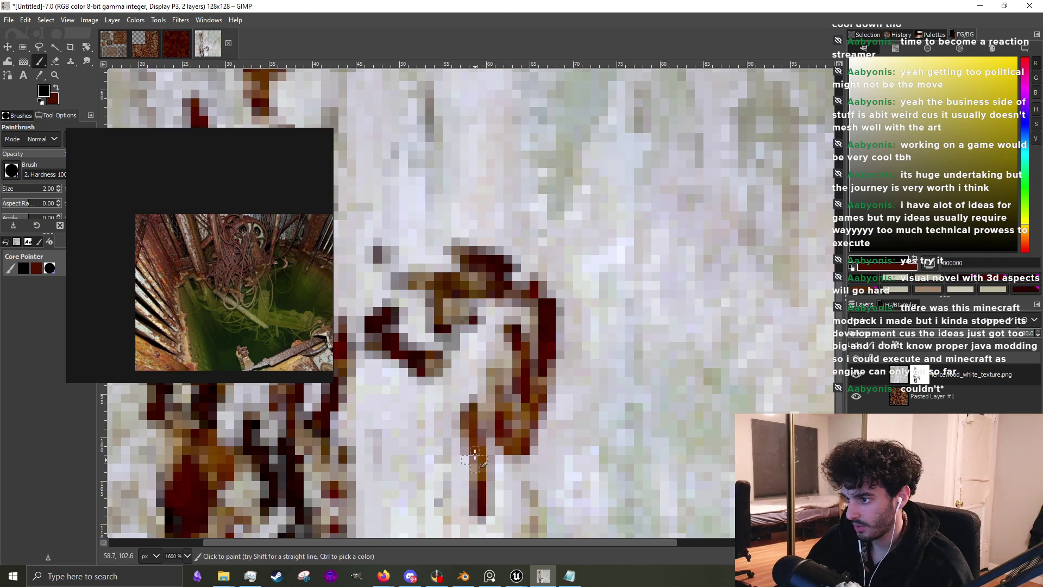
scroll(479, 511, down, 2)
mouse_move(456, 389)
mouse_down()
mouse_move(471, 461)
mouse_move(486, 478)
mouse_move(497, 394)
mouse_move(460, 383)
mouse_move(435, 341)
mouse_move(429, 462)
mouse_move(426, 446)
mouse_move(435, 516)
mouse_up()
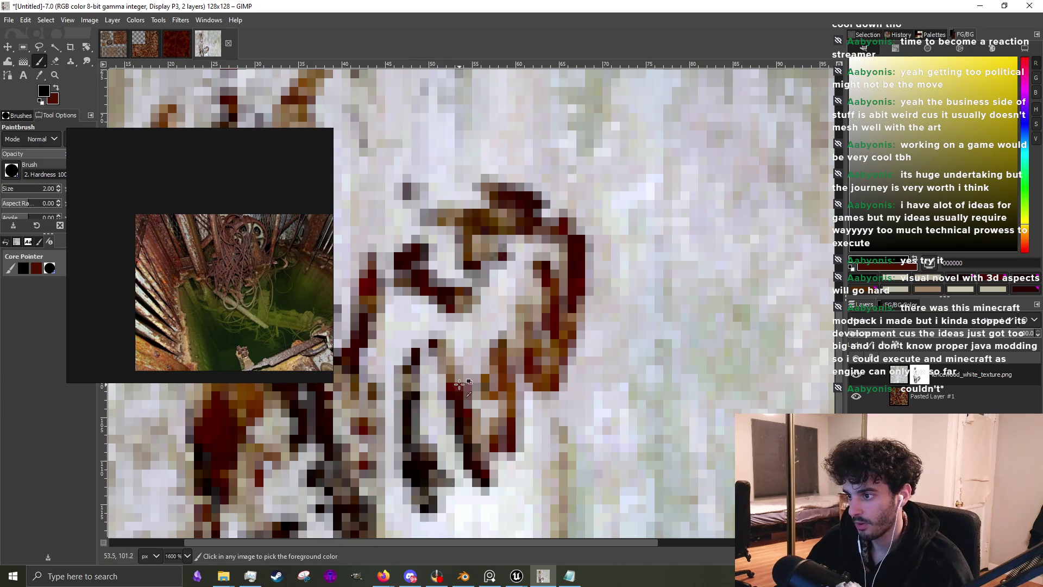
scroll(462, 424, up, 1)
mouse_move(519, 383)
mouse_down()
mouse_move(540, 462)
mouse_move(538, 313)
mouse_move(546, 368)
mouse_move(487, 508)
mouse_move(471, 415)
mouse_up()
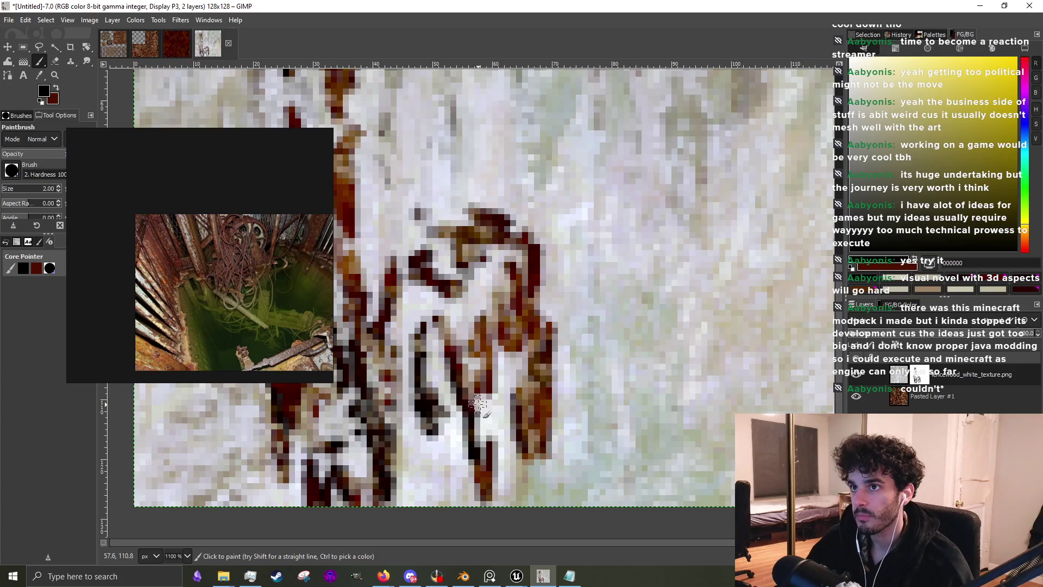
scroll(475, 404, down, 4)
scroll(429, 369, up, 2)
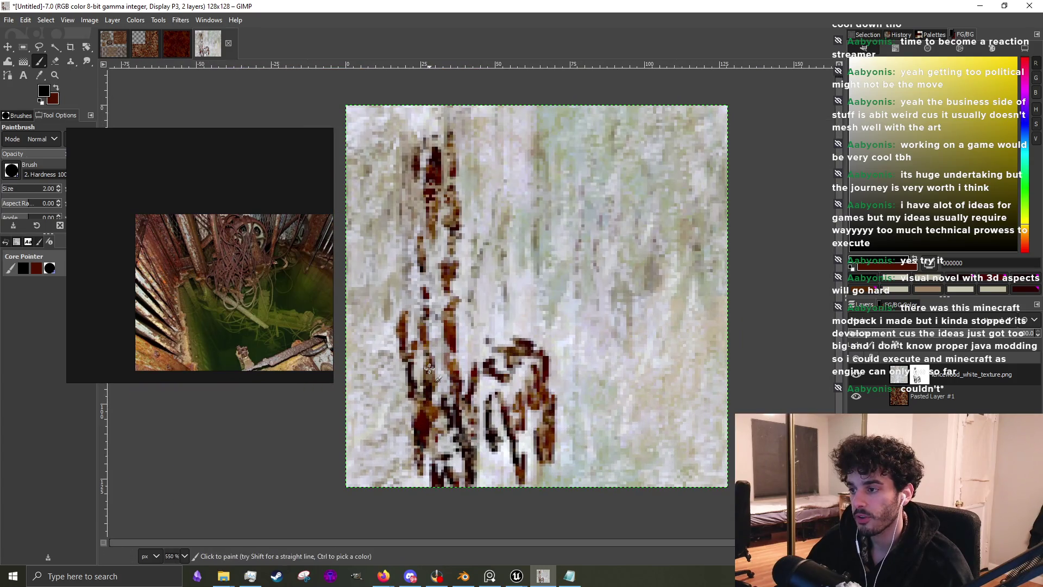
Add short rust strokes near the bottom and in the lower area of the texture
drag(497, 513, 496, 498)
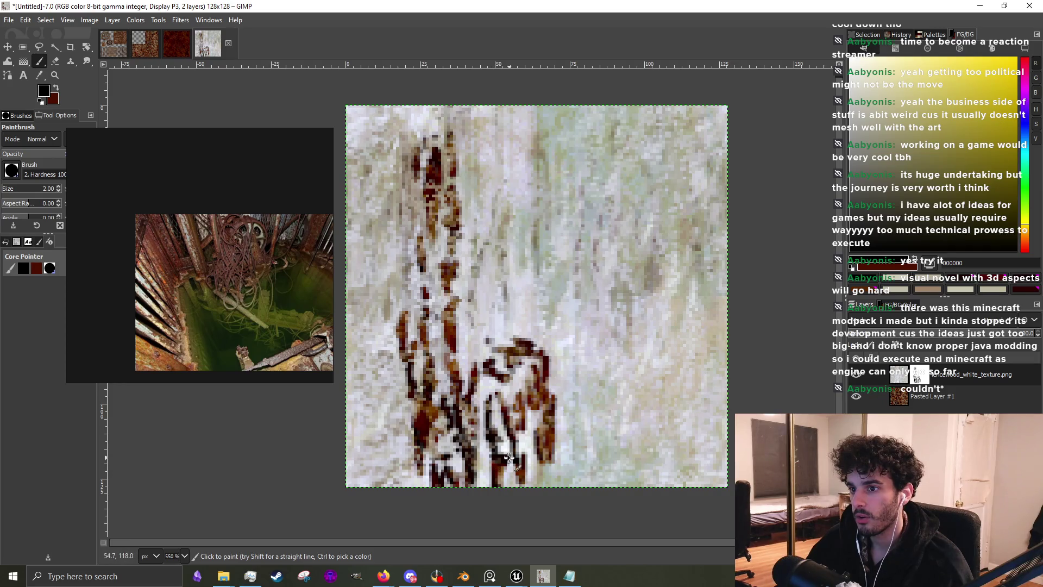
scroll(141, 304, up, 5)
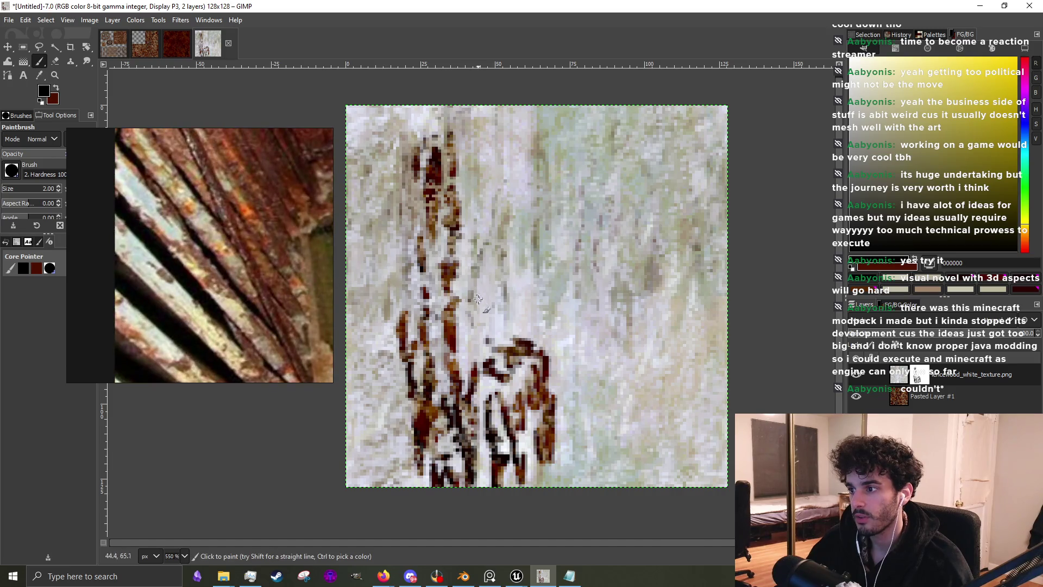
scroll(474, 349, down, 4)
scroll(472, 380, up, 6)
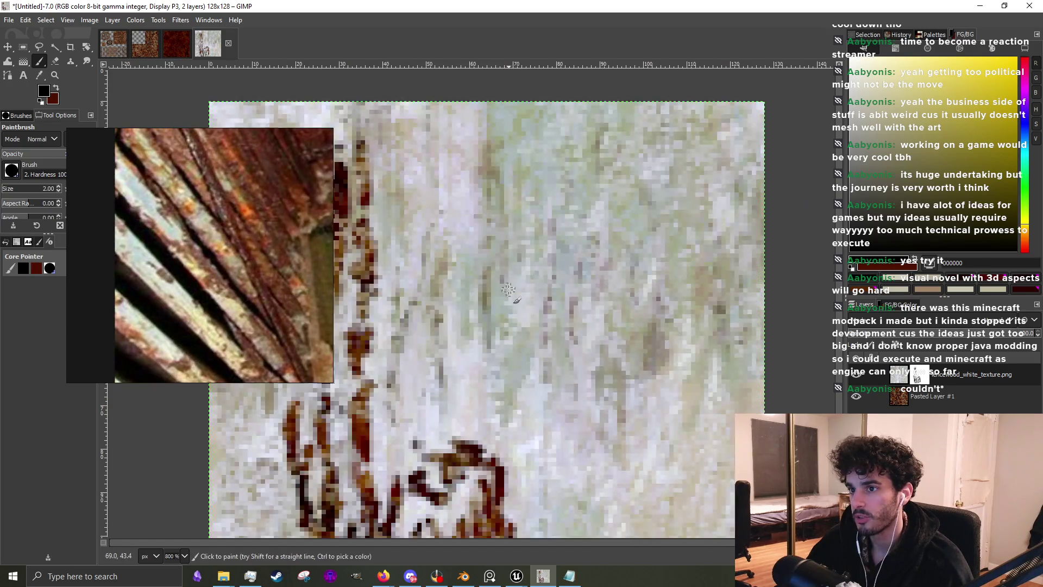
mouse_move(442, 413)
mouse_down()
mouse_move(471, 398)
mouse_move(454, 387)
mouse_move(448, 343)
mouse_move(444, 380)
mouse_move(476, 404)
mouse_up()
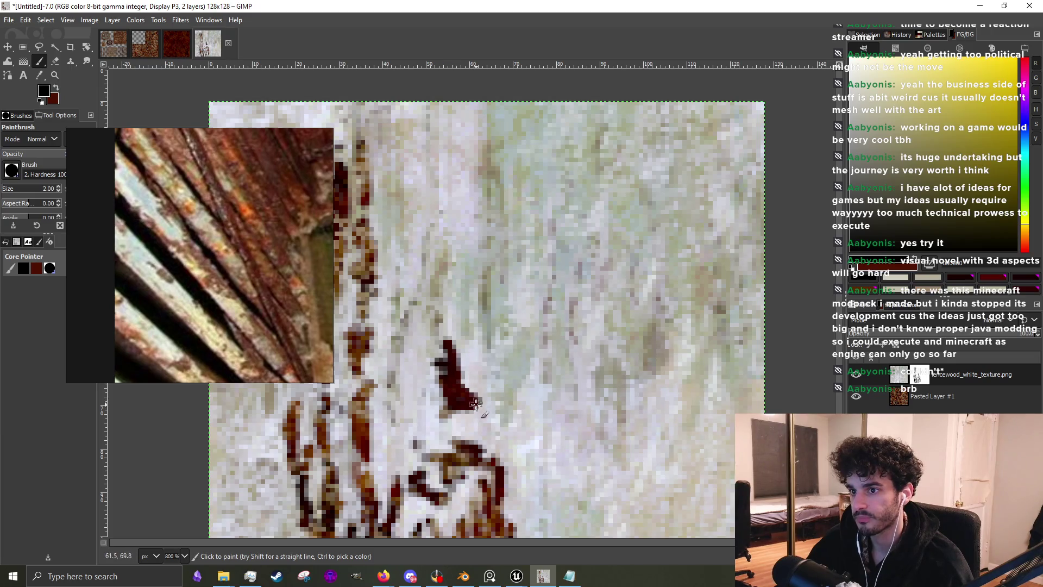
Paint a small dark patch mid-texture and a brown rust spot in the upper right
drag(464, 329, 461, 317)
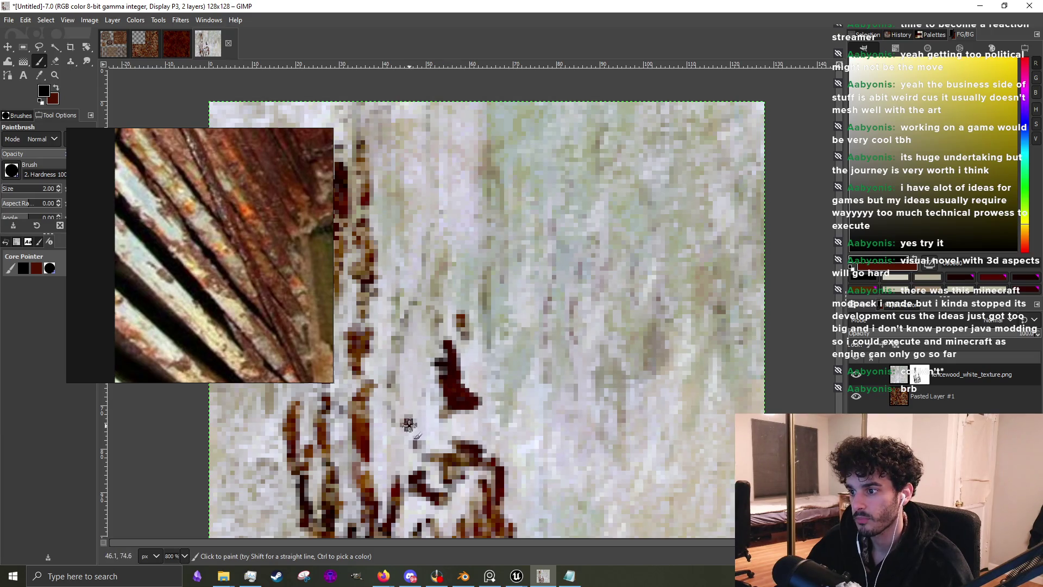
scroll(417, 405, down, 2)
scroll(520, 331, up, 3)
mouse_move(520, 325)
mouse_down()
mouse_move(494, 450)
mouse_move(486, 315)
mouse_move(486, 325)
mouse_move(475, 309)
mouse_move(472, 321)
mouse_move(466, 300)
mouse_up()
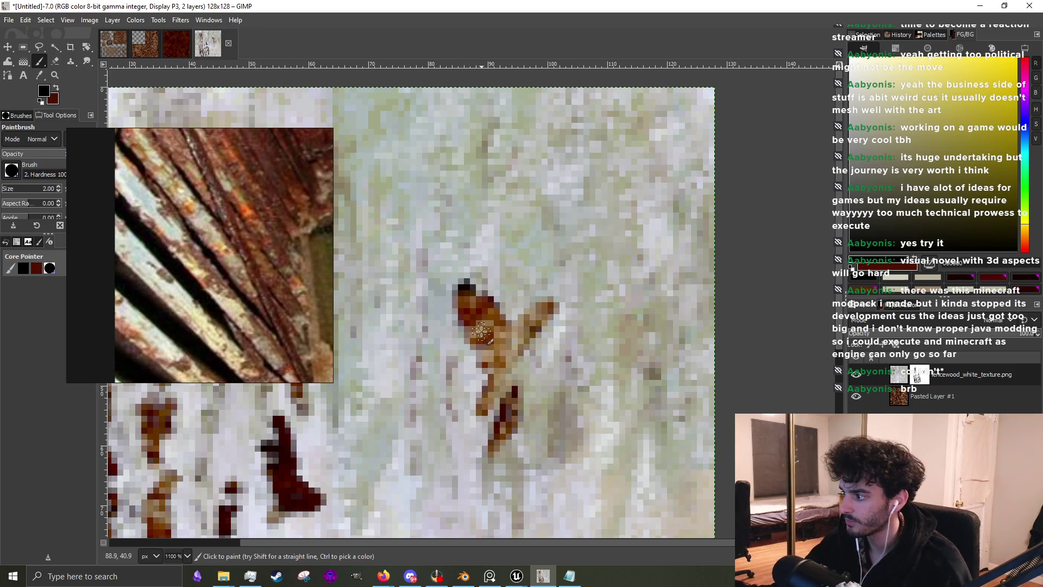
scroll(482, 299, down, 3)
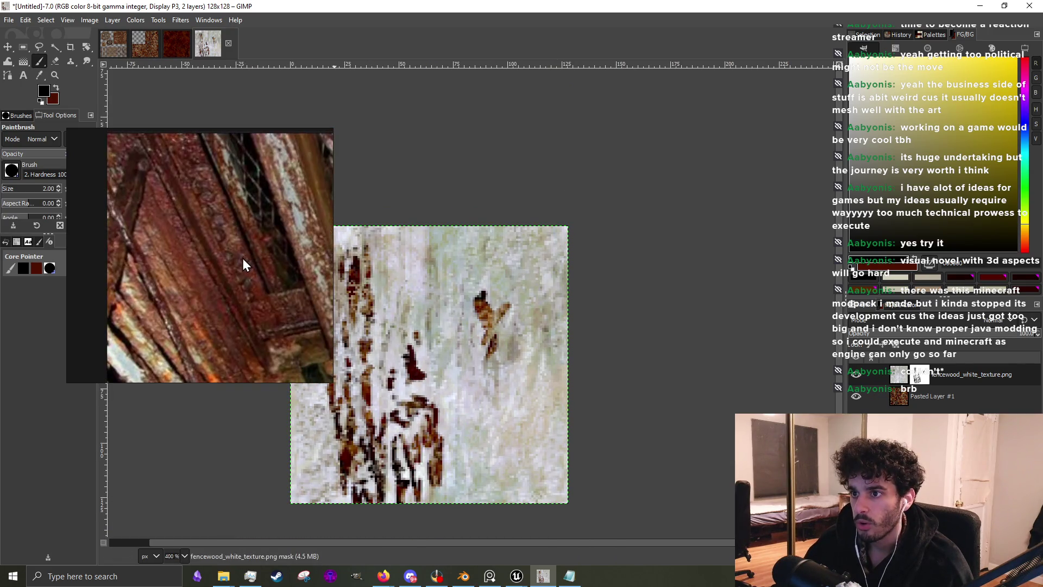
Darken the upper-right rust spot and add a dark fleck beside it
scroll(233, 264, down, 2)
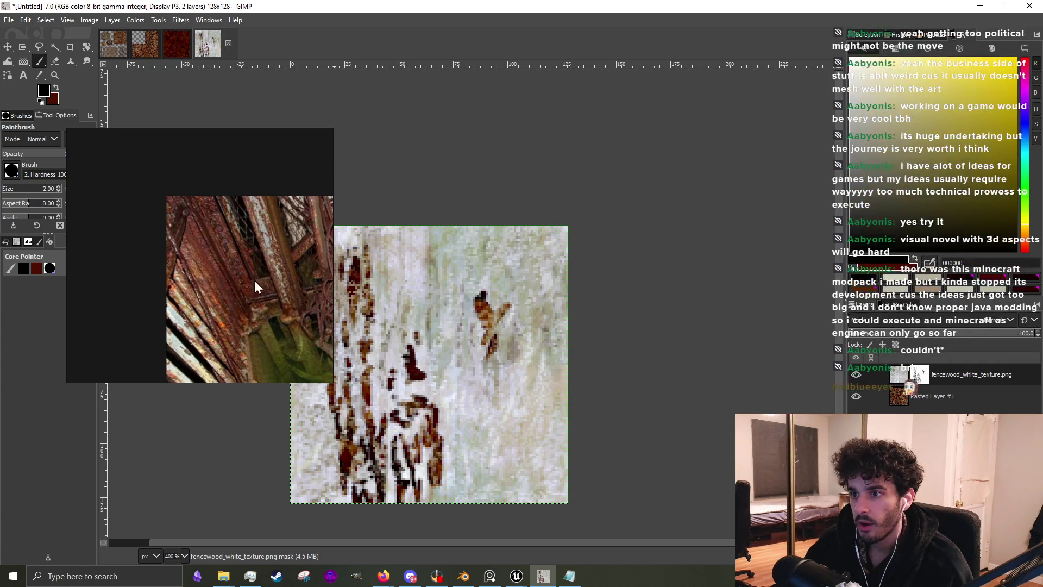
scroll(483, 287, up, 3)
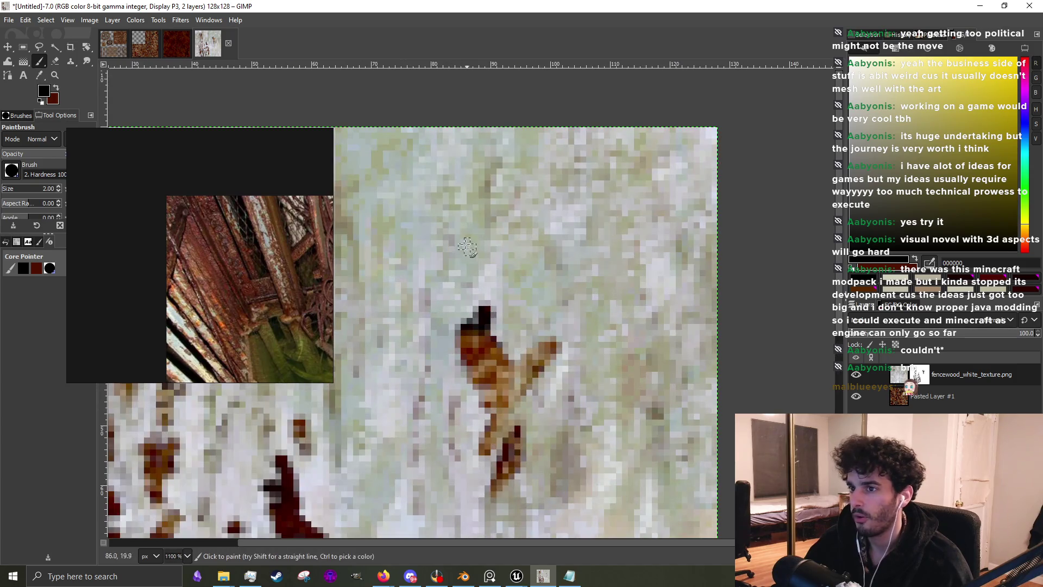
scroll(448, 297, up, 2)
mouse_move(521, 443)
mouse_down()
mouse_move(501, 464)
mouse_move(513, 421)
mouse_move(474, 394)
mouse_move(475, 367)
mouse_up()
scroll(511, 401, down, 2)
scroll(510, 401, up, 1)
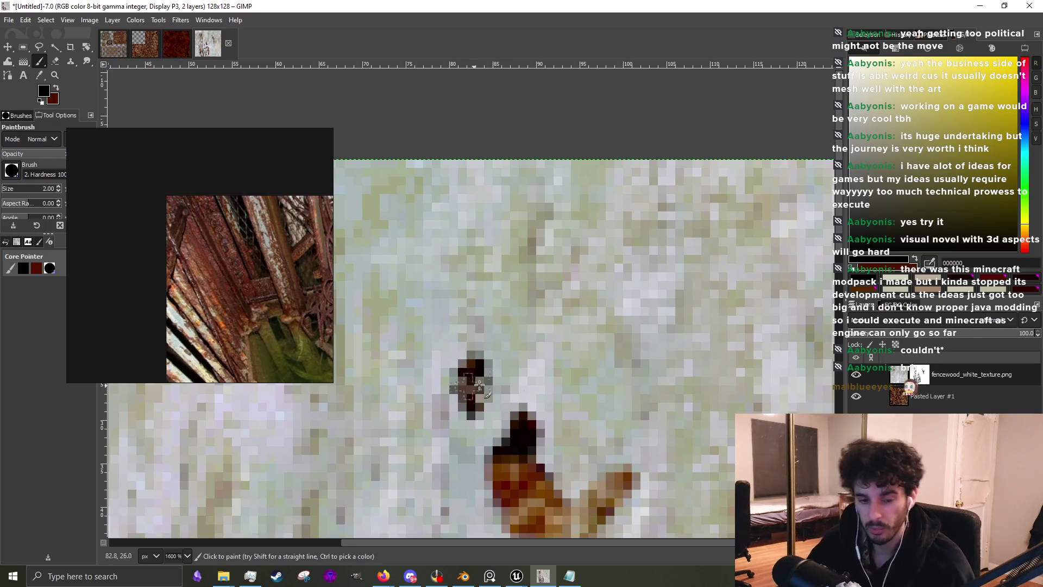
scroll(571, 389, down, 1)
scroll(572, 398, up, 1)
mouse_move(571, 400)
mouse_down()
mouse_move(576, 408)
mouse_move(584, 348)
mouse_up()
Dab dark rust flecks above the spot and add a short dark streak
scroll(562, 349, down, 3)
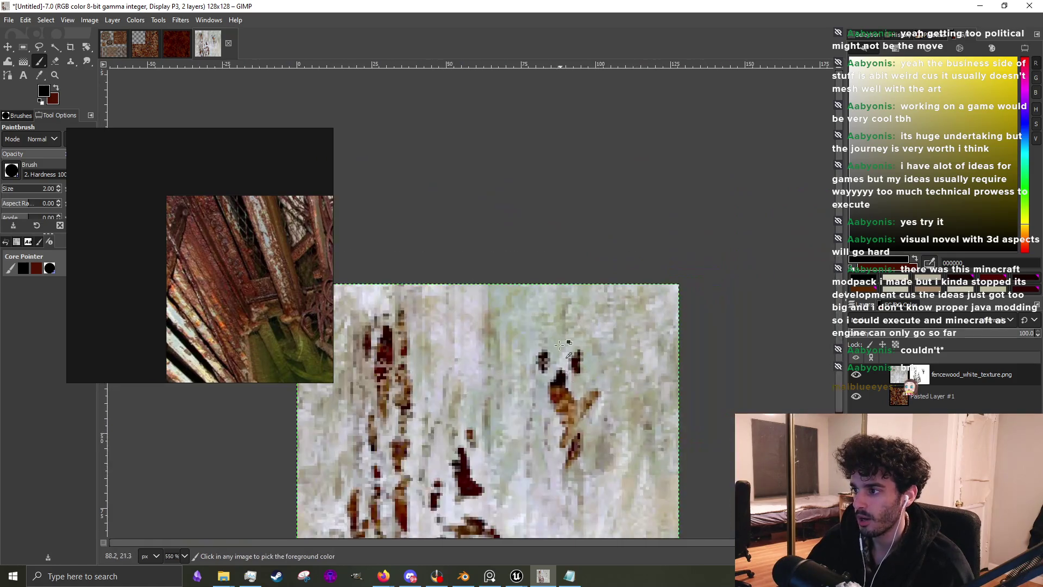
scroll(562, 349, up, 1)
scroll(551, 296, down, 1)
scroll(541, 286, up, 3)
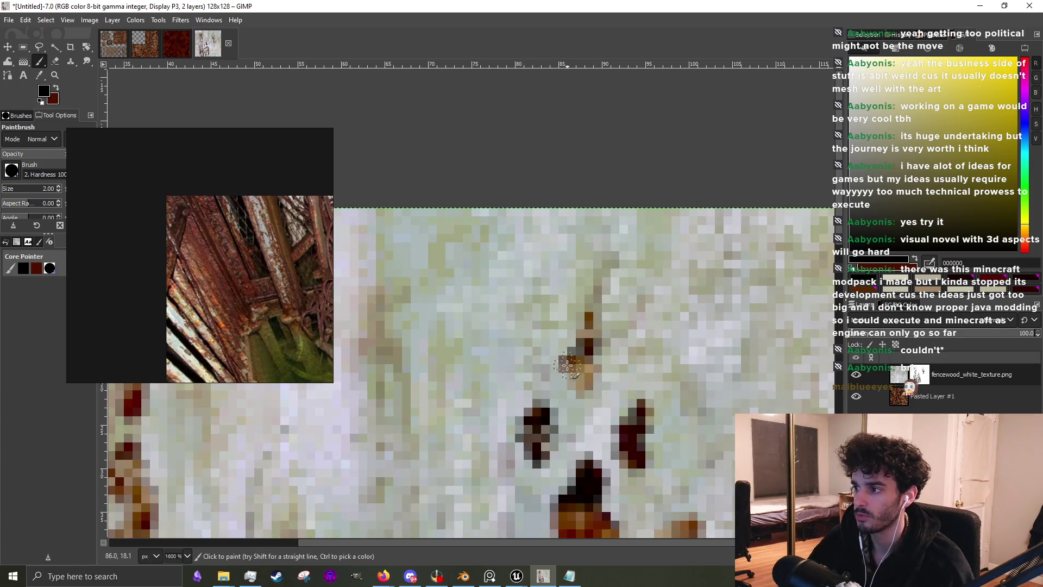
drag(557, 361, 568, 326)
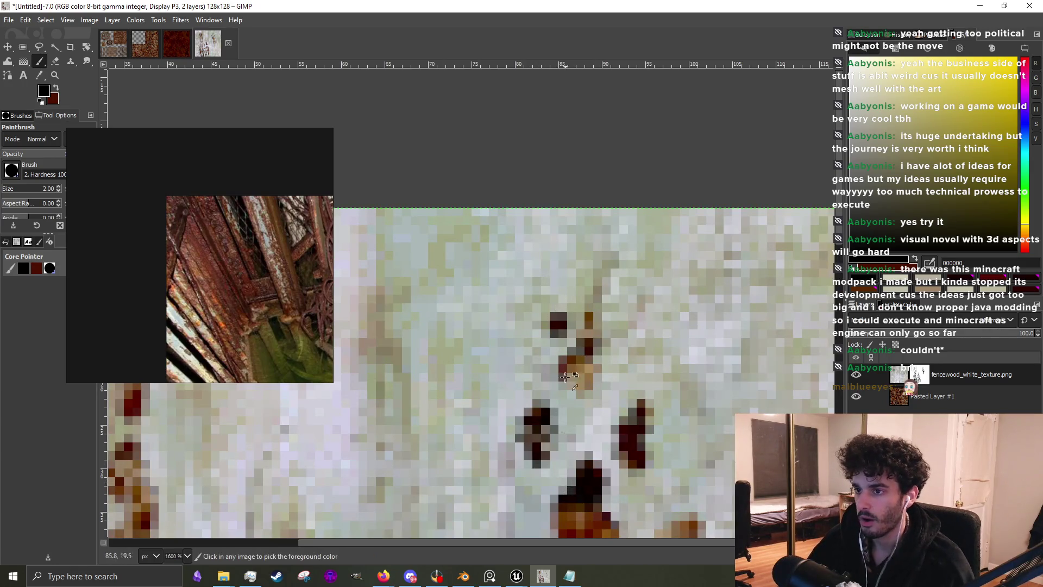
scroll(567, 474, up, 1)
mouse_move(530, 469)
mouse_down()
mouse_move(531, 489)
mouse_move(583, 429)
mouse_up()
Paint a dark vertical streak beside the spot and another dark stroke near the top
scroll(527, 462, down, 1)
scroll(526, 433, up, 1)
scroll(576, 419, down, 2)
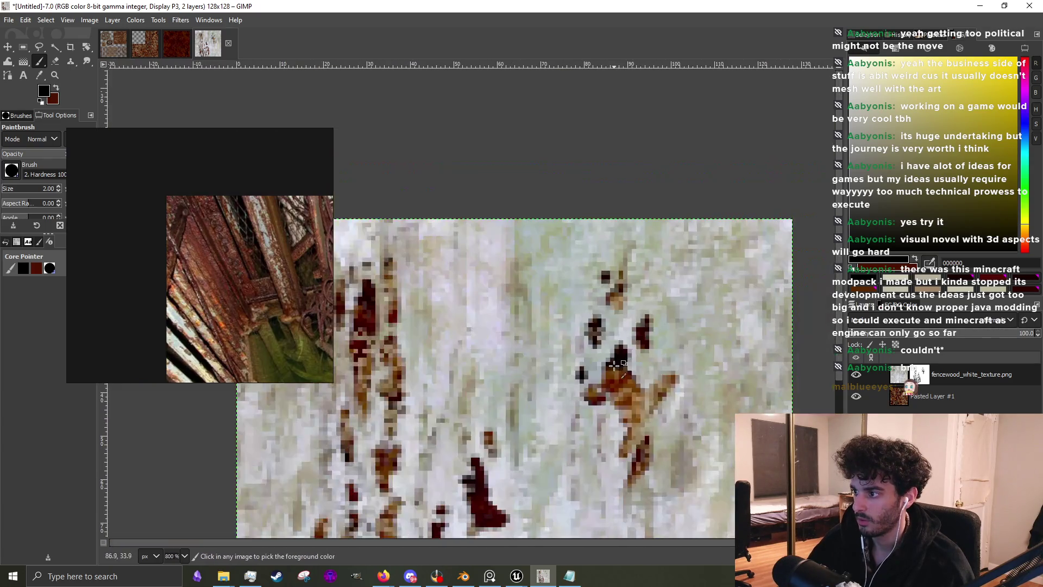
scroll(554, 380, up, 1)
mouse_move(552, 375)
mouse_down()
mouse_move(550, 302)
mouse_move(537, 361)
mouse_move(530, 314)
mouse_move(545, 297)
mouse_up()
scroll(544, 304, down, 4)
scroll(539, 326, up, 1)
scroll(545, 302, up, 2)
mouse_move(593, 269)
mouse_down()
mouse_move(612, 347)
mouse_move(603, 372)
mouse_up()
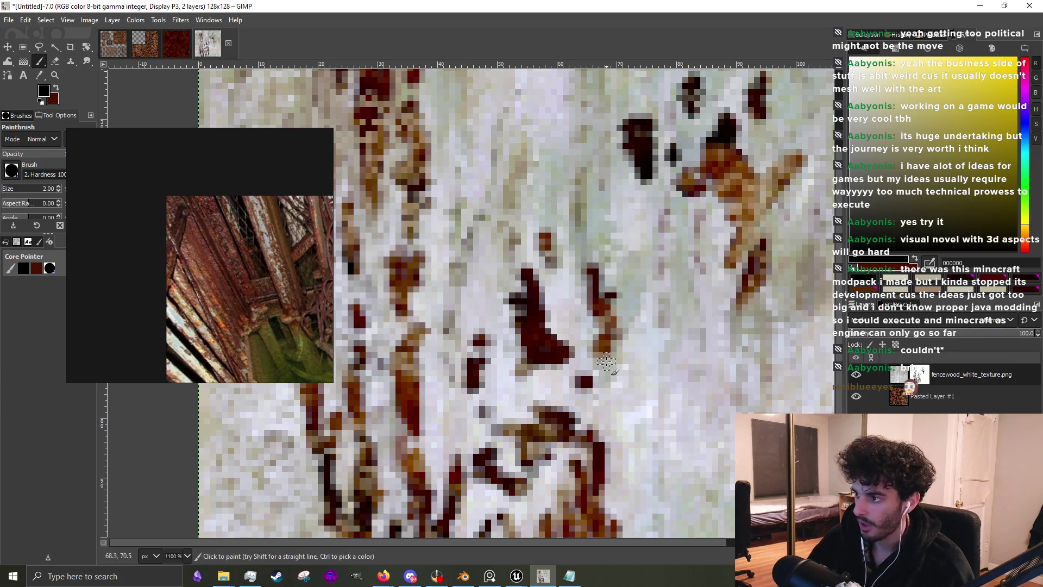
Extend the dark streak downward and add short dark red strokes along the left edge
drag(606, 361, 609, 401)
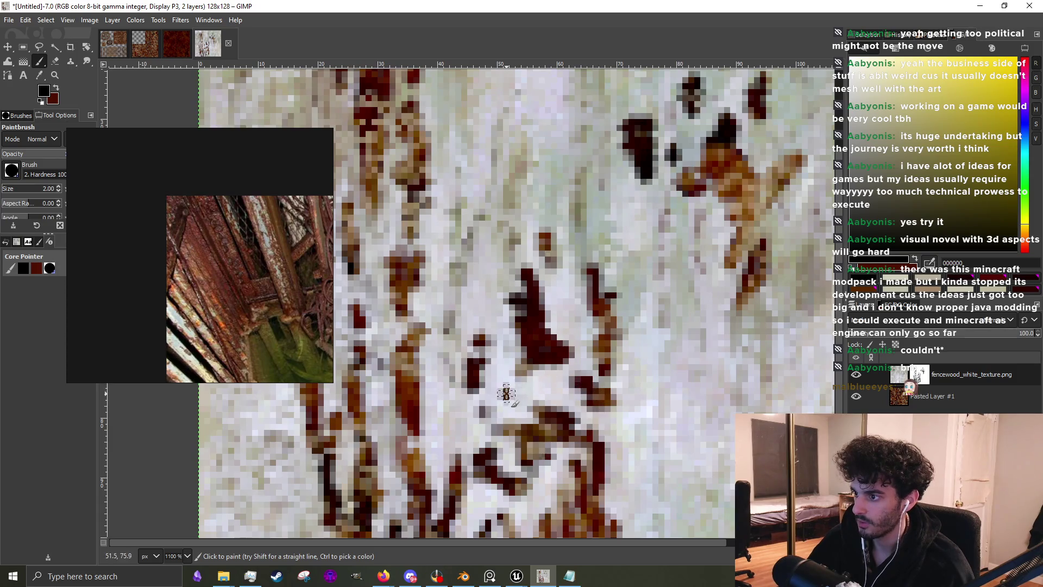
scroll(505, 401, down, 4)
scroll(462, 325, up, 4)
mouse_move(480, 307)
mouse_down()
mouse_move(474, 342)
mouse_move(407, 398)
mouse_up()
scroll(461, 264, down, 3)
scroll(456, 353, up, 5)
drag(425, 361, 400, 293)
drag(436, 357, 464, 328)
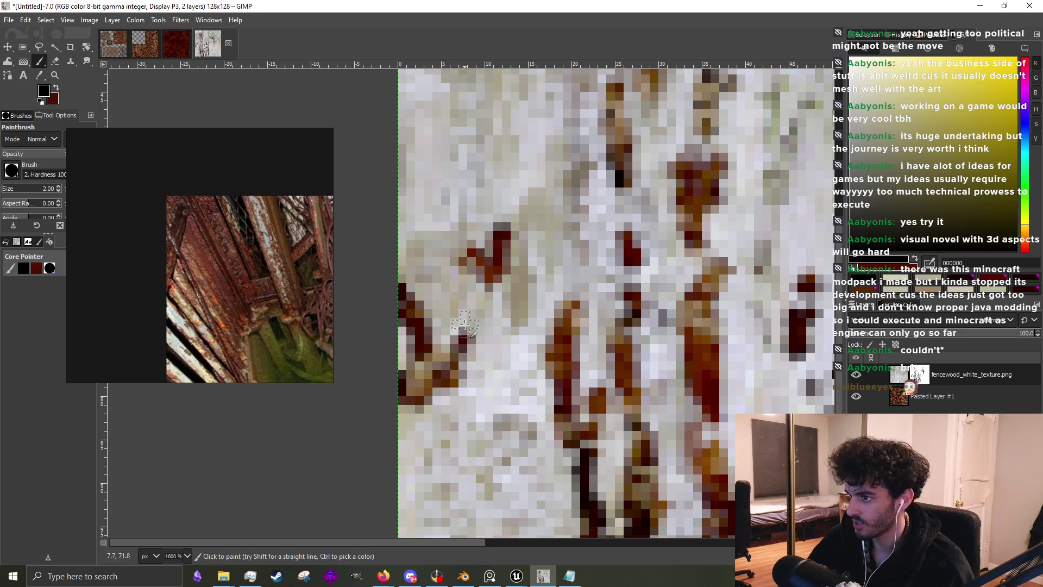
Paint a zigzag rust streak and add dark rust pixels lower down
scroll(450, 348, down, 5)
scroll(445, 363, up, 3)
drag(493, 372, 482, 409)
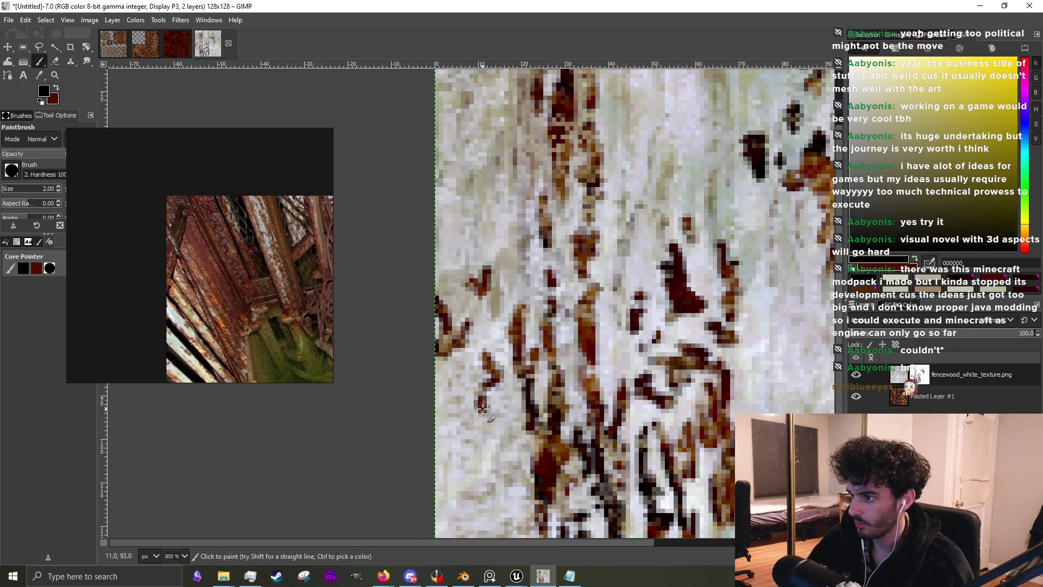
scroll(490, 409, up, 4)
mouse_move(584, 356)
mouse_down()
mouse_move(511, 521)
mouse_move(435, 463)
mouse_move(430, 373)
mouse_move(423, 475)
mouse_move(478, 350)
mouse_move(440, 419)
mouse_move(432, 473)
mouse_up()
scroll(429, 369, down, 3)
scroll(416, 365, up, 2)
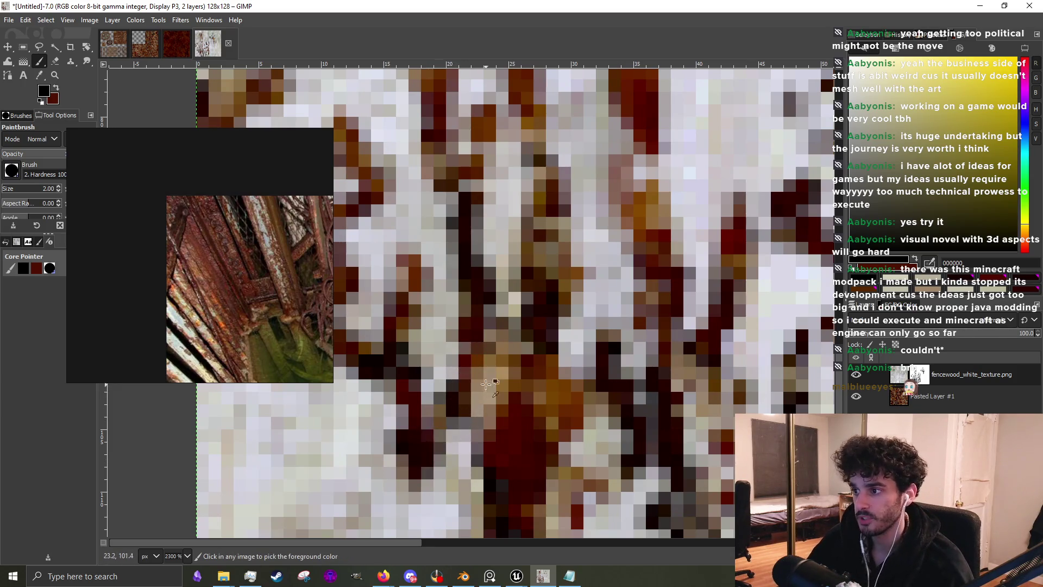
Paint a dark streak running up-right, dab a single pixel, and extend the streaks upward
scroll(432, 473, down, 2)
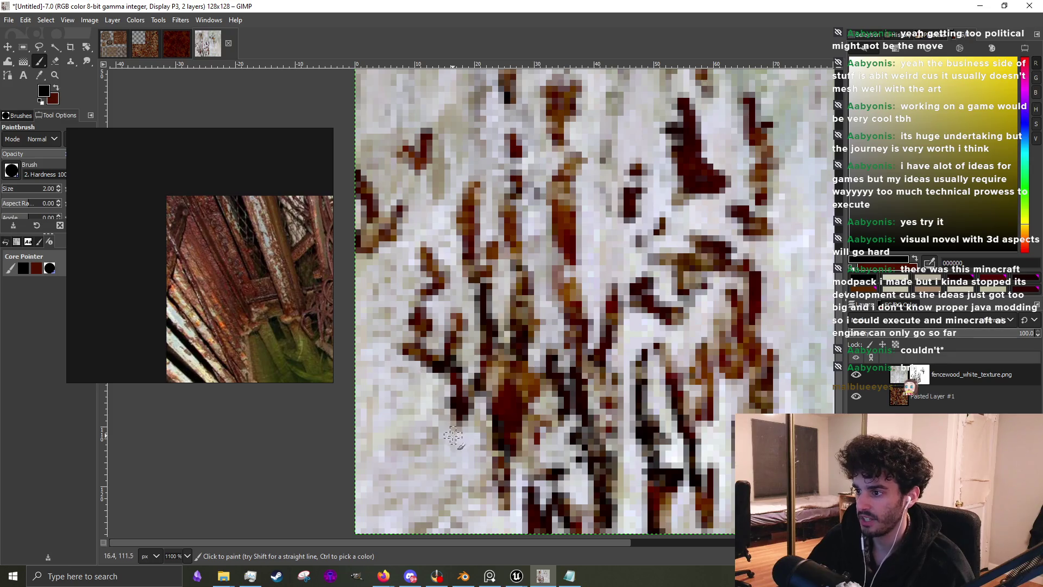
scroll(451, 463, down, 2)
scroll(454, 464, up, 4)
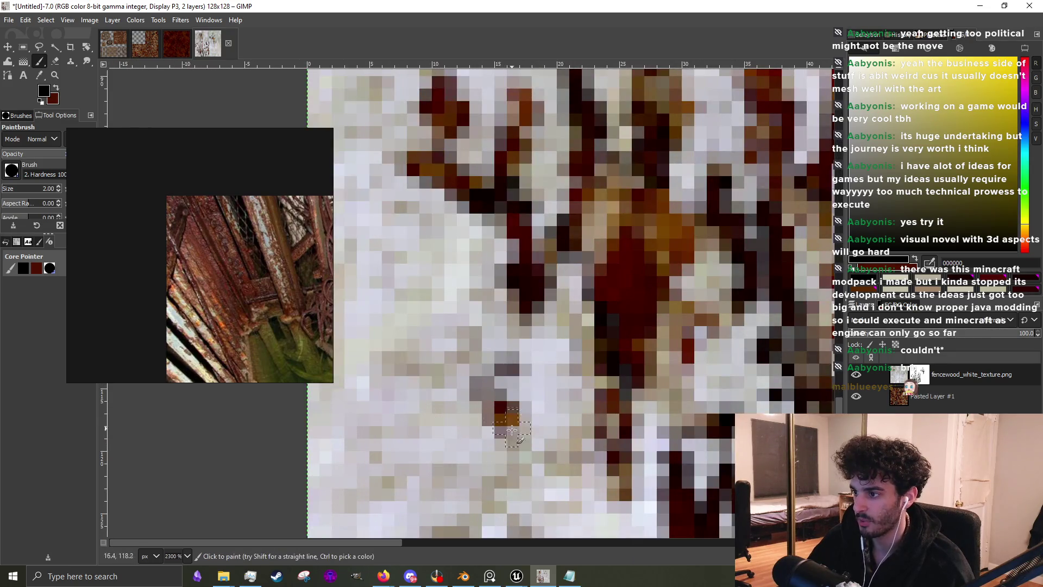
drag(533, 448, 577, 357)
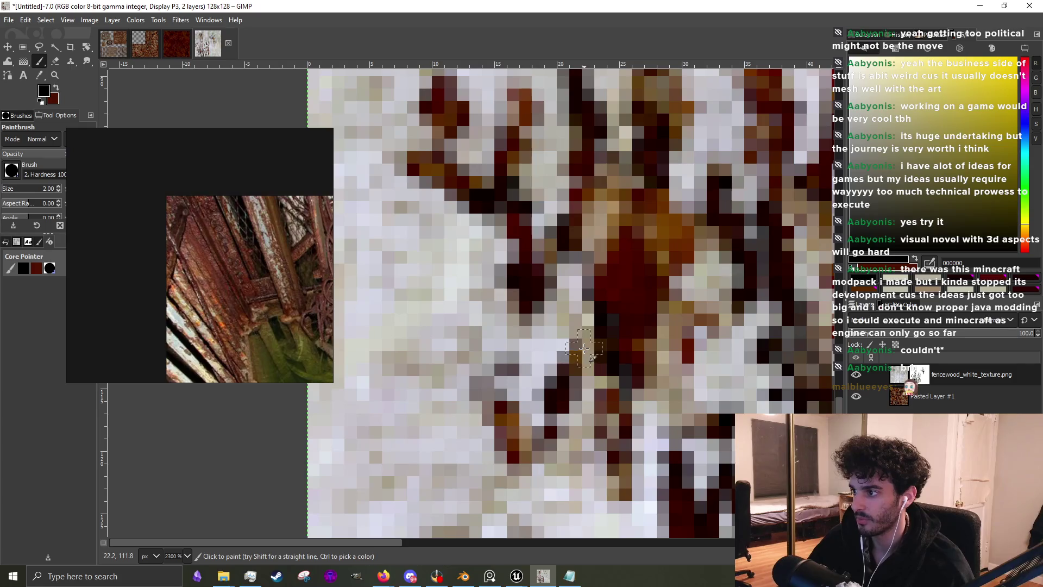
drag(474, 318, 471, 345)
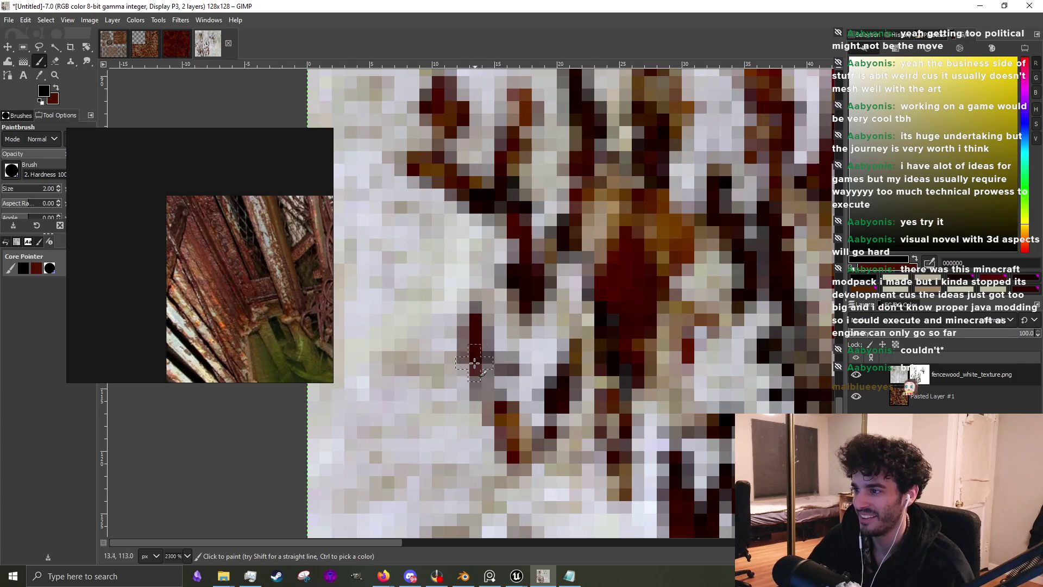
click(428, 387)
mouse_move(428, 395)
mouse_down()
mouse_move(467, 304)
mouse_move(456, 241)
mouse_up()
scroll(458, 415, down, 4)
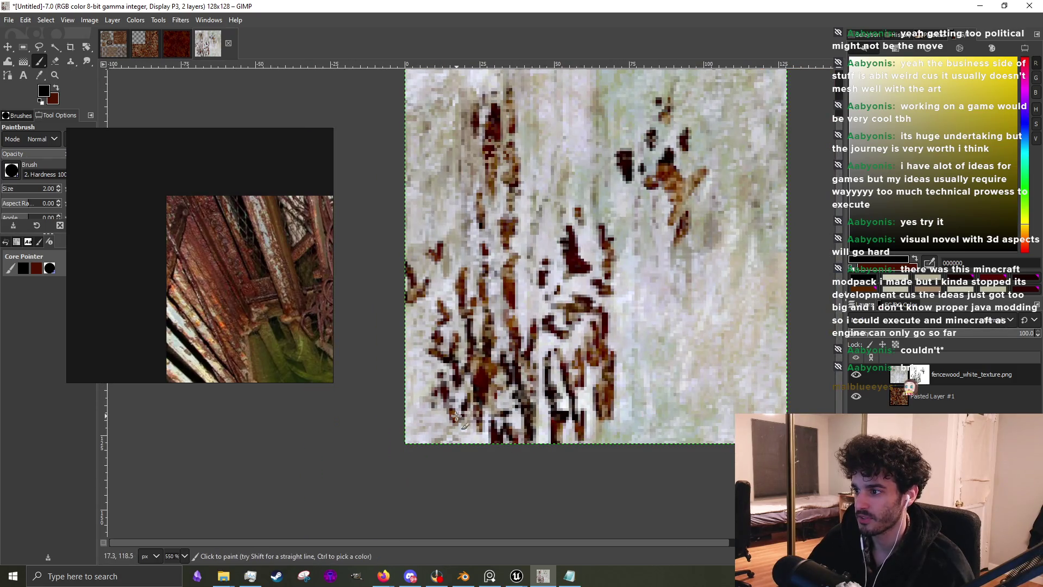
key(ctrl)
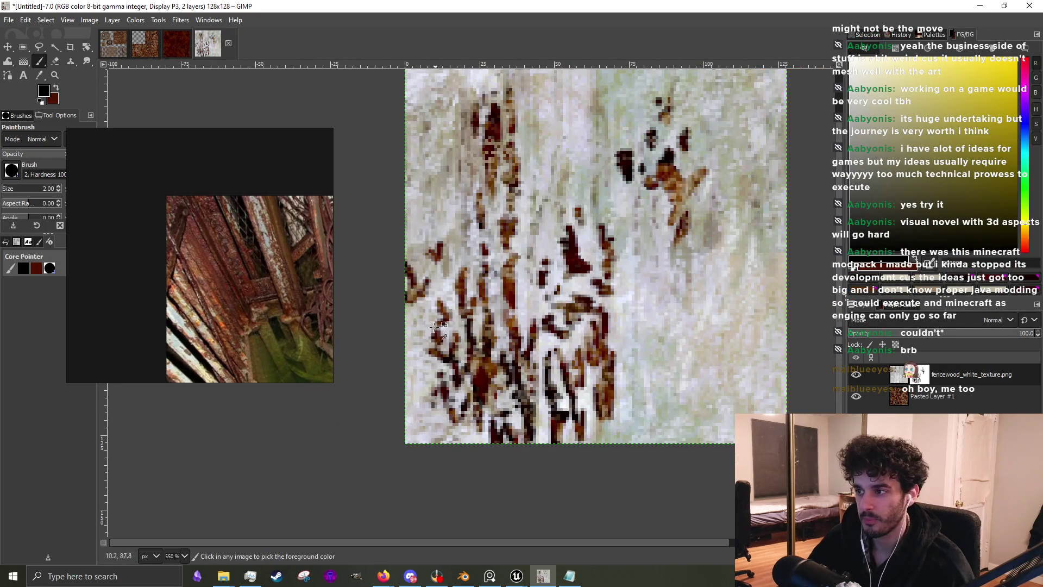
Paint a thin dark vertical streak, then with a size 1 brush add dark marks around it and on the right
scroll(437, 326, up, 4)
mouse_move(413, 421)
mouse_down()
mouse_move(404, 380)
mouse_move(407, 497)
mouse_up()
key(bracketleft)
mouse_move(410, 452)
mouse_down()
mouse_move(391, 489)
mouse_move(375, 451)
mouse_move(402, 358)
mouse_move(380, 443)
mouse_up()
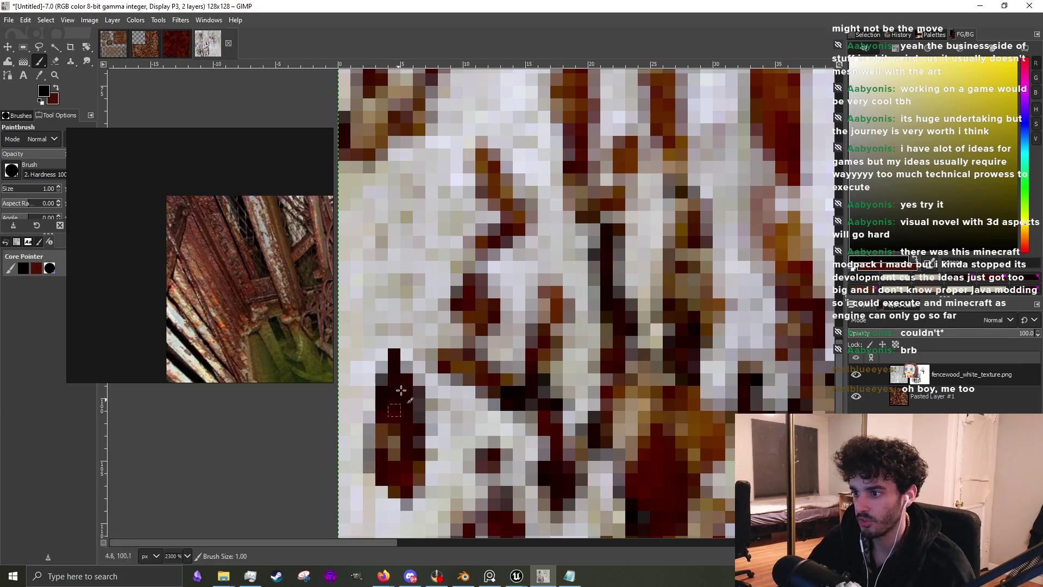
scroll(402, 402, down, 2)
scroll(407, 391, up, 1)
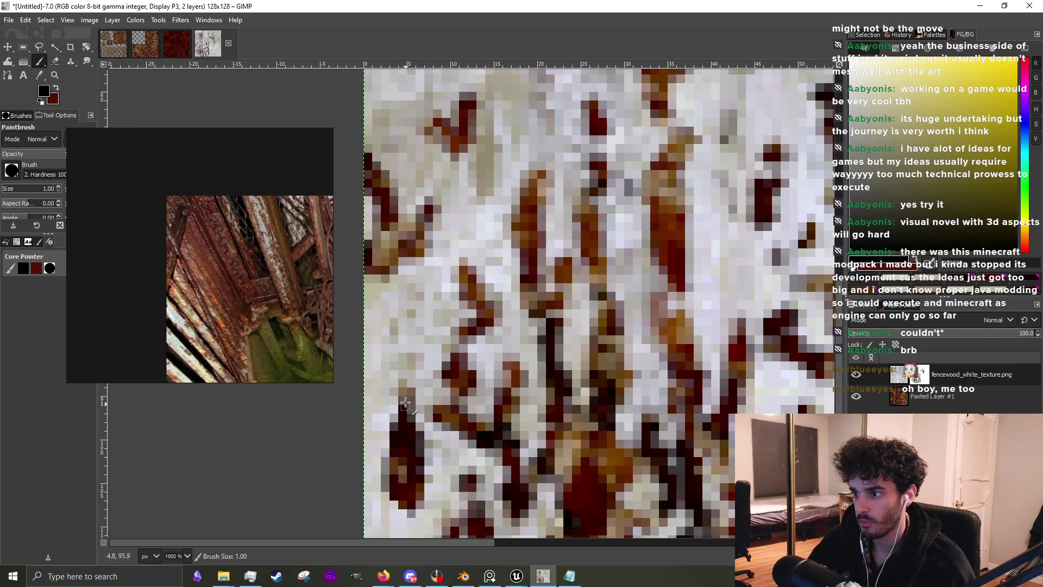
scroll(416, 390, down, 5)
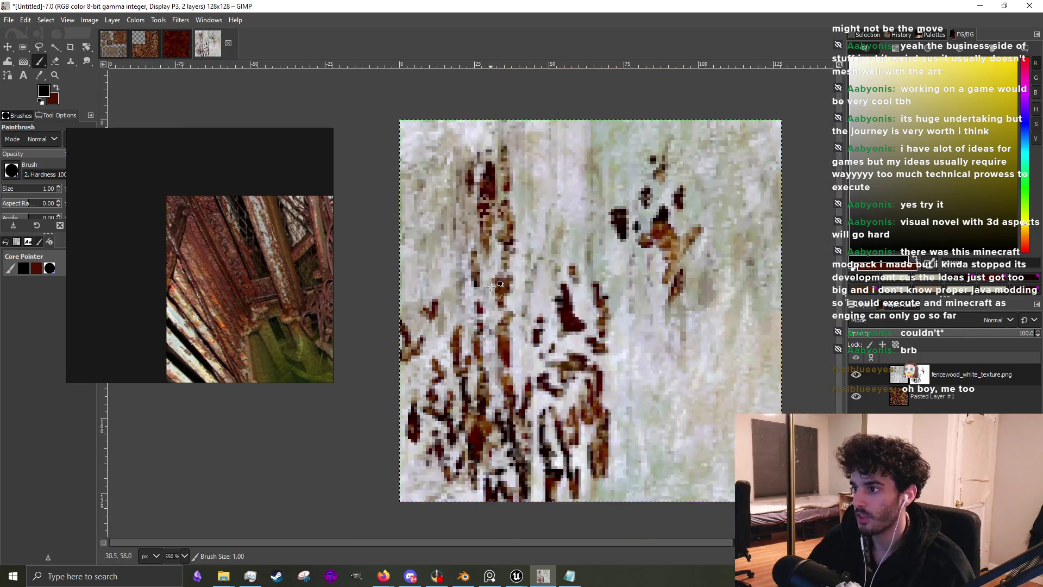
scroll(542, 338, up, 2)
drag(563, 385, 576, 382)
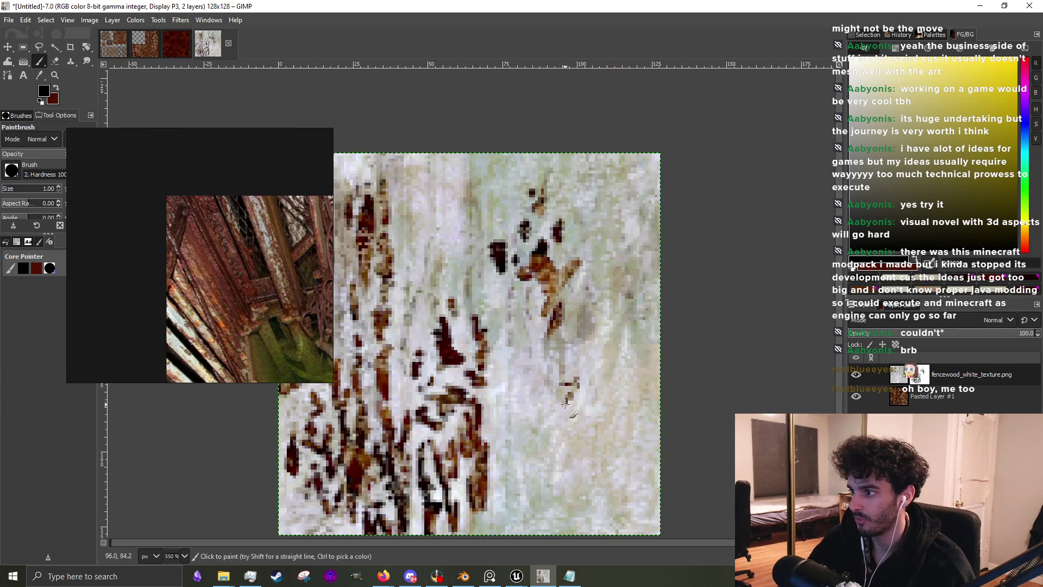
At brush size 2, paint dark rust strokes mid-texture and short brown strokes to the left
scroll(565, 378, up, 2)
key(bracketright)
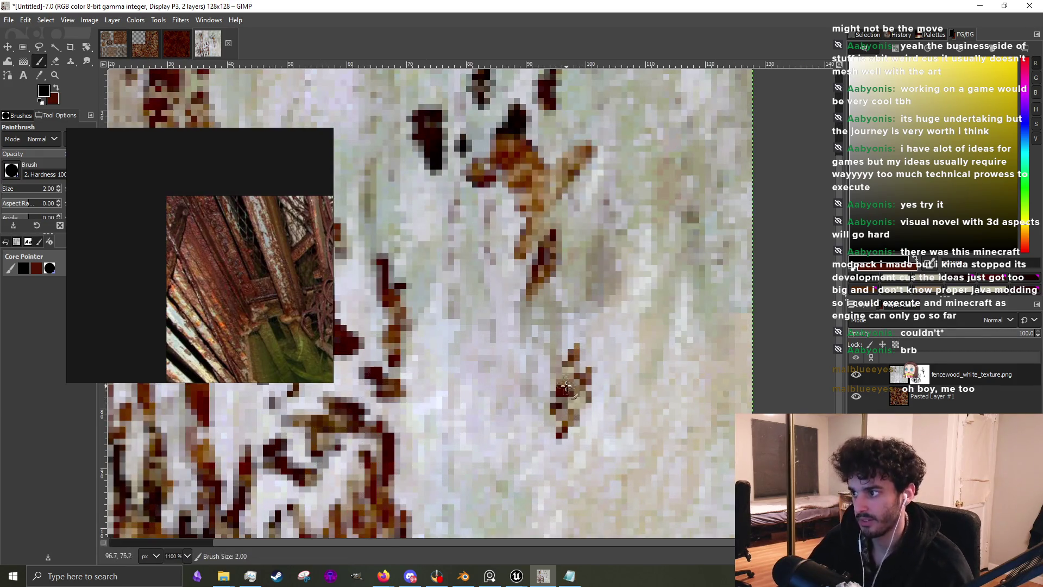
scroll(590, 351, up, 2)
mouse_move(524, 356)
mouse_down()
mouse_move(518, 310)
mouse_move(508, 380)
mouse_up()
drag(444, 410, 443, 429)
scroll(443, 435, down, 1)
scroll(441, 470, up, 1)
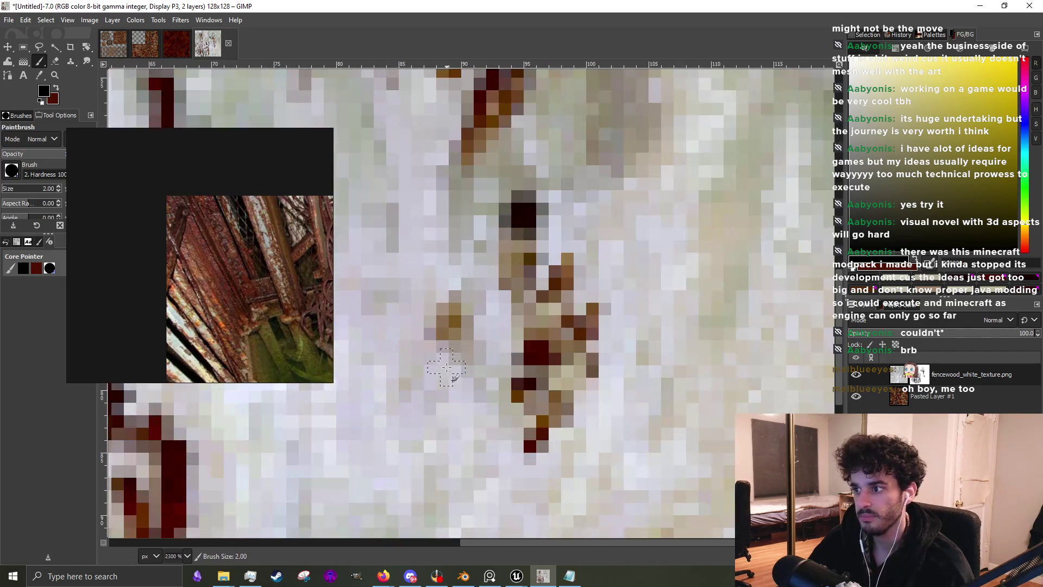
scroll(441, 471, down, 3)
scroll(443, 433, up, 1)
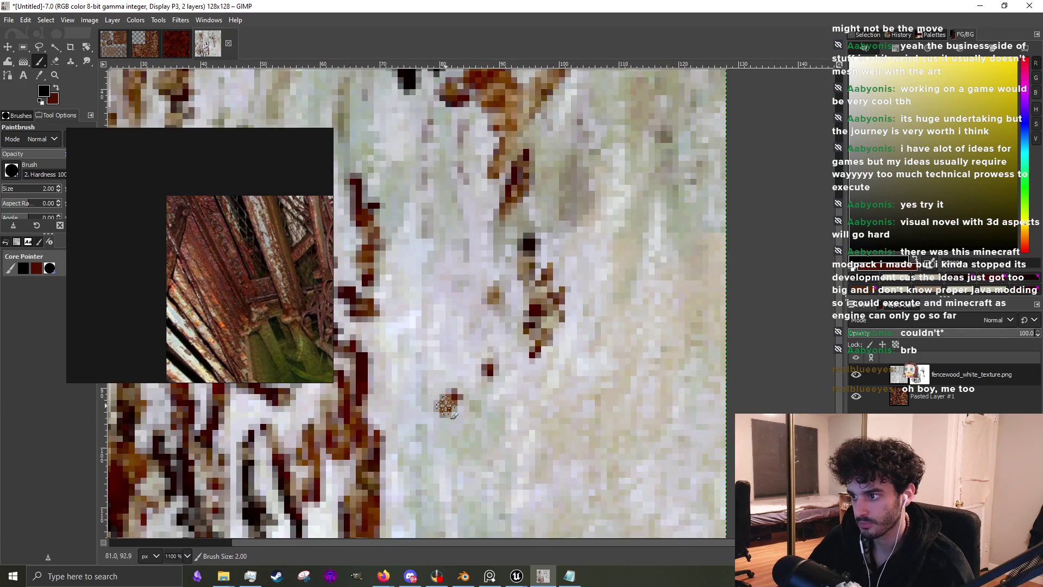
drag(443, 386, 441, 358)
Add brown and dark brown rust pixels trailing across the lower centre, plus an upward stroke
scroll(448, 432, down, 2)
scroll(507, 444, up, 2)
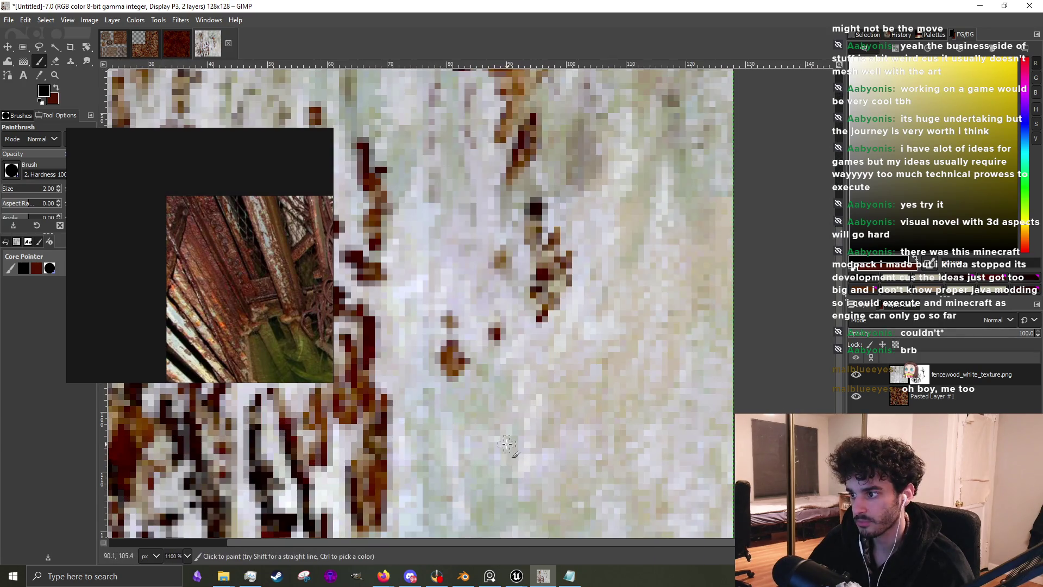
drag(495, 441, 505, 432)
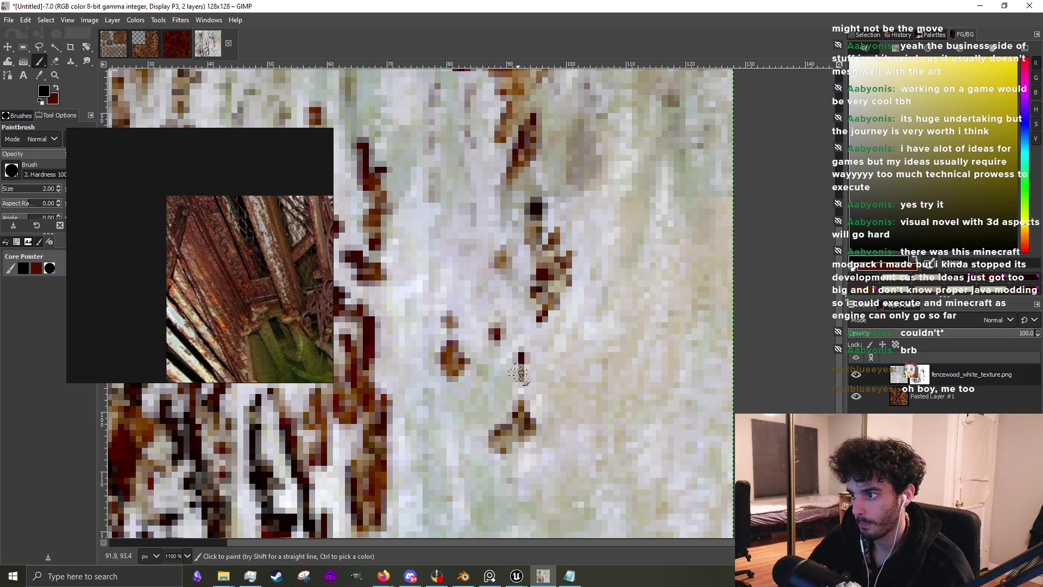
scroll(516, 377, down, 3)
scroll(641, 424, up, 4)
mouse_move(650, 430)
mouse_down()
mouse_move(587, 391)
mouse_move(549, 401)
mouse_up()
scroll(641, 421, down, 2)
scroll(594, 419, up, 2)
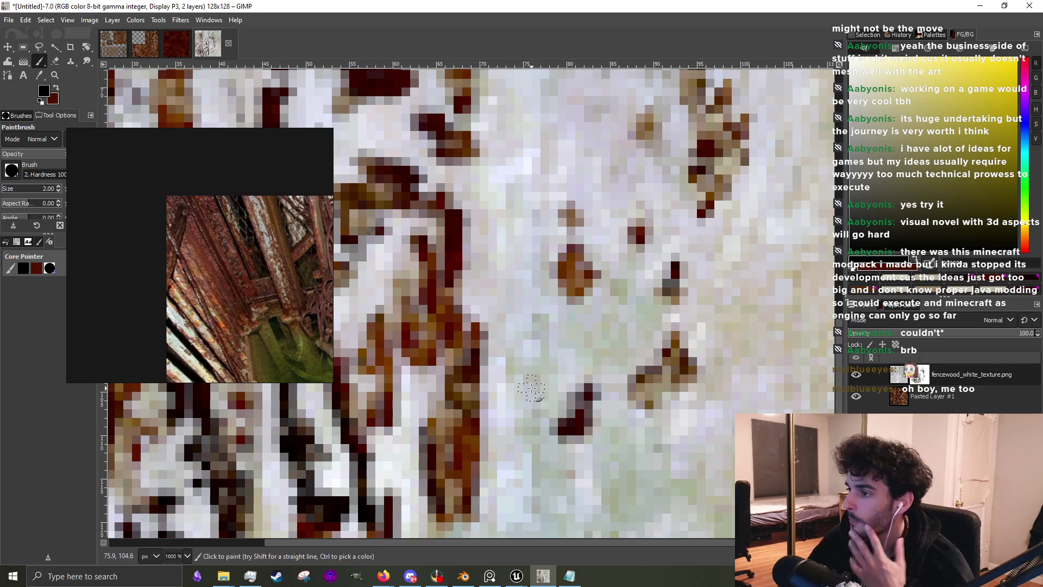
mouse_move(513, 405)
mouse_down()
mouse_move(538, 329)
mouse_move(493, 354)
mouse_up()
Paint a brown vertical rust streak in the centre
scroll(538, 329, down, 2)
scroll(511, 354, up, 2)
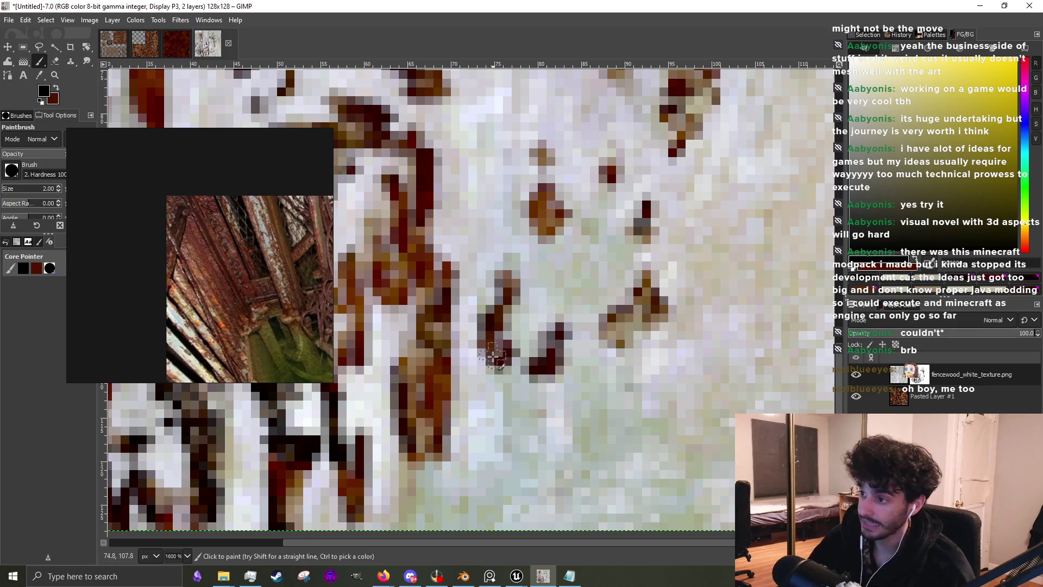
scroll(515, 401, down, 2)
scroll(507, 415, up, 3)
mouse_move(507, 415)
mouse_down()
mouse_move(500, 445)
mouse_move(499, 375)
mouse_move(495, 429)
mouse_move(505, 439)
mouse_up()
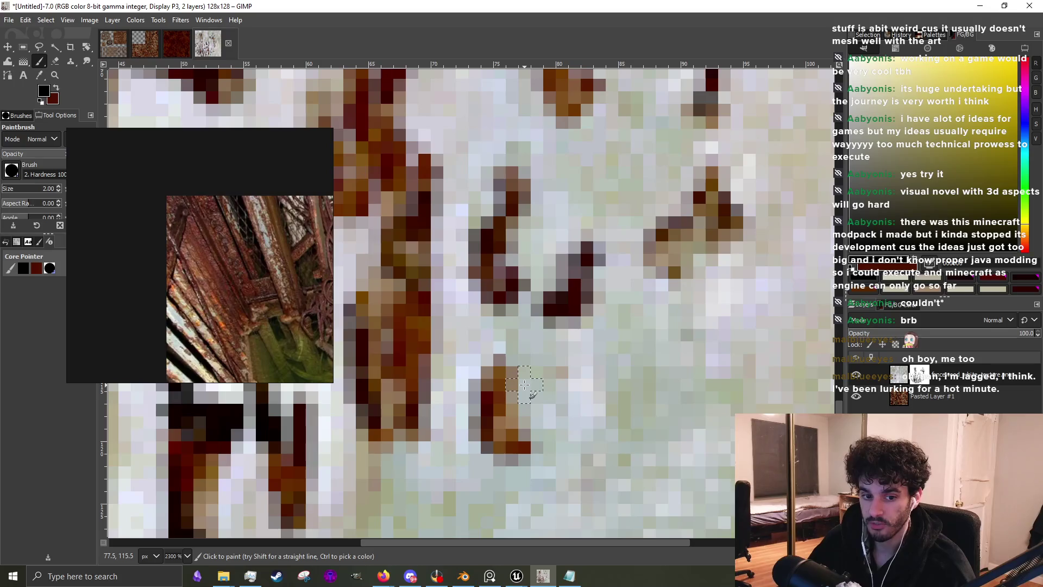
scroll(525, 385, down, 2)
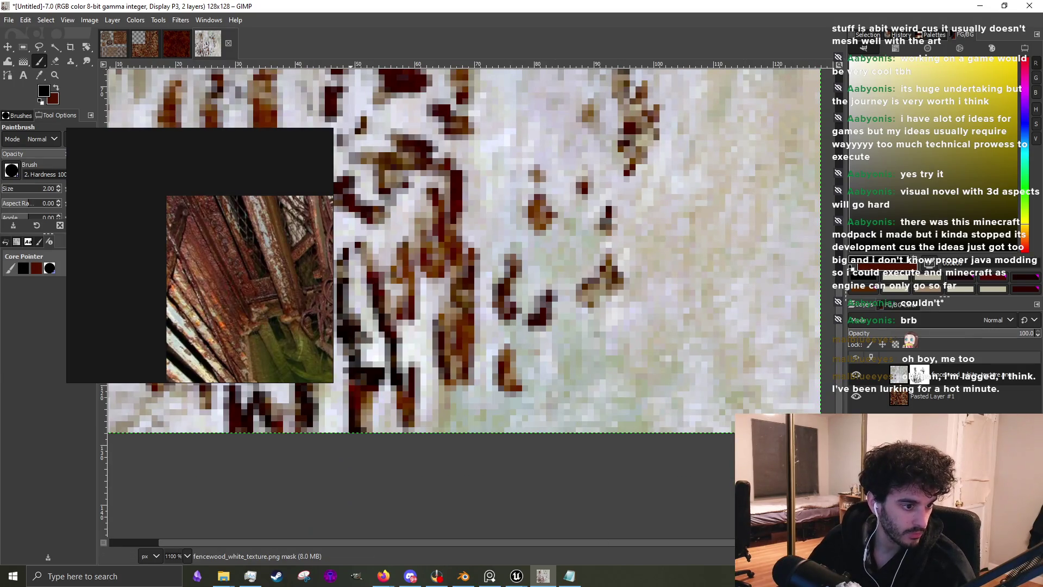
scroll(574, 336, up, 2)
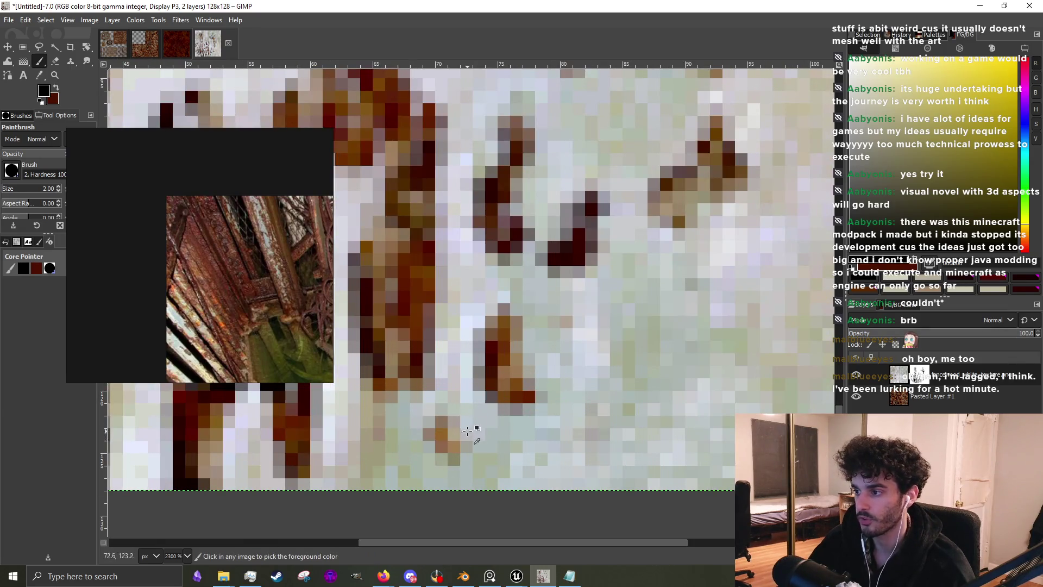
scroll(549, 408, down, 1)
Add dark-red rust strokes, two dark-red spots and a zigzag dark-red streak
mouse_move(564, 356)
mouse_down()
mouse_move(554, 387)
mouse_move(574, 350)
mouse_up()
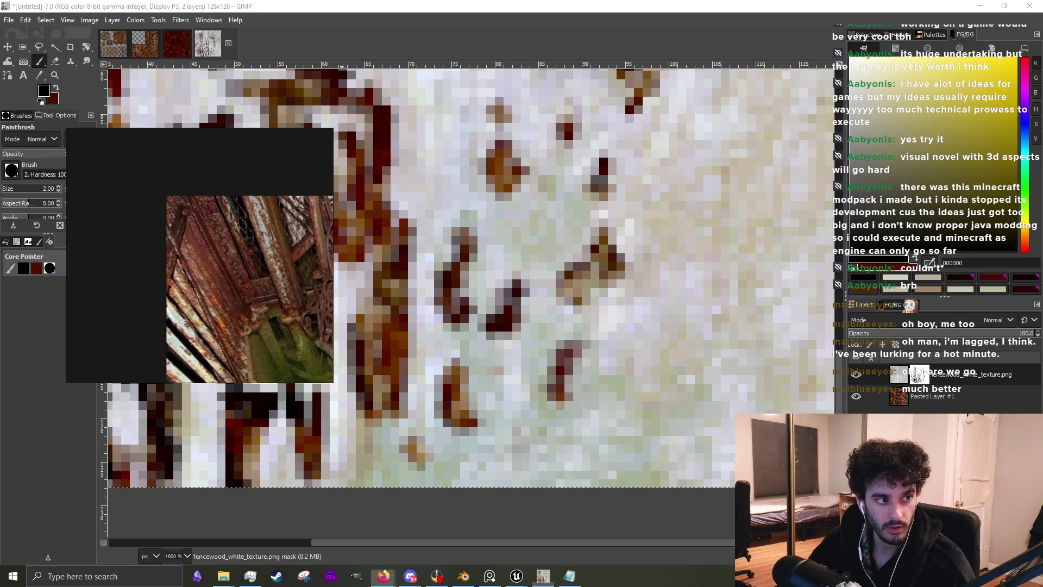
scroll(488, 424, down, 3)
scroll(489, 424, up, 3)
click(492, 459)
click(437, 453)
mouse_move(449, 451)
mouse_down()
mouse_move(429, 421)
mouse_move(483, 373)
mouse_move(412, 370)
mouse_move(442, 328)
mouse_move(489, 375)
mouse_move(535, 333)
mouse_up()
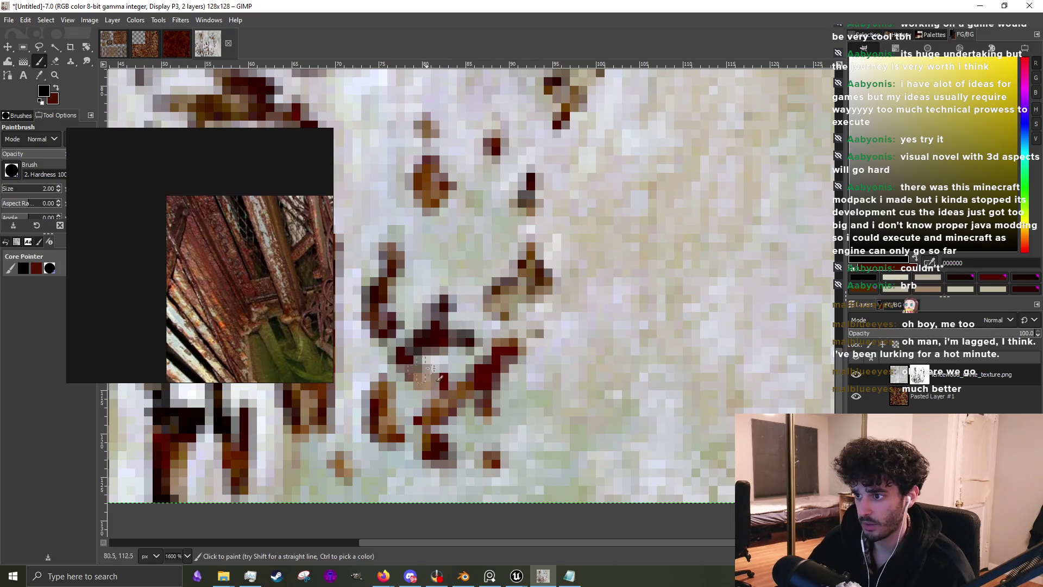
scroll(462, 380, down, 3)
scroll(505, 410, up, 4)
scroll(505, 410, down, 1)
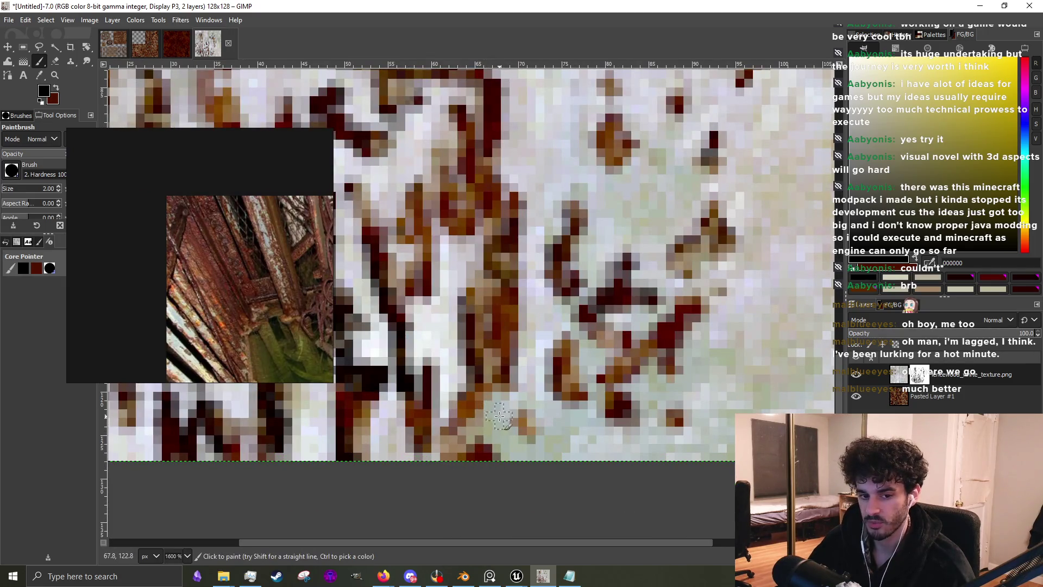
scroll(505, 420, down, 1)
scroll(615, 269, down, 1)
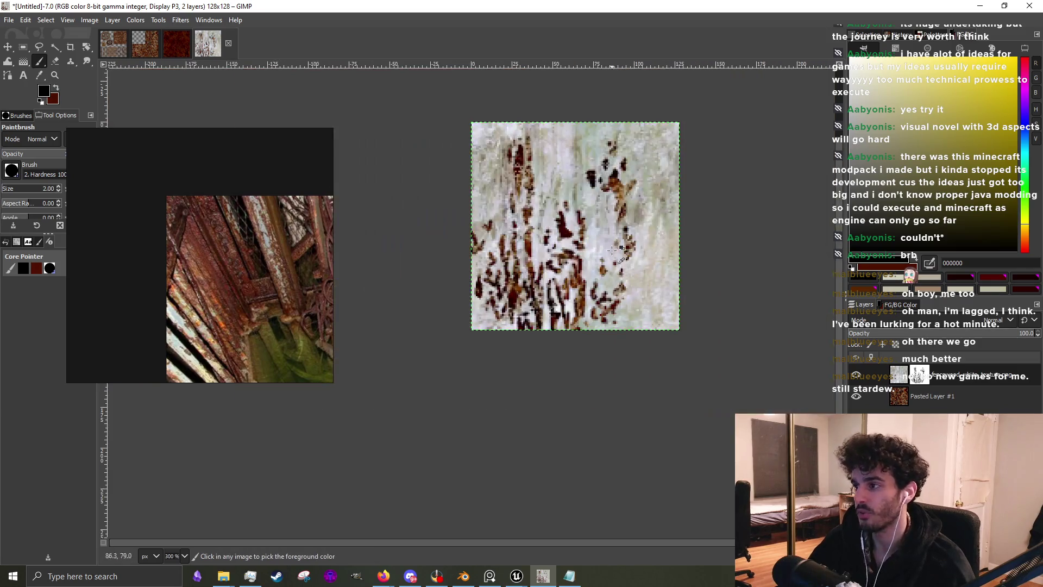
Paint a dark-red rust dab with streaks extending upward from it
scroll(576, 282, up, 4)
click(615, 346)
drag(615, 346, 614, 220)
scroll(614, 228, down, 4)
scroll(594, 353, up, 3)
mouse_move(568, 345)
mouse_down()
mouse_move(538, 380)
mouse_move(577, 356)
mouse_move(593, 326)
mouse_move(619, 353)
mouse_up()
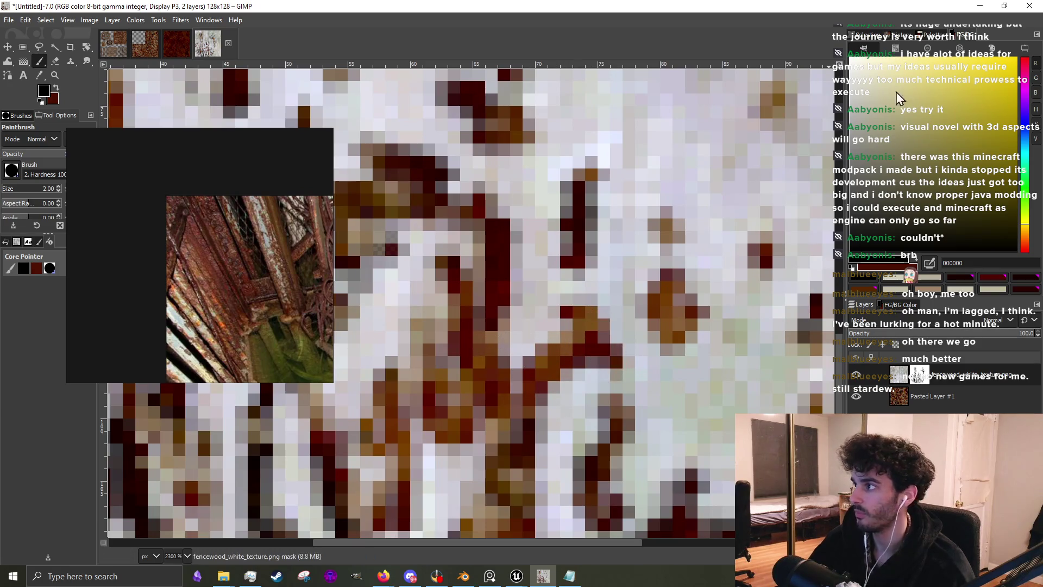
Sample white from the texture and paint over the stray dark pixels
click(851, 55)
mouse_move(560, 381)
mouse_down()
mouse_move(538, 407)
mouse_move(519, 405)
mouse_move(502, 380)
mouse_move(489, 391)
mouse_move(483, 375)
mouse_move(521, 409)
mouse_up()
scroll(503, 380, down, 3)
scroll(503, 381, up, 3)
scroll(520, 409, down, 3)
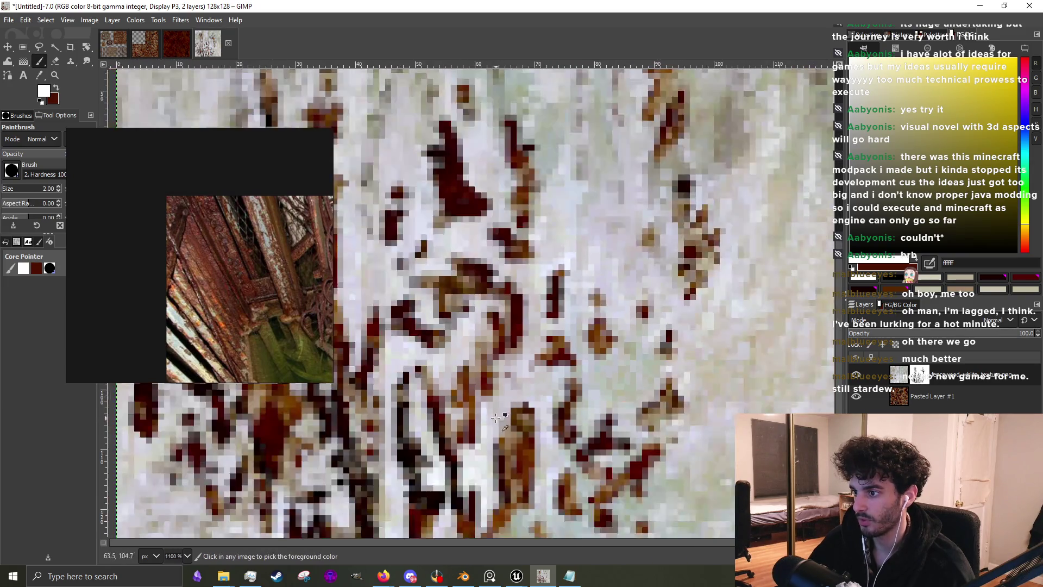
scroll(488, 397, up, 3)
drag(456, 391, 403, 405)
Switch the paint colour back to black and dot several dark rust pixels
ctrl+click(796, 345)
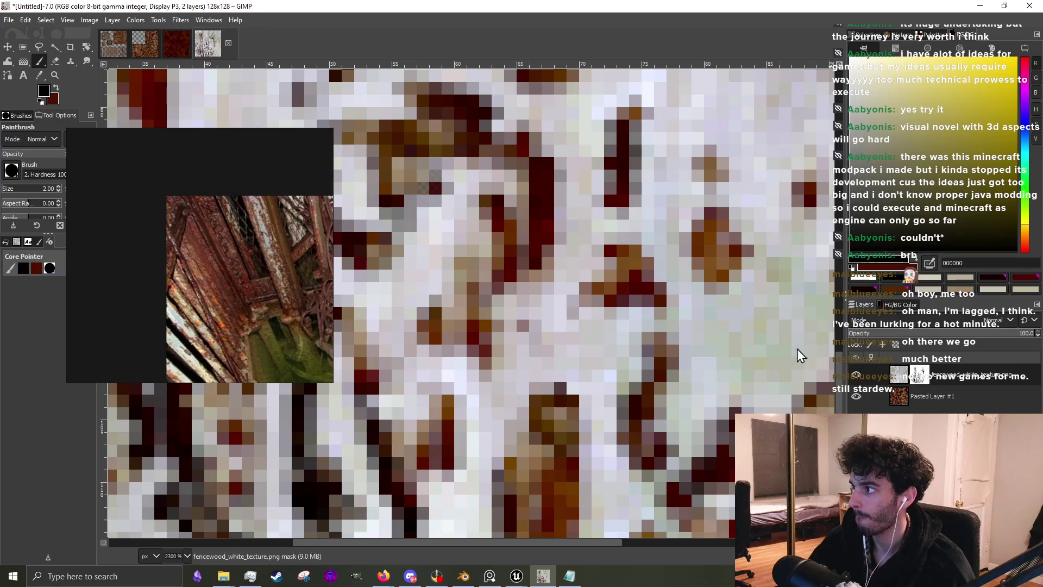
scroll(414, 305, down, 4)
scroll(623, 263, up, 3)
click(519, 341)
click(525, 307)
click(510, 270)
click(508, 277)
Add dark pixels below the dark block plus short downward and diagonal rust strokes
click(520, 306)
click(483, 304)
click(473, 310)
drag(489, 374, 497, 435)
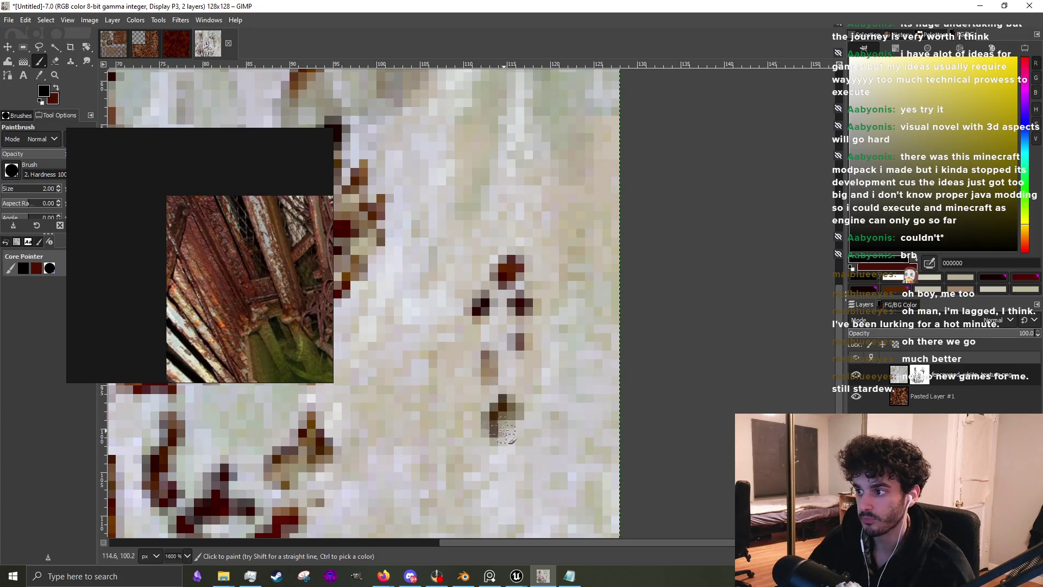
scroll(498, 435, down, 3)
scroll(522, 310, up, 3)
mouse_move(529, 301)
mouse_down()
mouse_move(506, 329)
mouse_move(521, 315)
mouse_move(512, 288)
mouse_move(535, 353)
mouse_move(522, 423)
mouse_move(511, 391)
mouse_up()
Enlarge the brush to size 3 and paint a bigger dark-brown rust stroke upward
key(bracketright)
scroll(511, 391, down, 3)
scroll(417, 396, up, 2)
mouse_move(417, 395)
mouse_down()
mouse_move(425, 280)
mouse_move(451, 345)
mouse_move(463, 312)
mouse_move(395, 271)
mouse_move(384, 240)
mouse_up()
scroll(439, 301, down, 1)
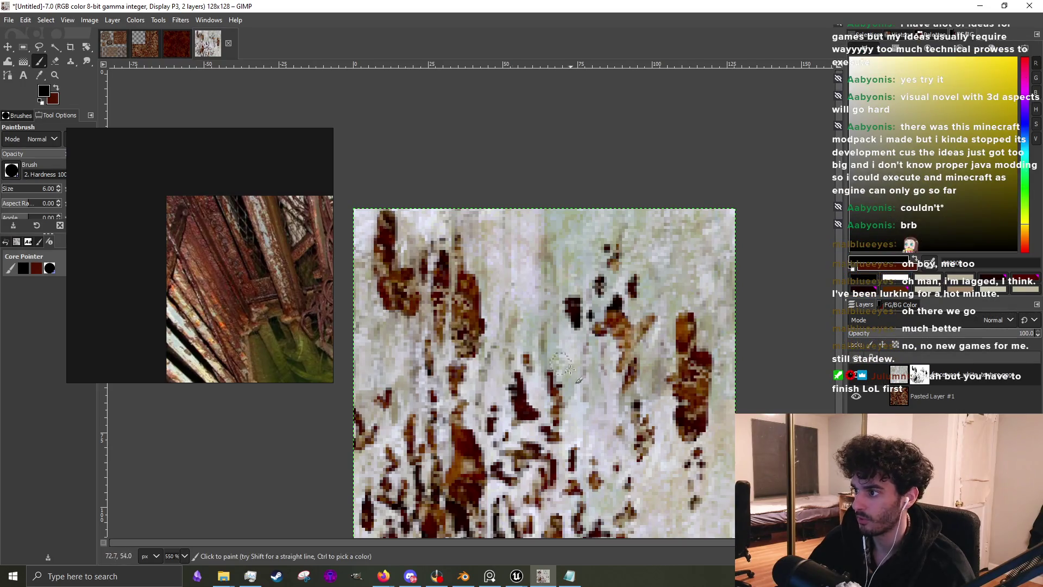
Brush several dark-brown rust streaks running upward from the texture's bottom
mouse_move(558, 424)
mouse_down()
mouse_move(558, 372)
mouse_move(545, 349)
mouse_up()
mouse_move(541, 234)
mouse_down()
mouse_move(543, 261)
mouse_move(522, 213)
mouse_up()
scroll(542, 403, down, 5)
mouse_move(519, 318)
mouse_down()
mouse_move(495, 272)
mouse_move(498, 240)
mouse_up()
Shrink the brush from size 5 down to size 2
key(bracketleft)
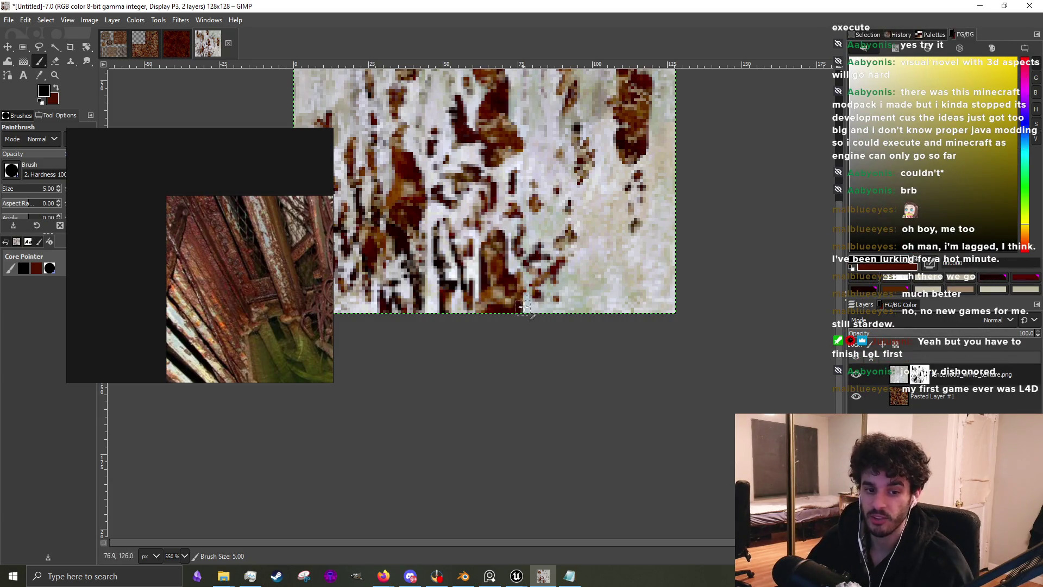
ctrl+scroll(524, 308, up, 4)
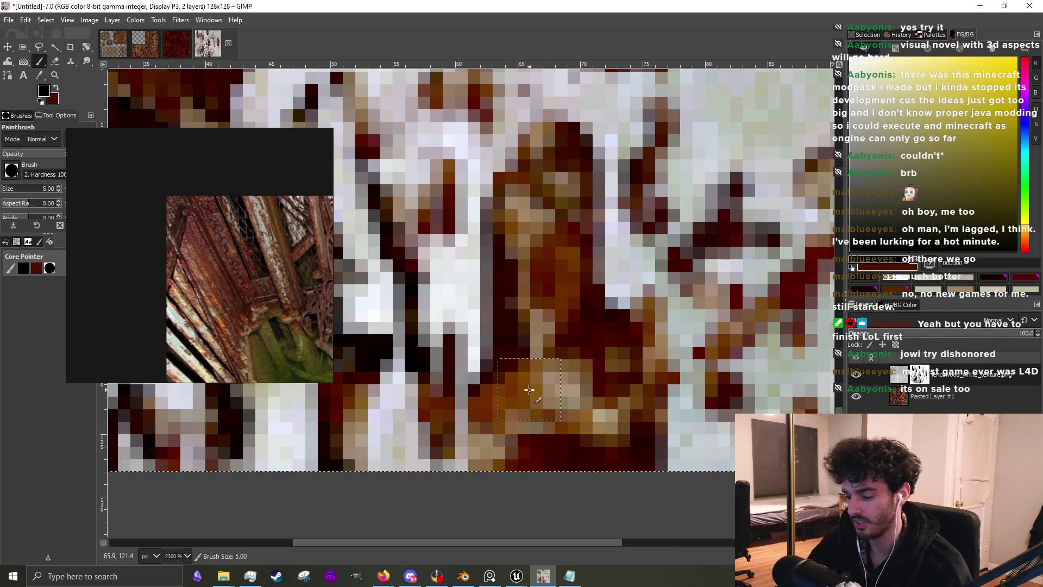
key(bracketleft)
key(bracketleft)
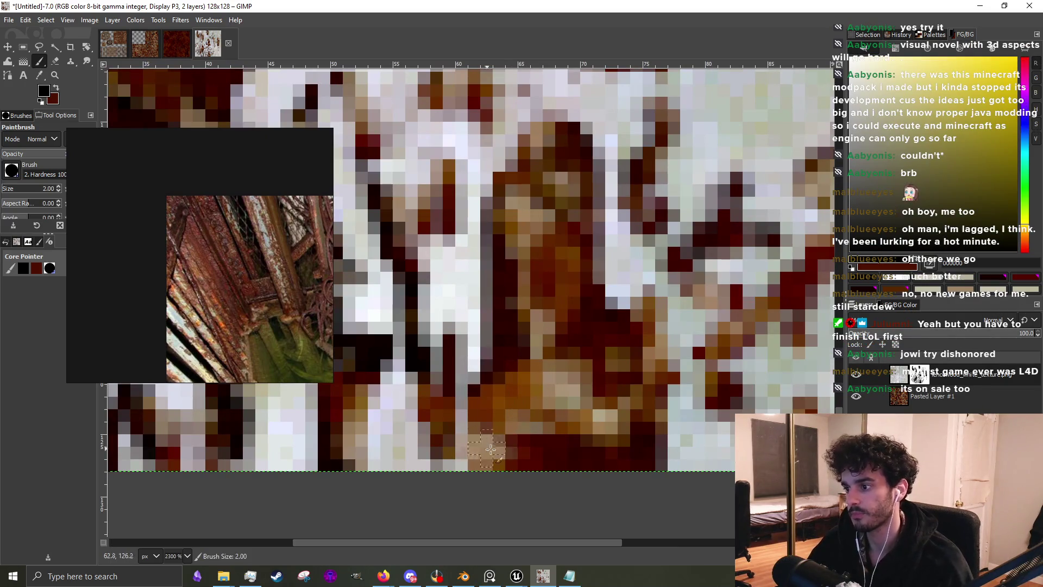
Dab a black pixel into the left rust streak, drop the brush to size 1, and dab another
scroll(521, 362, up, 3)
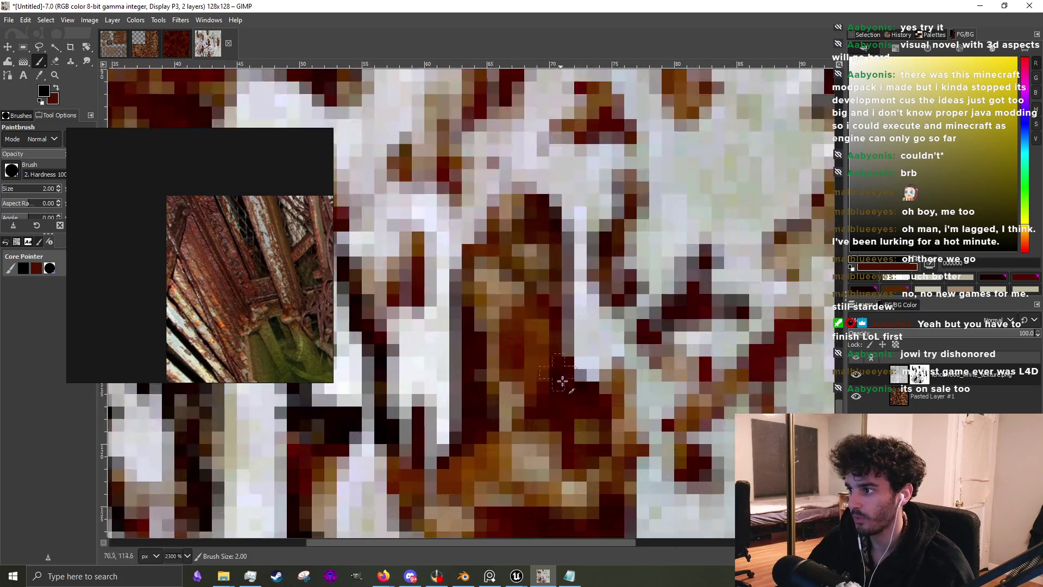
scroll(623, 524, down, 4)
scroll(591, 440, up, 3)
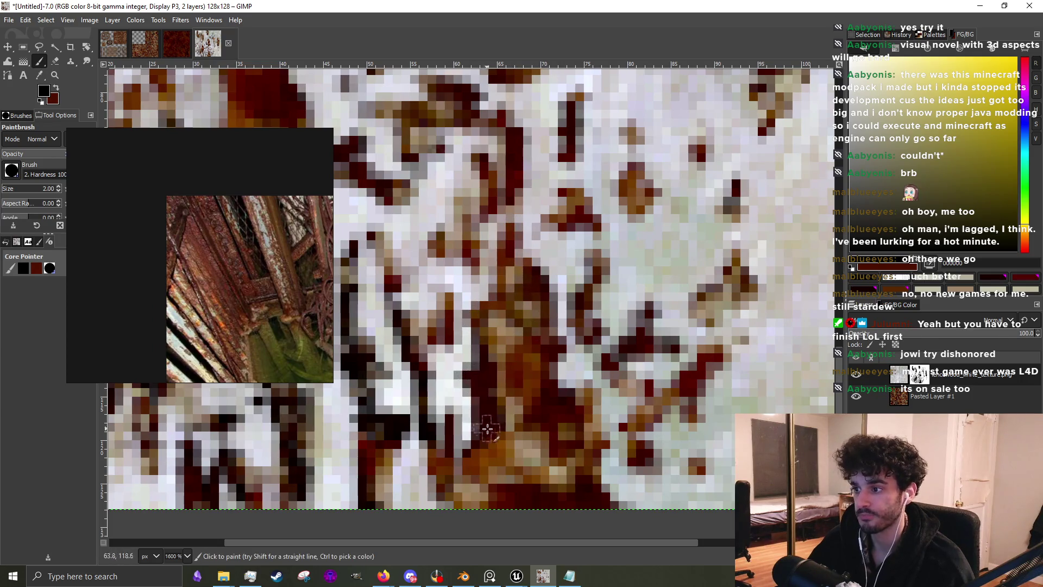
scroll(512, 325, down, 2)
scroll(523, 288, up, 3)
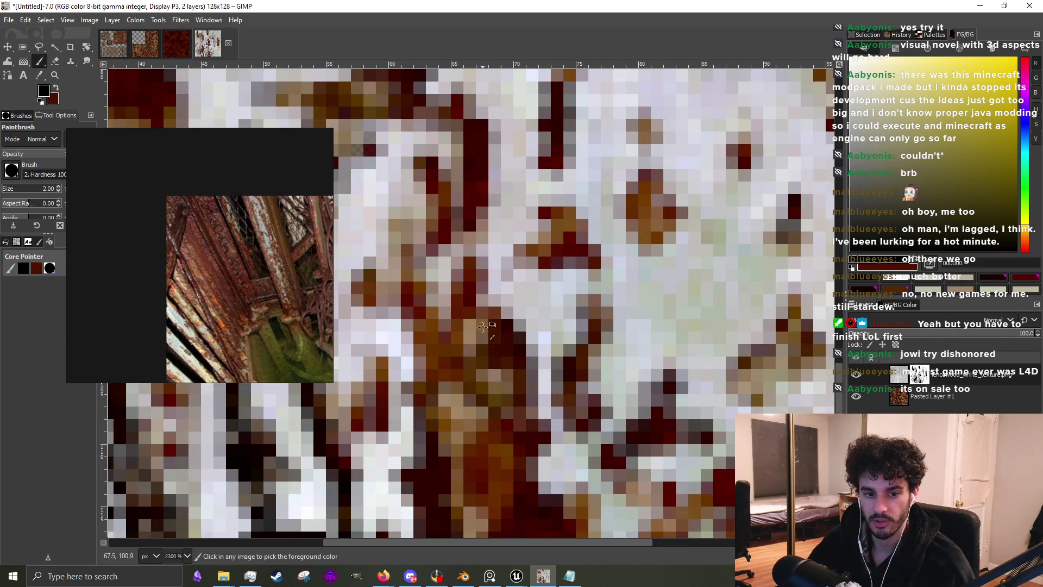
scroll(481, 358, down, 2)
scroll(468, 325, up, 2)
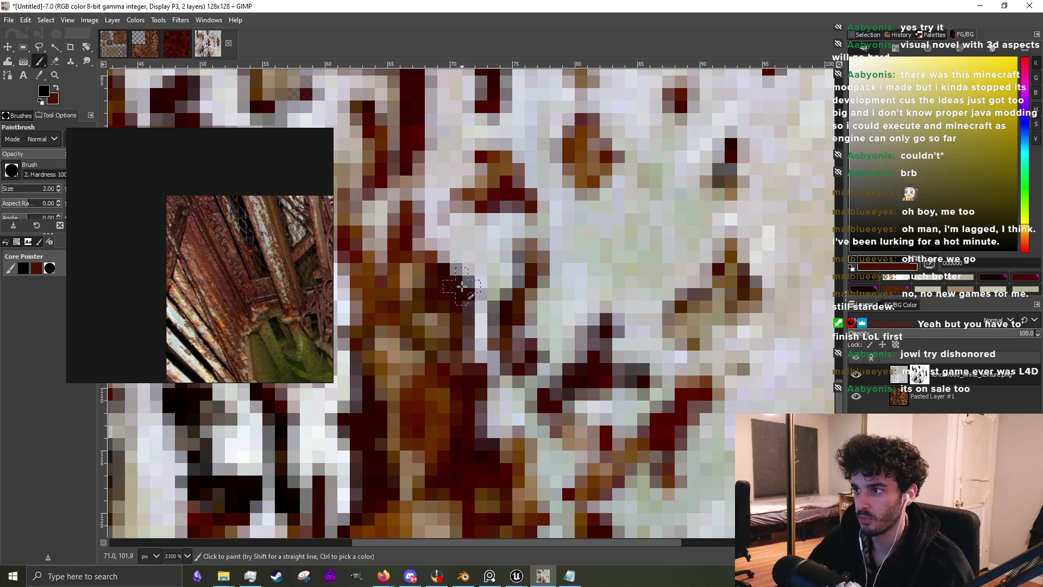
scroll(479, 272, down, 3)
scroll(494, 331, up, 3)
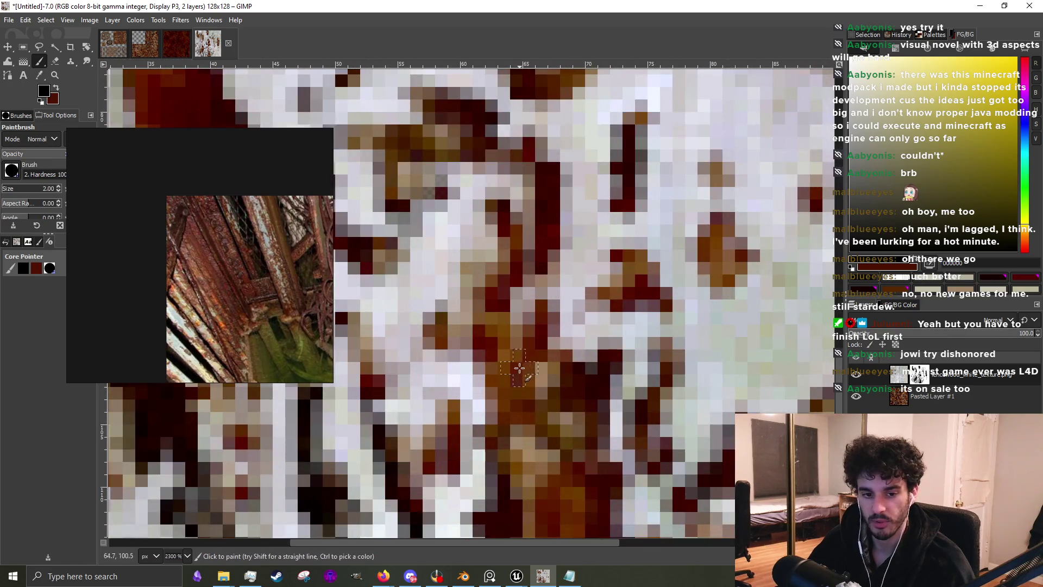
scroll(542, 372, down, 2)
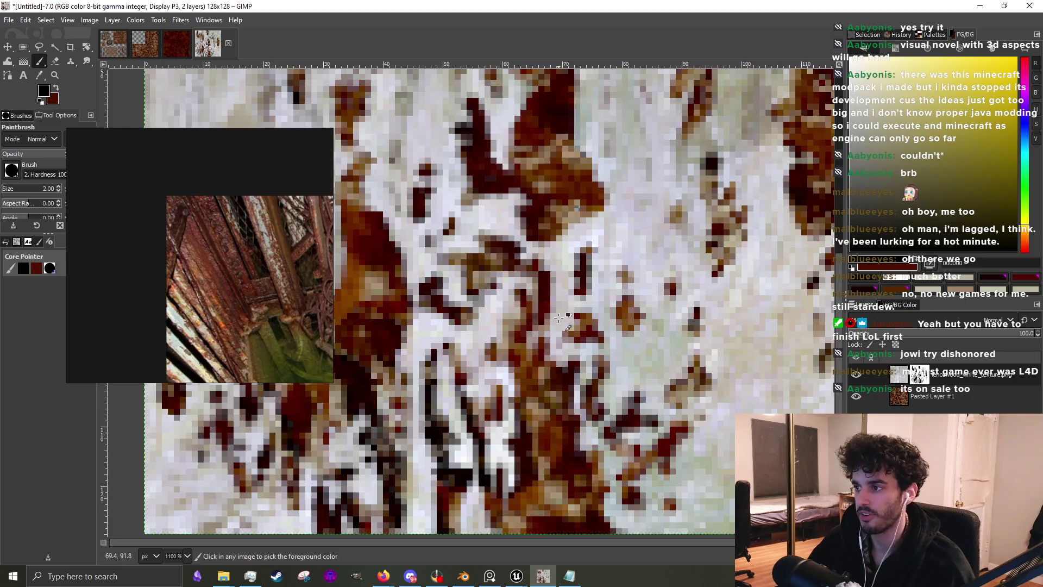
scroll(542, 372, down, 2)
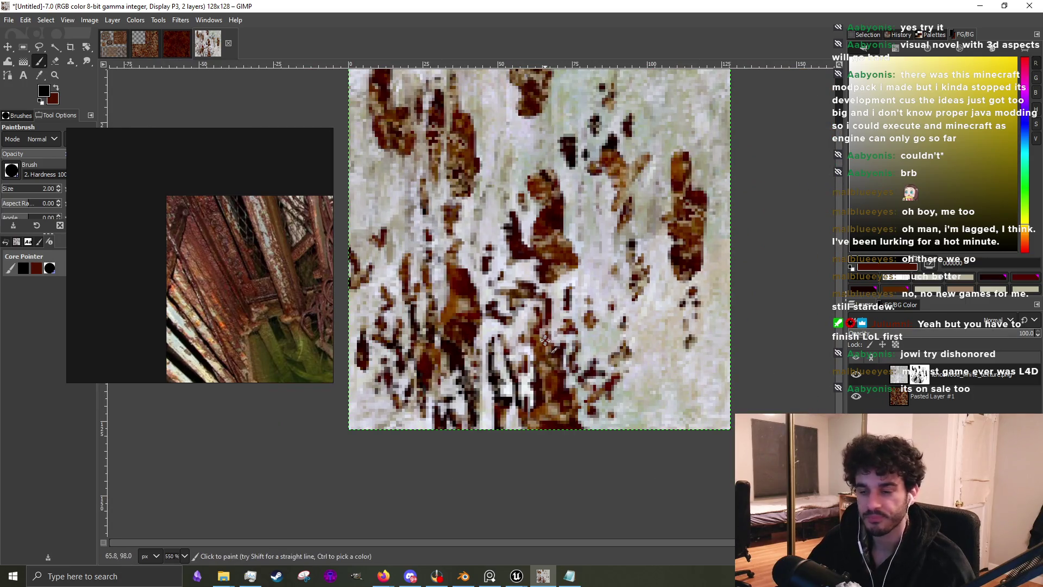
scroll(545, 340, up, 2)
scroll(524, 340, up, 3)
scroll(414, 227, down, 2)
scroll(462, 173, up, 2)
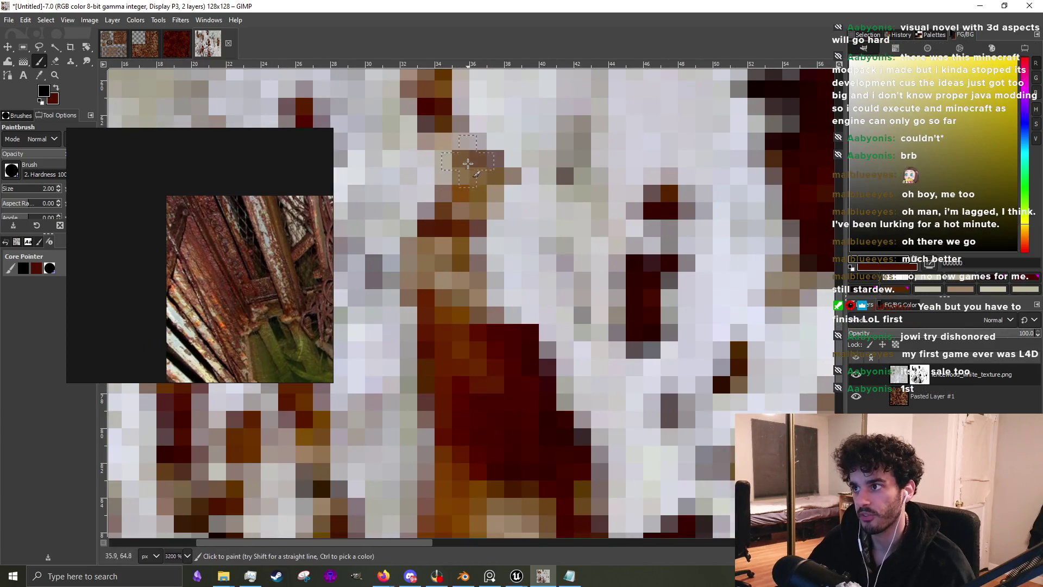
scroll(468, 161, down, 1)
click(440, 337)
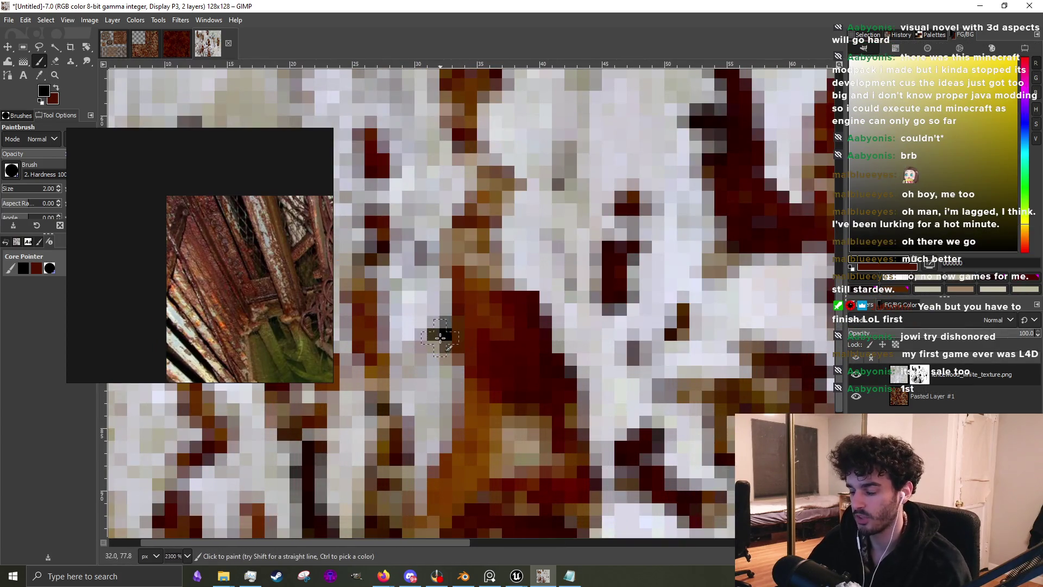
key(bracketleft)
click(433, 322)
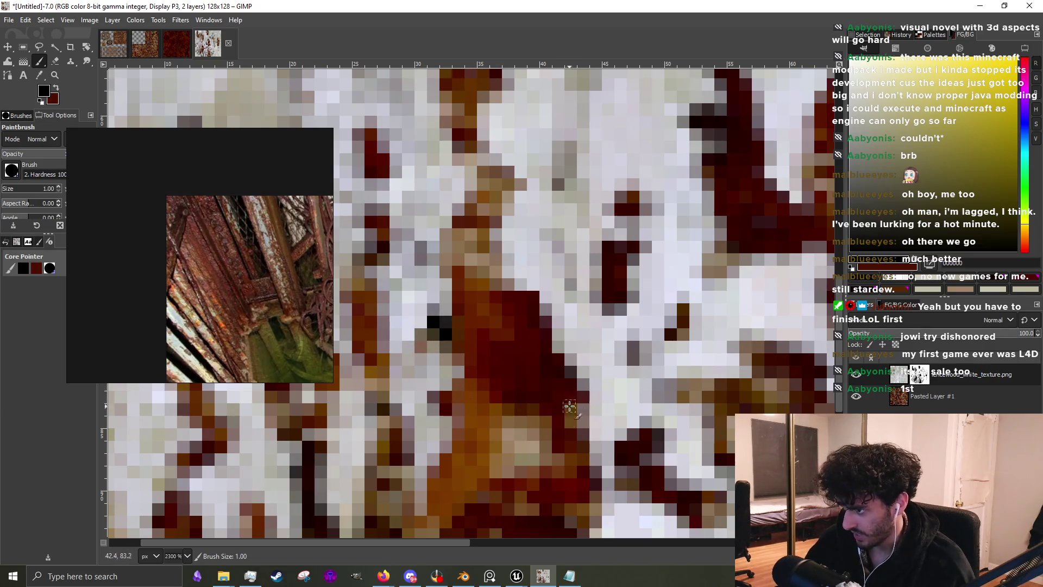
Paint a short run of dark-brown pixels in the texture's lower-left corner
scroll(593, 422, down, 4)
scroll(471, 368, up, 3)
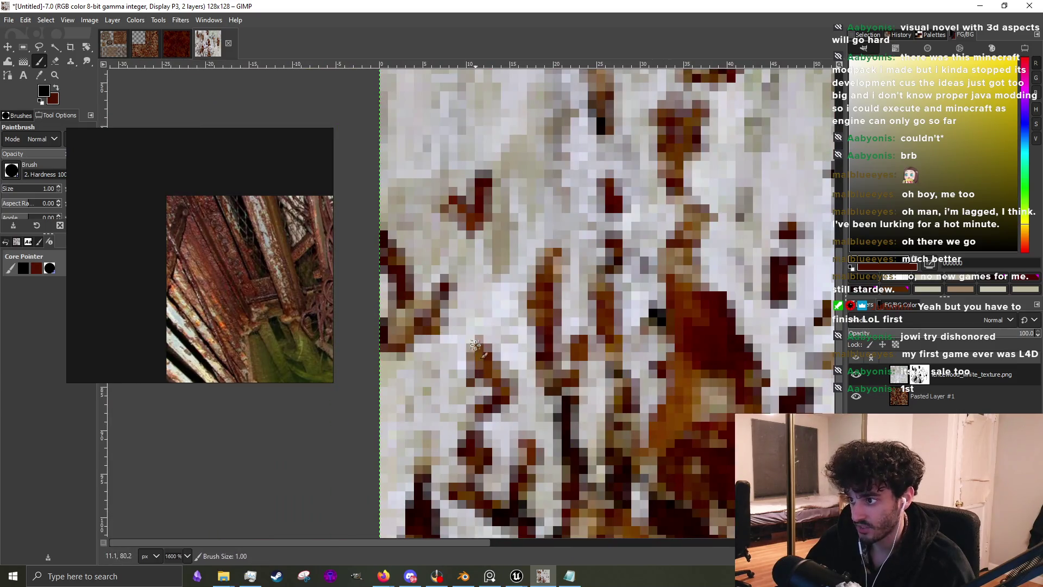
scroll(463, 370, down, 3)
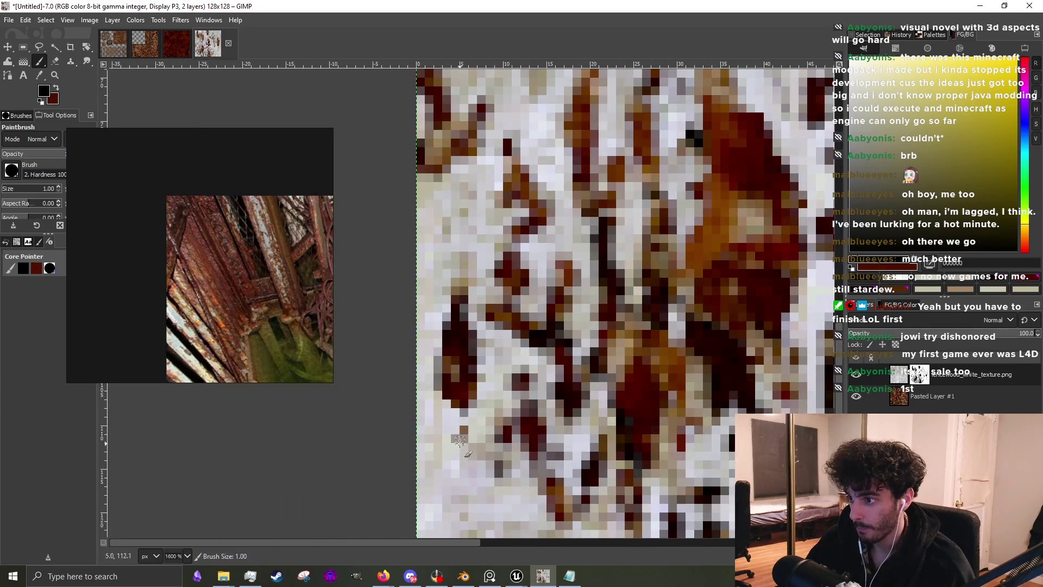
ctrl+scroll(467, 374, down, 2)
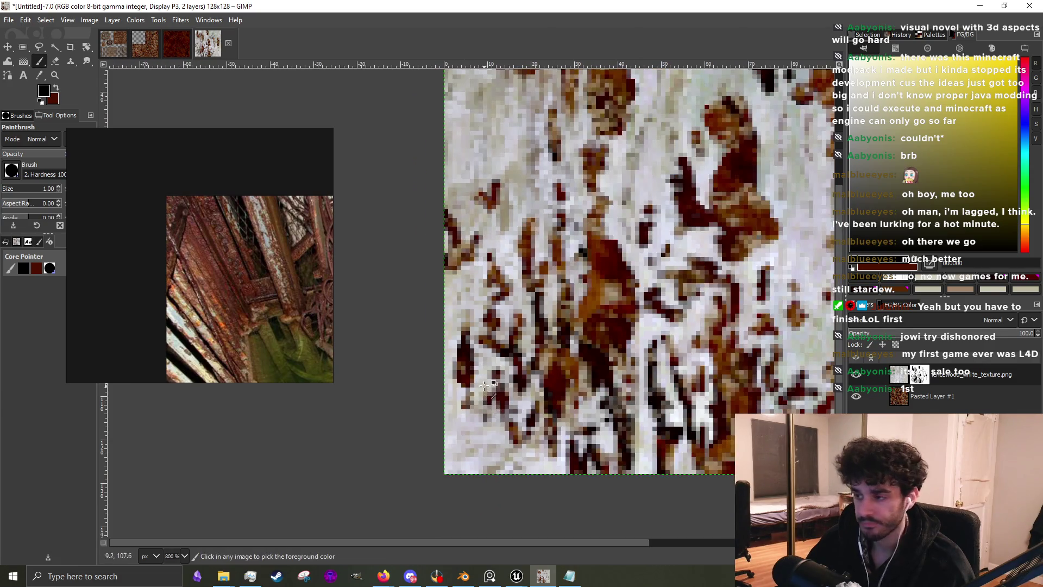
ctrl+scroll(485, 385, up, 2)
ctrl+scroll(502, 373, down, 1)
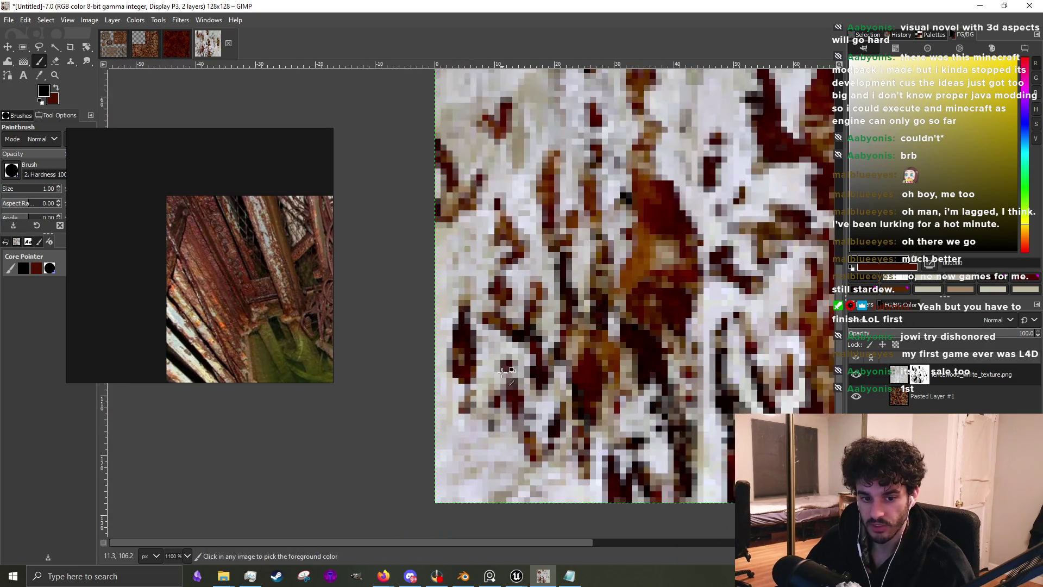
ctrl+scroll(508, 457, up, 1)
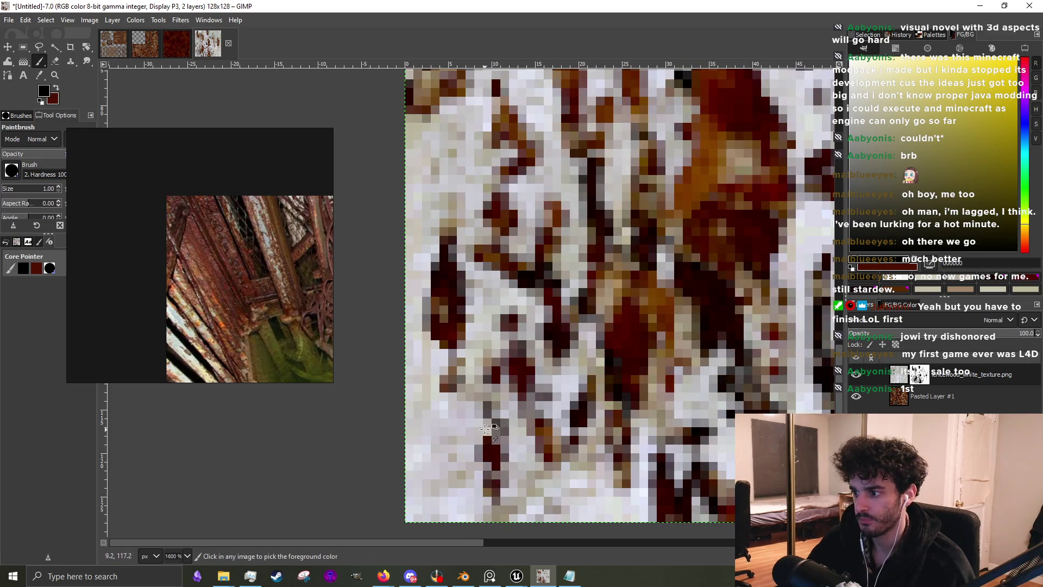
ctrl+scroll(491, 445, up, 2)
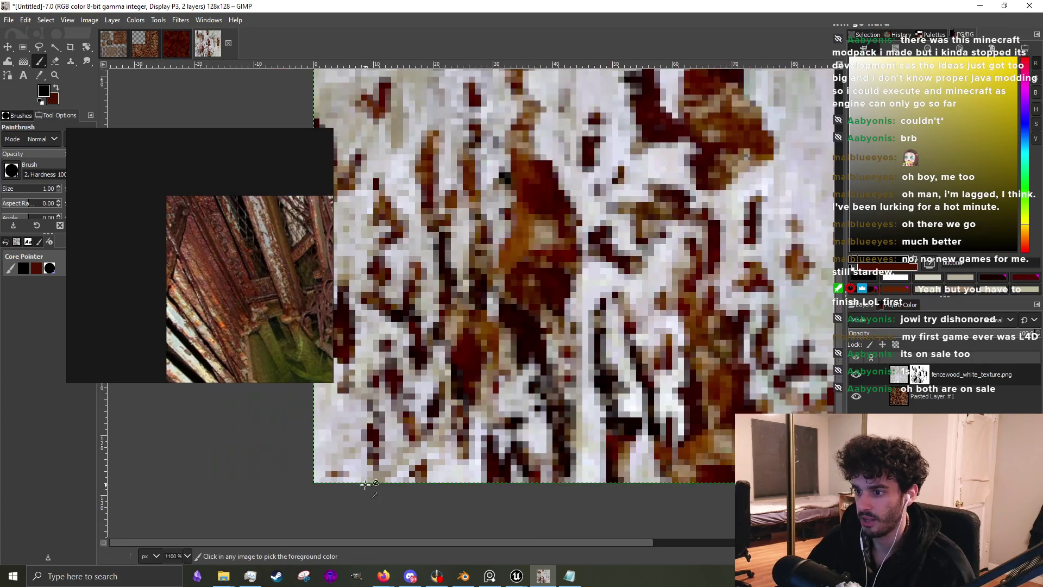
ctrl+scroll(385, 458, down, 1)
ctrl+scroll(334, 458, up, 1)
mouse_move(334, 458)
mouse_down()
mouse_move(320, 489)
mouse_move(317, 451)
mouse_move(361, 380)
mouse_move(351, 477)
mouse_move(356, 451)
mouse_up()
Darken pixels around the lower end of the large rust blob
ctrl+scroll(353, 468, down, 8)
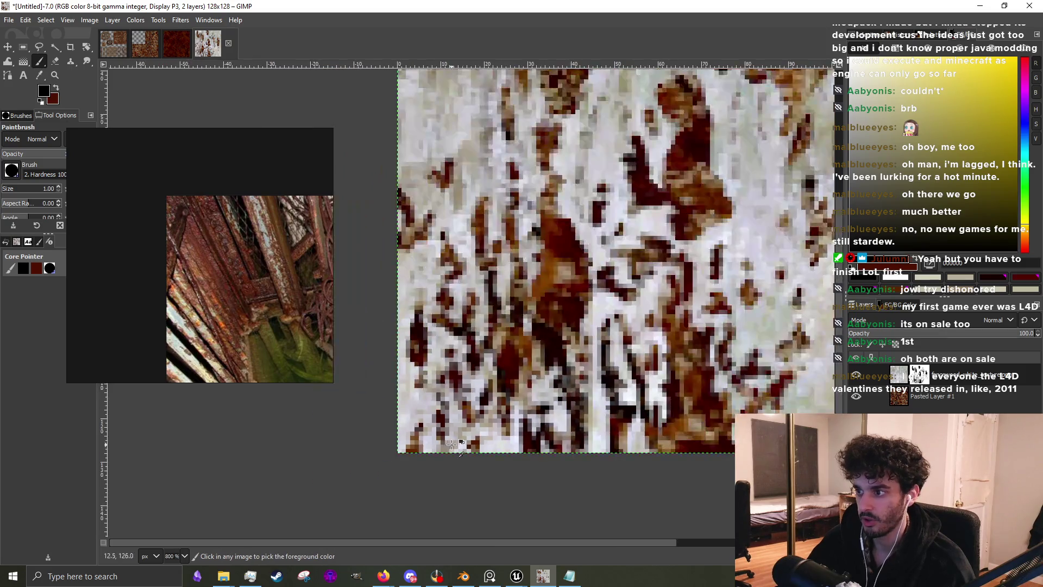
ctrl+scroll(524, 389, up, 3)
ctrl+scroll(524, 388, up, 3)
mouse_move(609, 353)
mouse_down()
mouse_move(644, 489)
mouse_move(646, 442)
mouse_move(651, 459)
mouse_up()
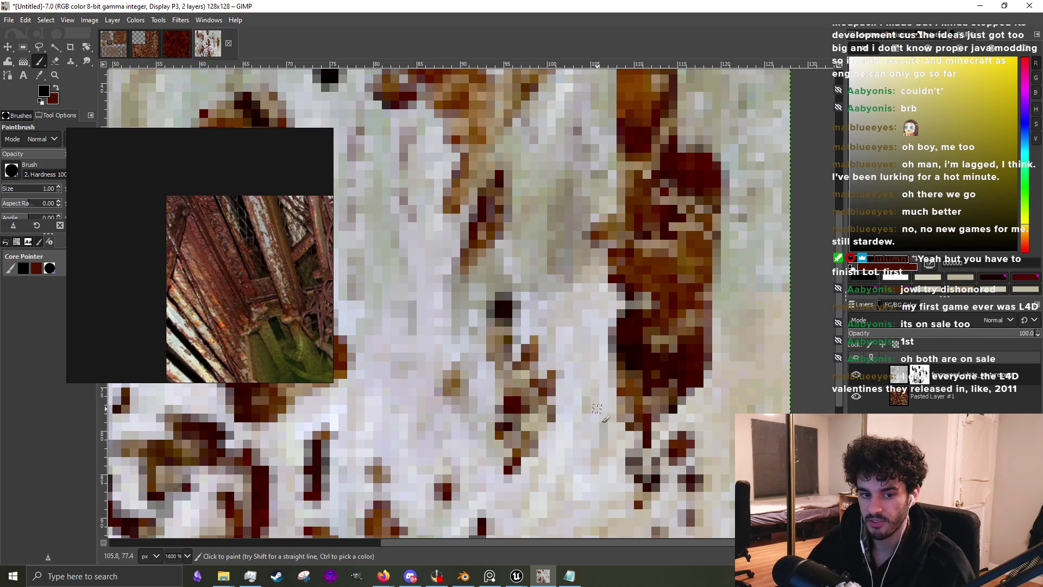
ctrl+scroll(597, 409, down, 3)
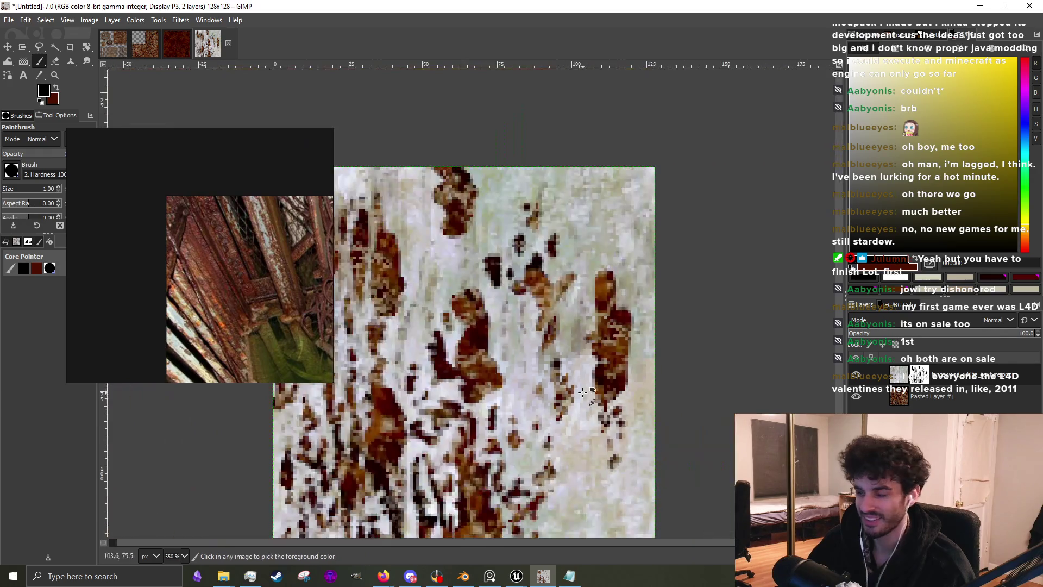
ctrl+scroll(612, 405, up, 2)
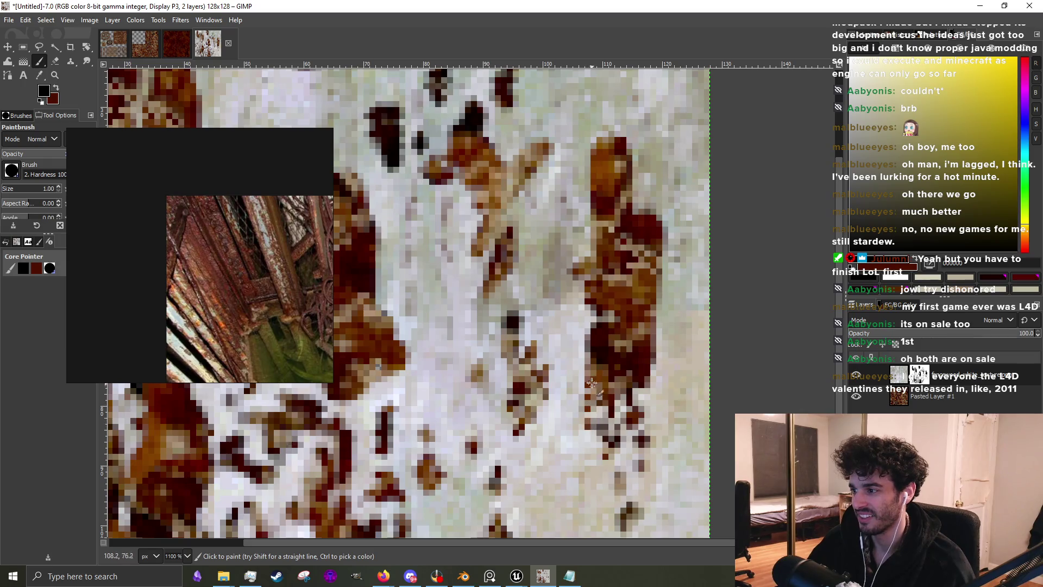
ctrl+scroll(596, 317, down, 2)
ctrl+scroll(608, 271, up, 4)
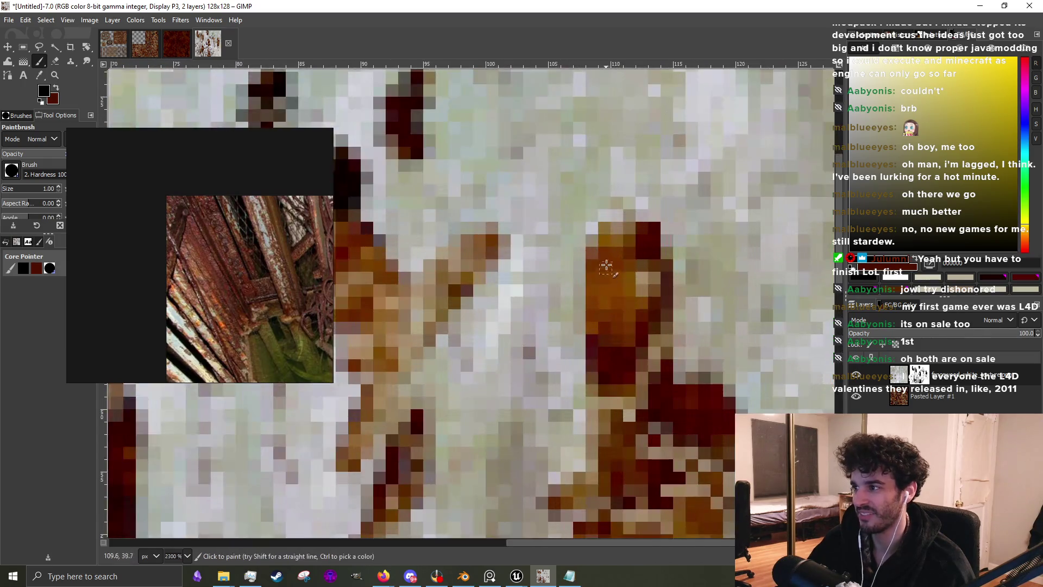
ctrl+scroll(598, 214, down, 3)
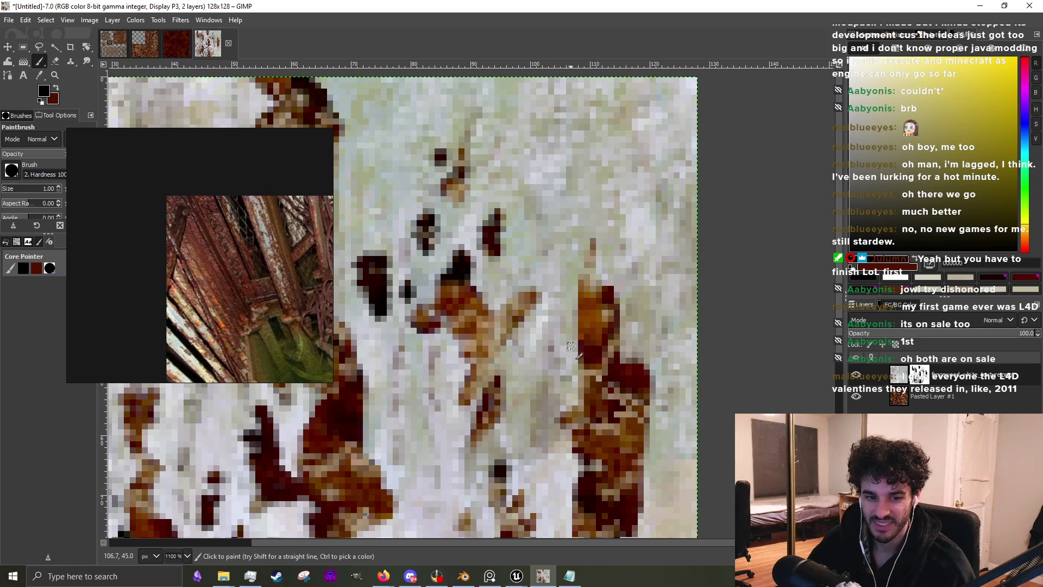
ctrl+scroll(569, 174, up, 2)
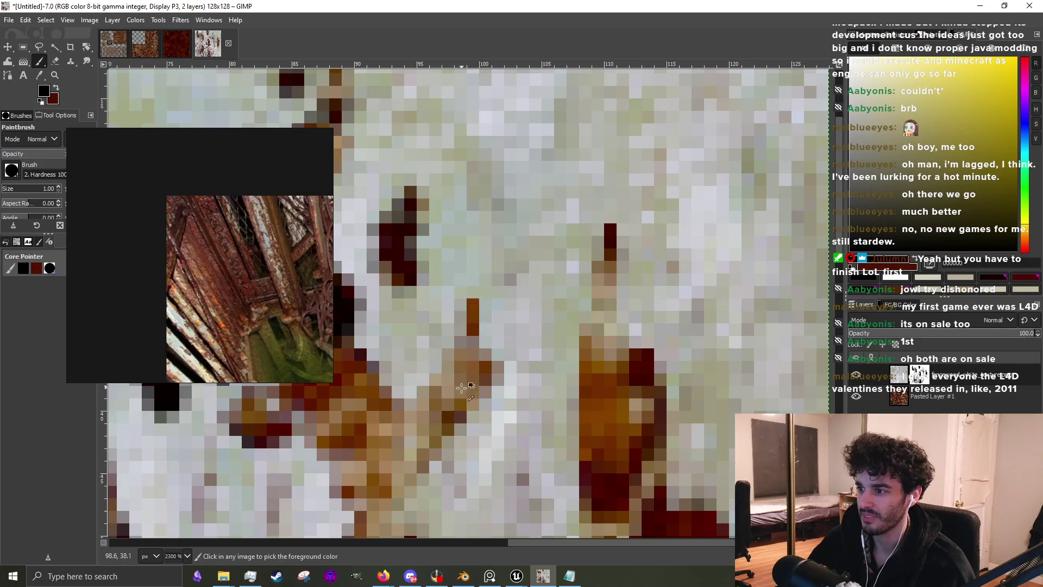
ctrl+scroll(498, 336, up, 1)
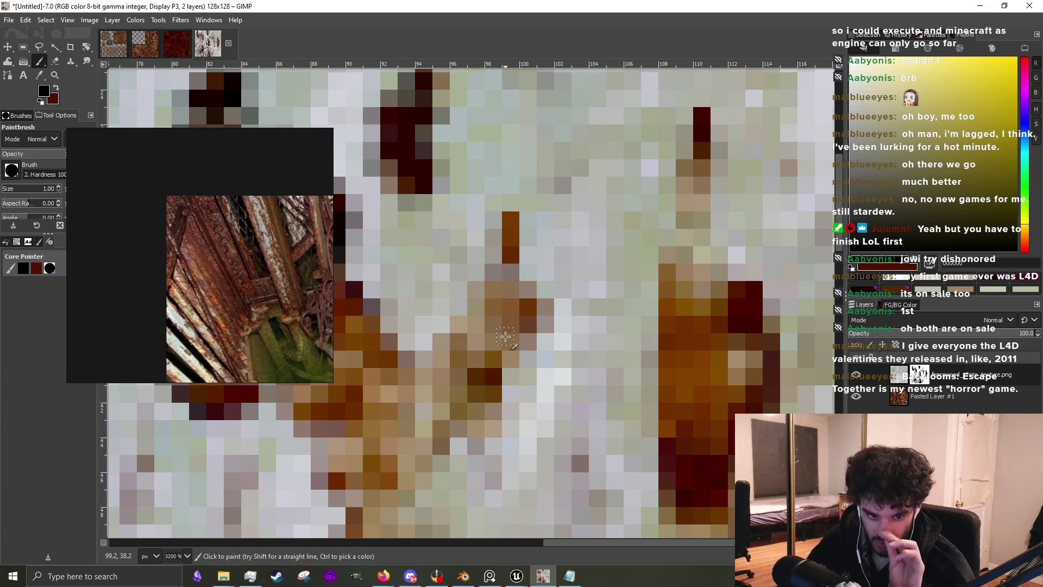
mouse_move(504, 338)
mouse_down()
mouse_move(495, 489)
mouse_move(491, 442)
mouse_up()
scroll(489, 304, up, 2)
scroll(489, 304, left, 1)
mouse_move(500, 315)
mouse_down()
mouse_move(482, 390)
mouse_move(481, 375)
mouse_up()
scroll(480, 374, down, 3)
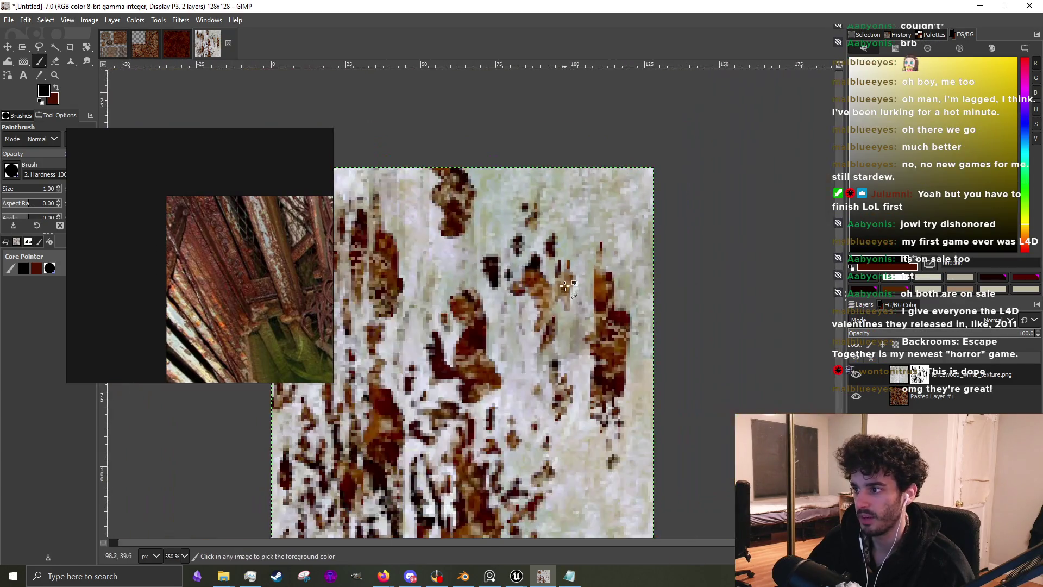
scroll(459, 462, up, 2)
scroll(459, 462, down, 2)
scroll(448, 433, up, 1)
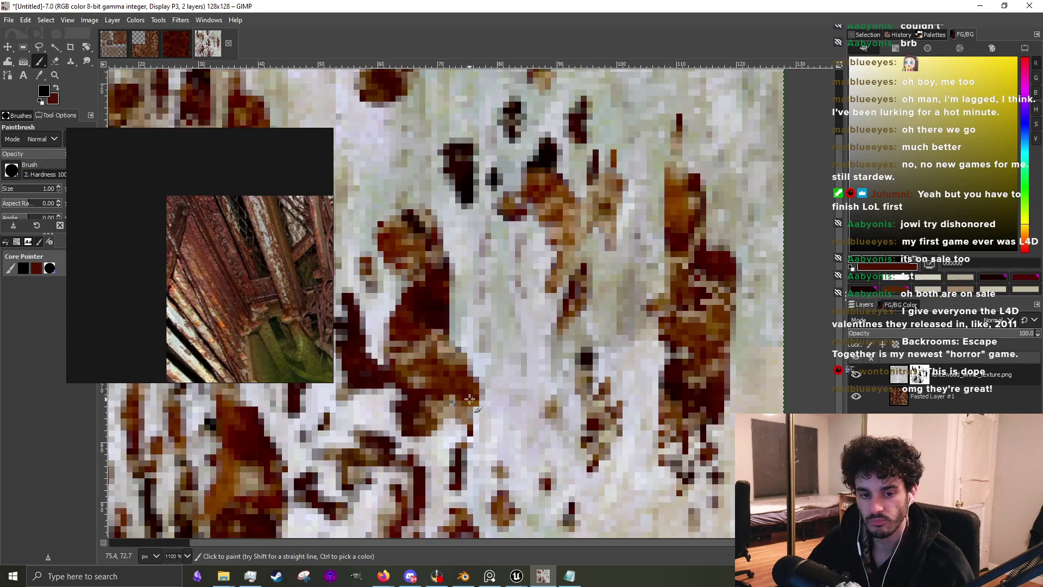
scroll(472, 386, down, 1)
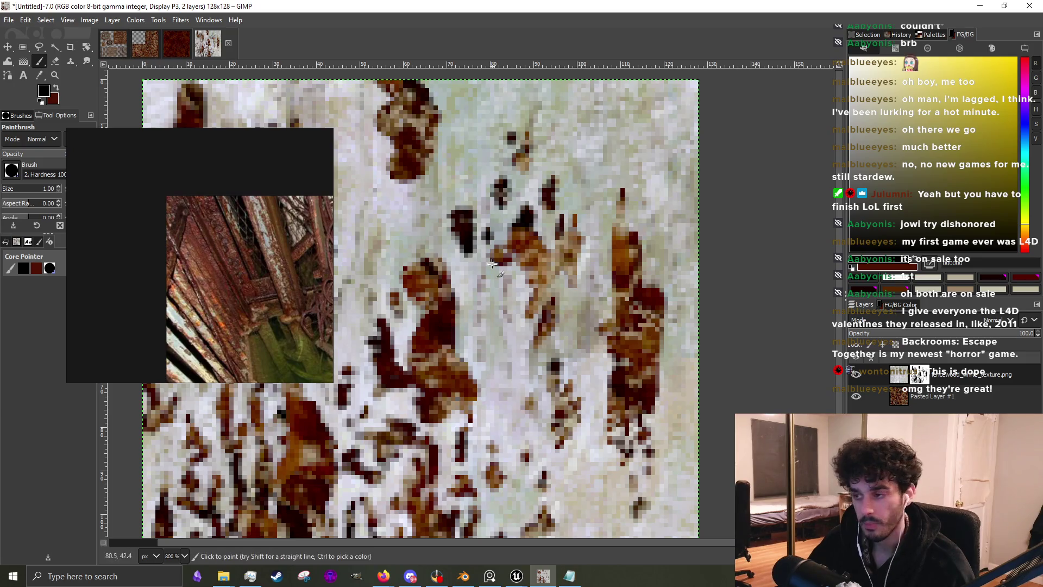
scroll(449, 425, up, 3)
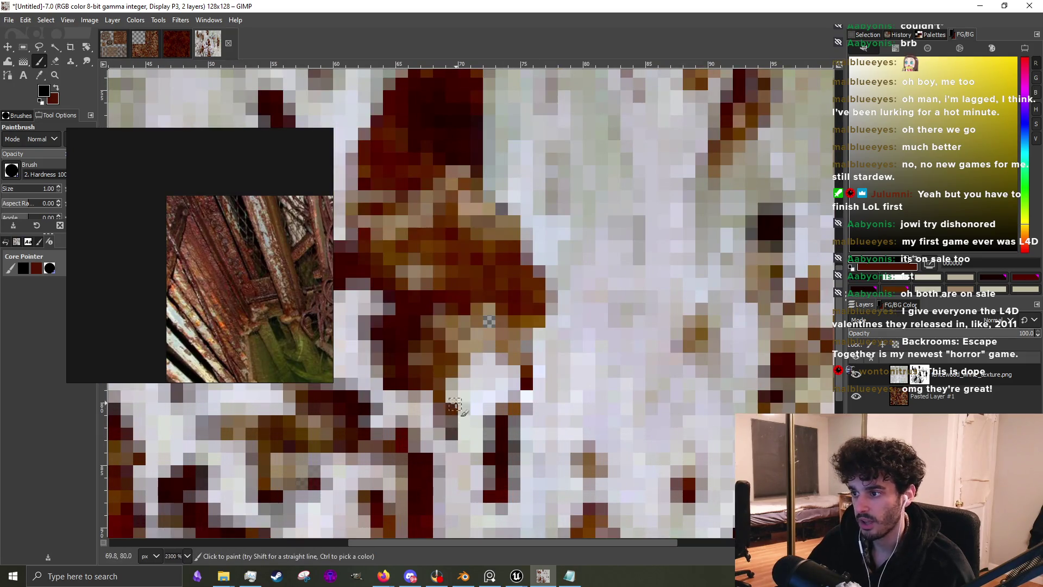
scroll(458, 337, down, 1)
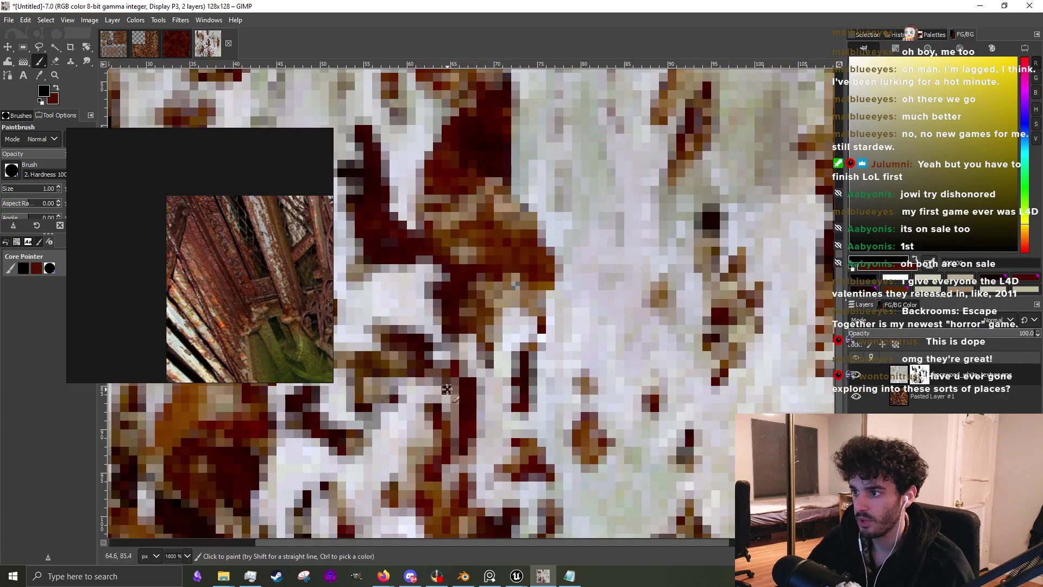
scroll(435, 380, up, 1)
scroll(425, 405, down, 1)
mouse_move(462, 347)
mouse_down()
mouse_move(466, 402)
mouse_move(478, 297)
mouse_up()
scroll(478, 297, down, 2)
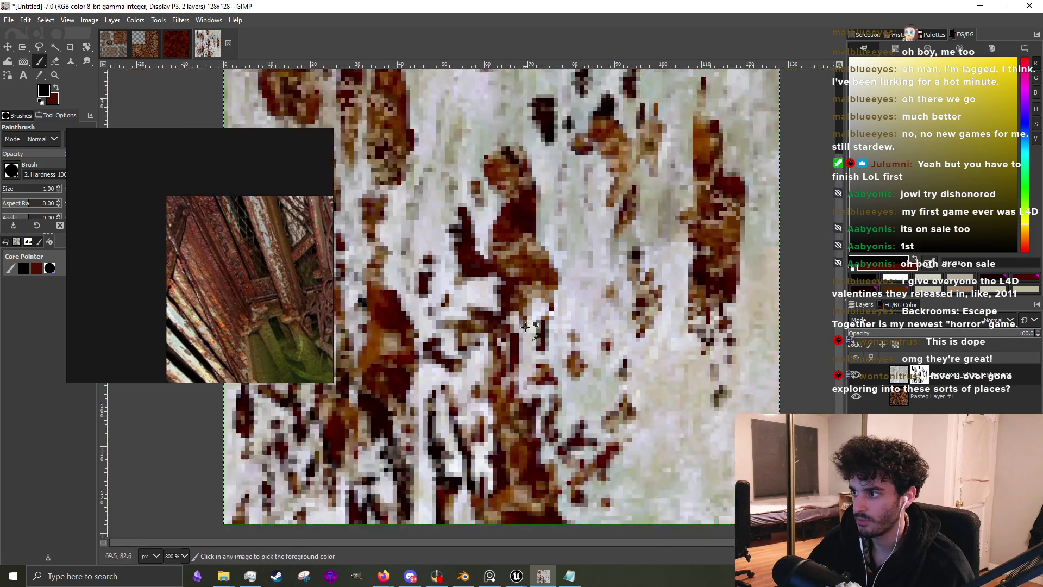
scroll(543, 296, up, 2)
scroll(552, 362, down, 2)
scroll(551, 361, up, 2)
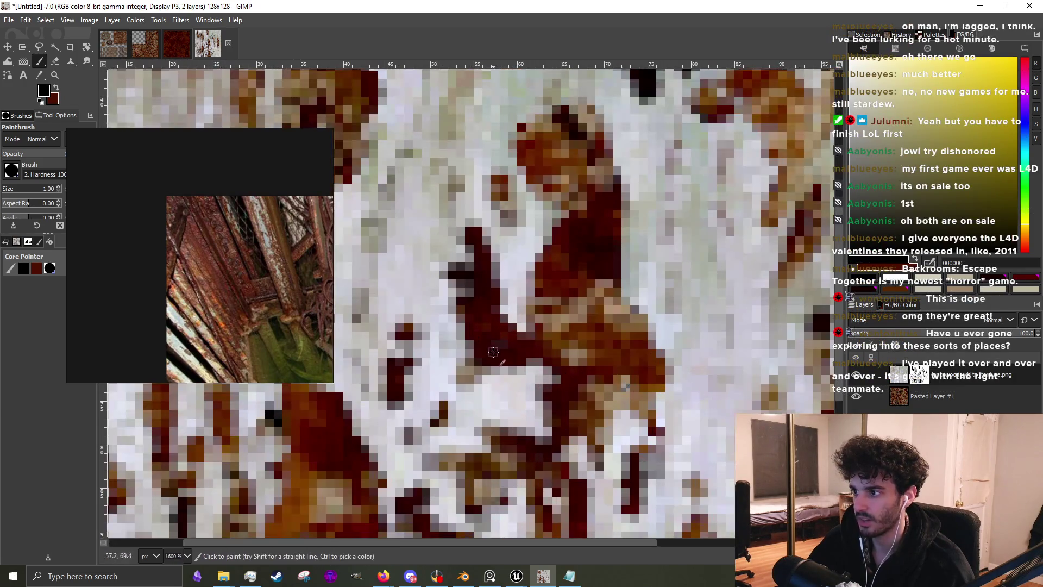
scroll(543, 337, down, 6)
scroll(535, 302, up, 5)
mouse_move(497, 275)
mouse_down()
mouse_move(505, 325)
mouse_move(492, 282)
mouse_move(494, 326)
mouse_move(516, 293)
mouse_up()
scroll(529, 293, down, 5)
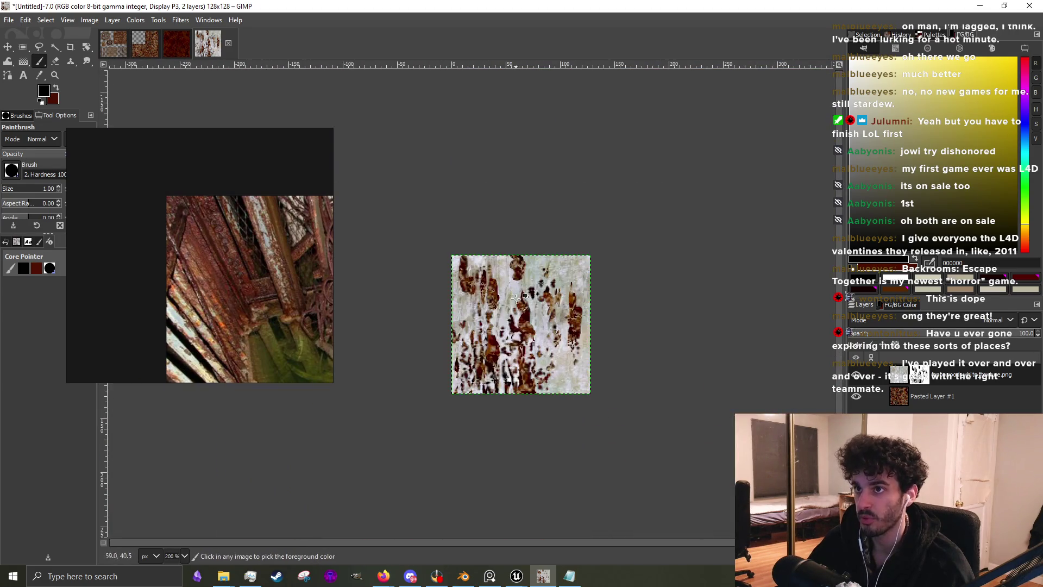
scroll(489, 312, up, 5)
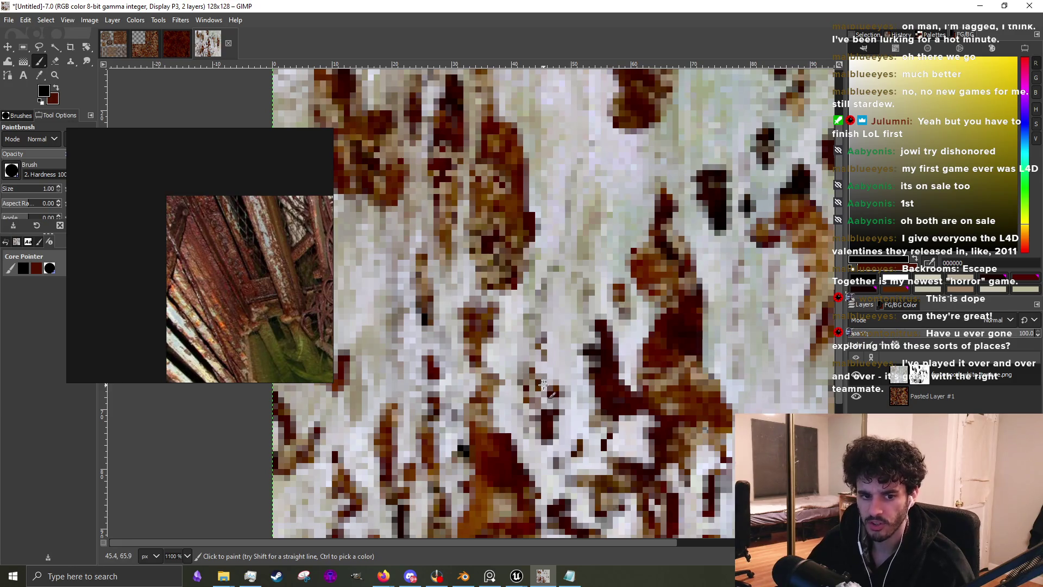
scroll(554, 398, up, 2)
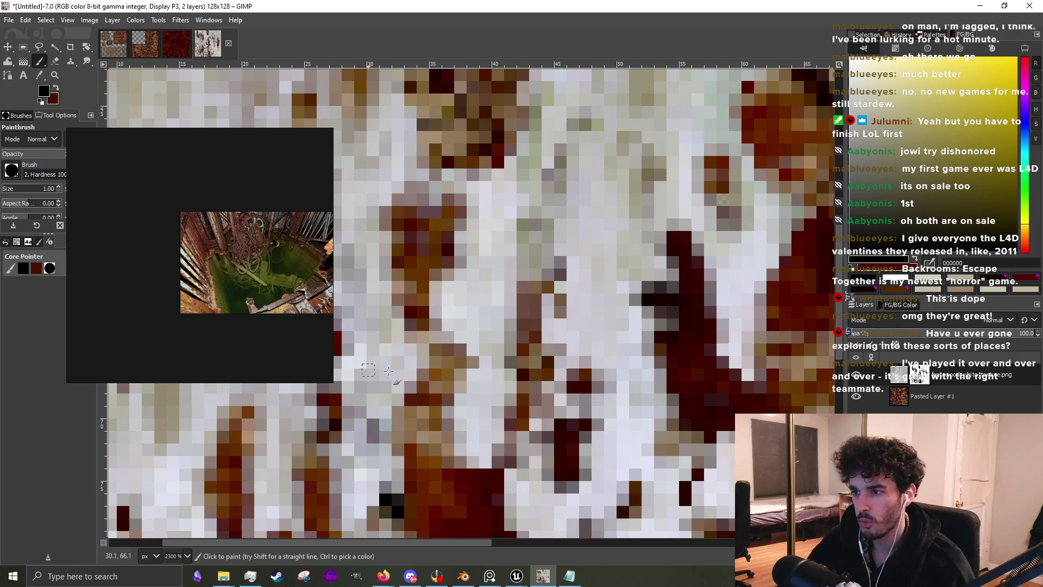
Paint a thin dark vertical rust streak and a few extra dark pixels nearby
scroll(350, 369, down, 3)
scroll(561, 442, up, 2)
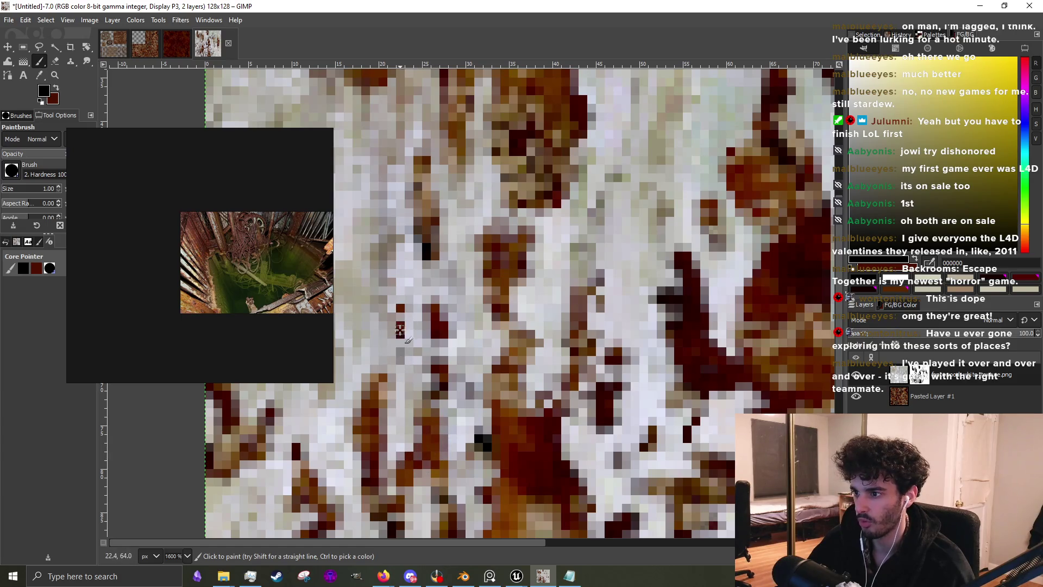
scroll(399, 327, down, 1)
scroll(394, 340, up, 2)
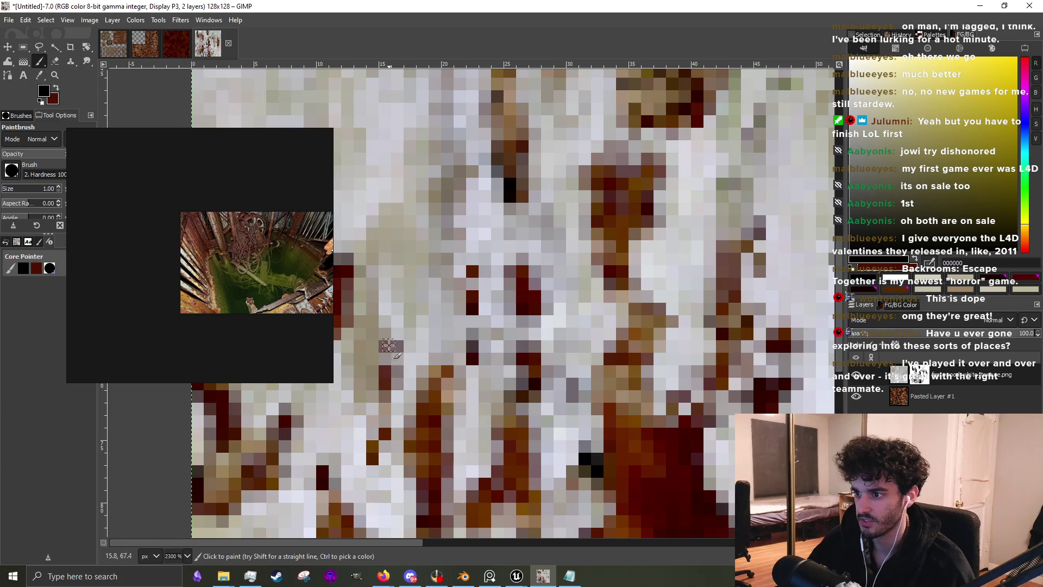
scroll(389, 349, down, 4)
scroll(427, 310, up, 3)
mouse_move(445, 351)
mouse_down()
mouse_move(449, 293)
mouse_move(454, 383)
mouse_move(454, 297)
mouse_move(439, 326)
mouse_move(465, 275)
mouse_move(452, 297)
mouse_up()
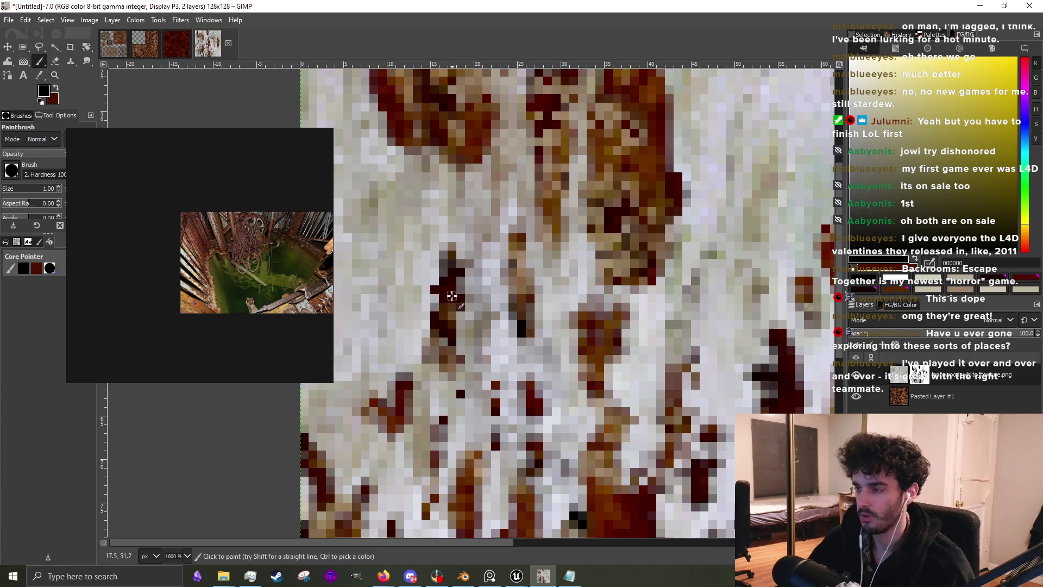
scroll(462, 293, down, 4)
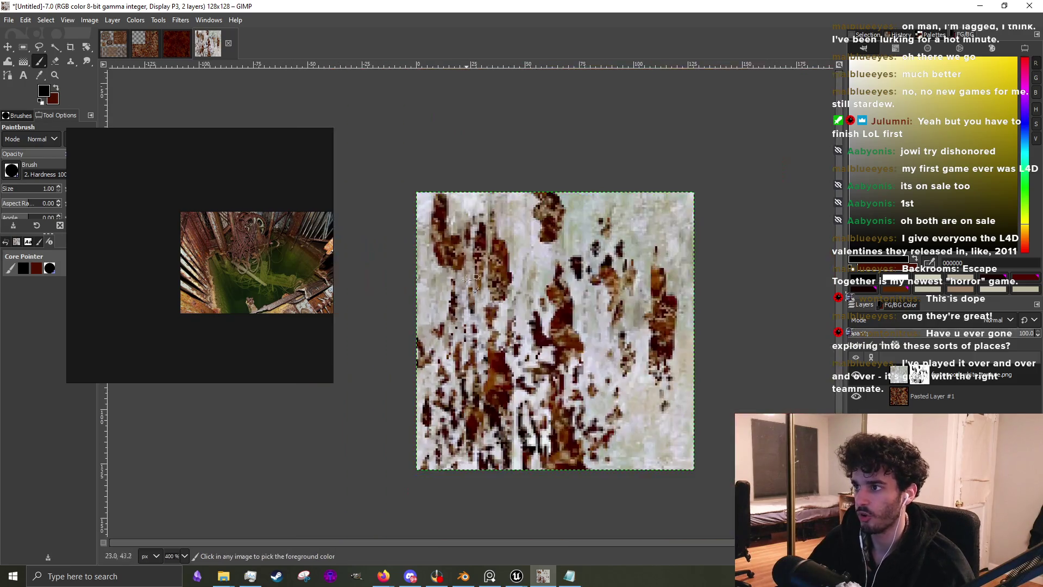
scroll(467, 292, up, 3)
mouse_move(435, 312)
mouse_down()
mouse_move(427, 370)
mouse_move(429, 311)
mouse_up()
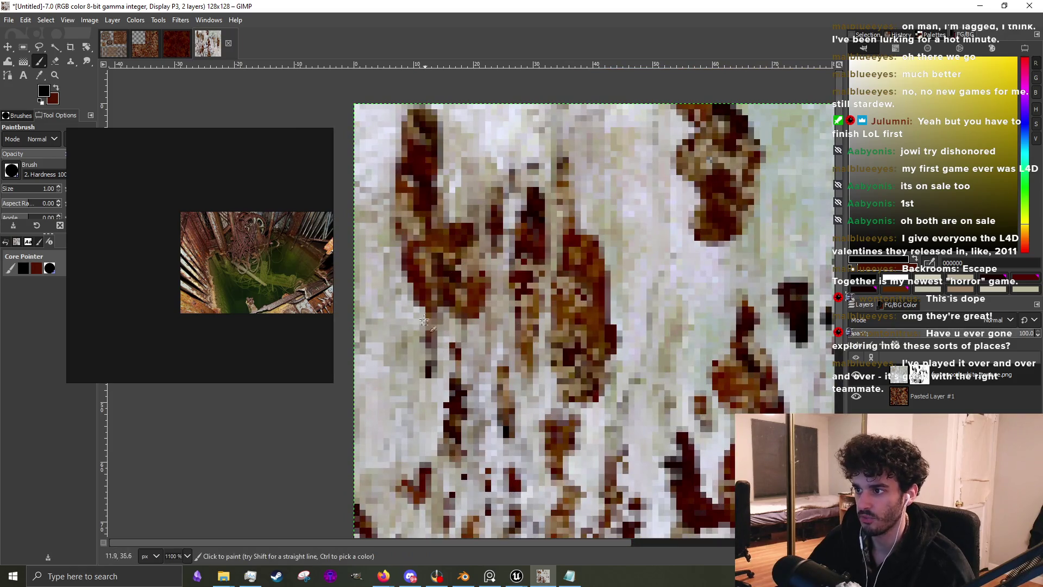
drag(411, 280, 401, 292)
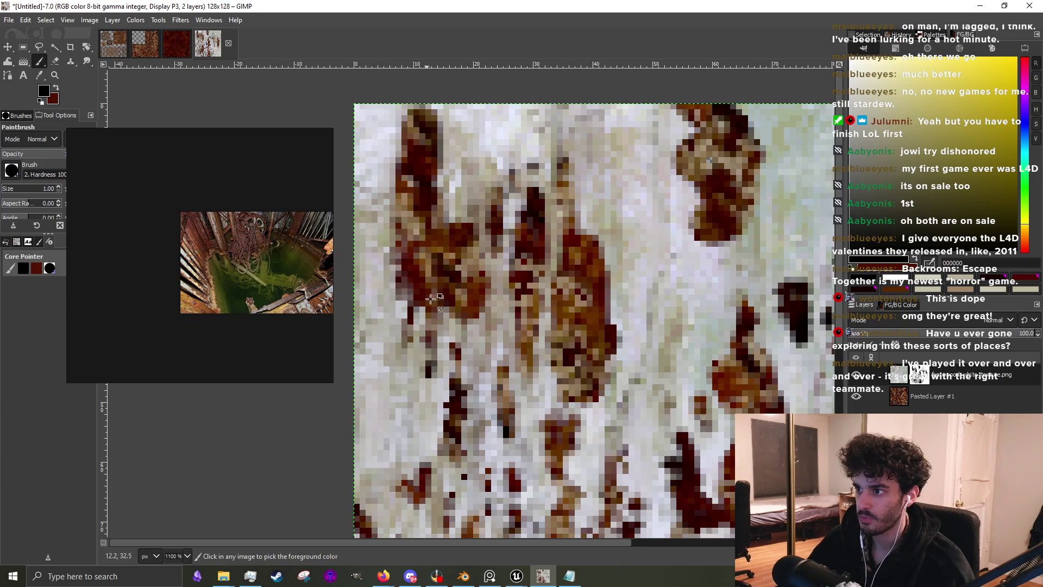
Paint more thin dark streaks running up to the image's top edge
scroll(484, 350, down, 1)
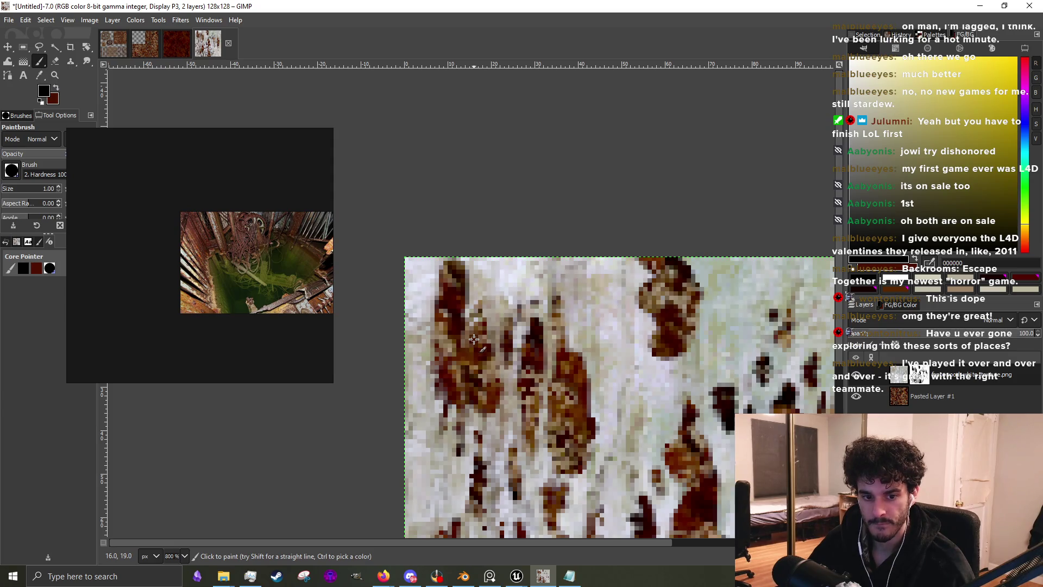
scroll(555, 401, down, 2)
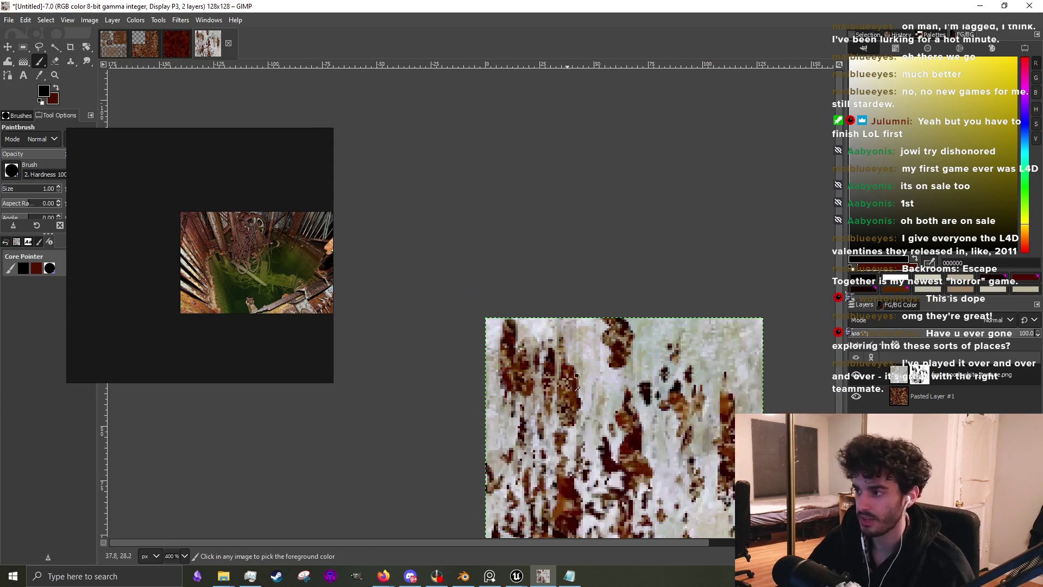
scroll(568, 372, up, 4)
drag(457, 345, 457, 253)
drag(406, 310, 415, 249)
scroll(380, 245, up, 1)
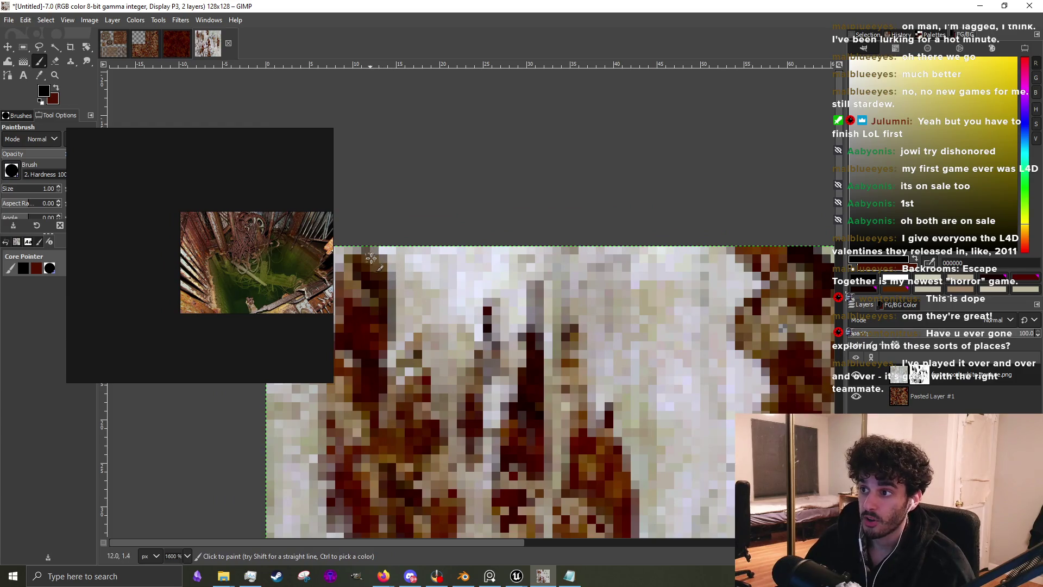
mouse_move(439, 293)
mouse_down()
mouse_move(443, 326)
mouse_move(437, 241)
mouse_up()
drag(407, 294, 406, 241)
Add a new dark drip streak further right, filling its gaps and thickening its base
scroll(489, 271, down, 2)
scroll(580, 316, right, 3)
mouse_move(573, 348)
mouse_down()
mouse_move(573, 388)
mouse_move(573, 313)
mouse_up()
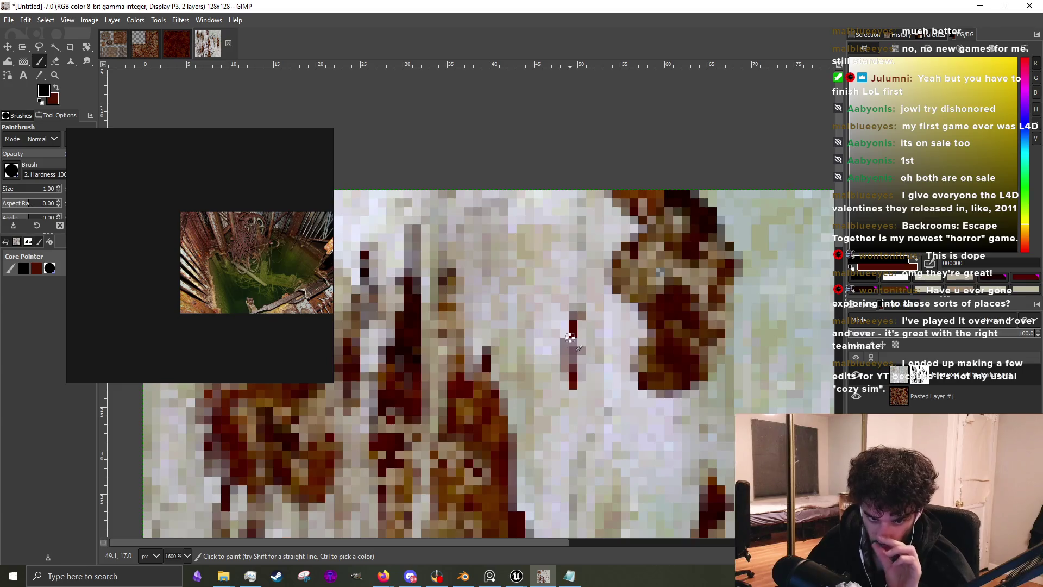
mouse_move(572, 350)
mouse_down()
mouse_move(576, 308)
mouse_move(573, 419)
mouse_move(580, 272)
mouse_up()
scroll(580, 272, down, 2)
scroll(570, 324, up, 3)
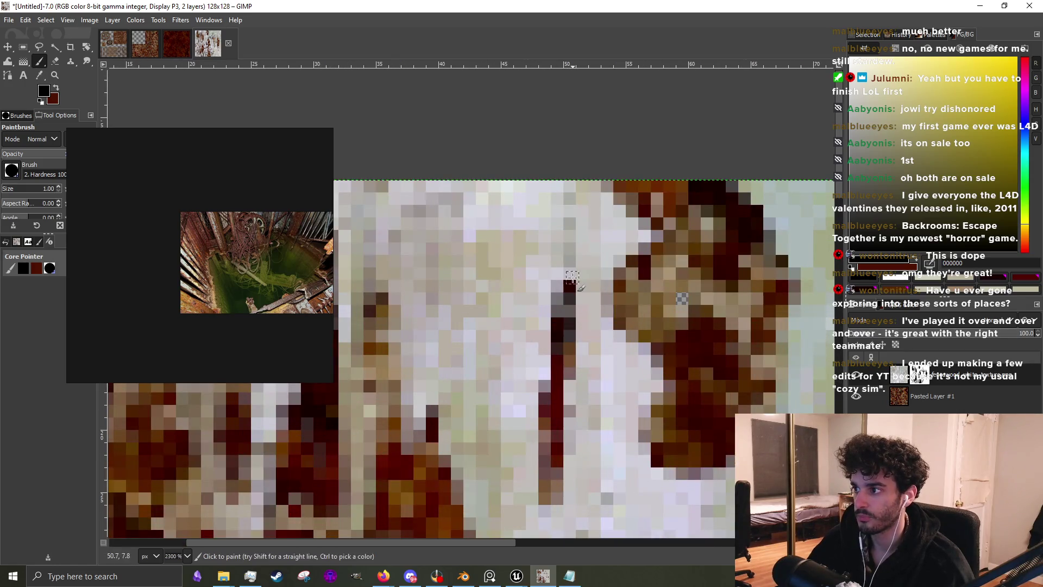
click(570, 260)
drag(573, 402, 581, 429)
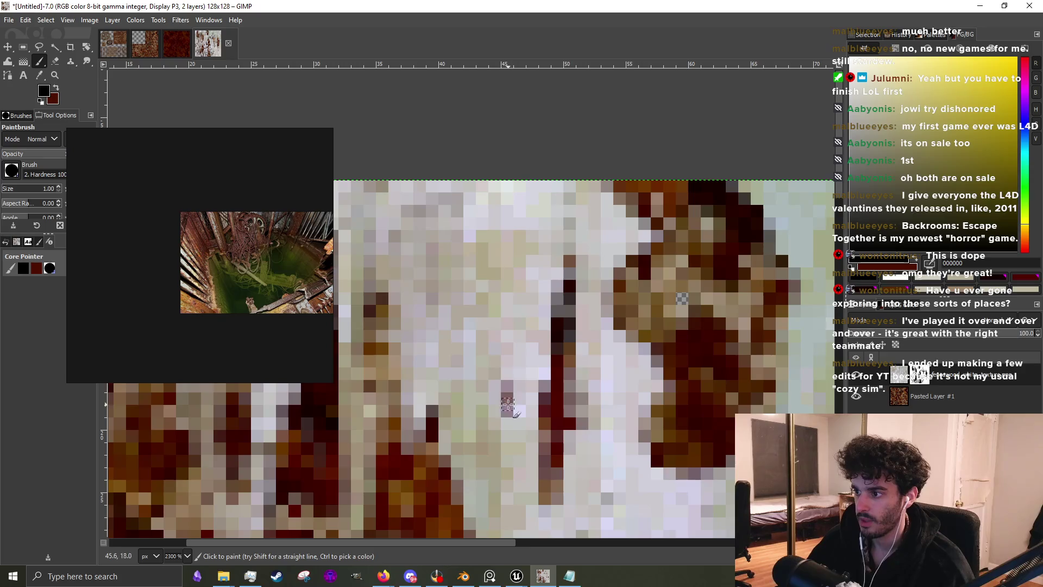
Add two short dark rust strokes beside the drip, then zoom out to review
scroll(515, 366, down, 2)
scroll(521, 375, up, 2)
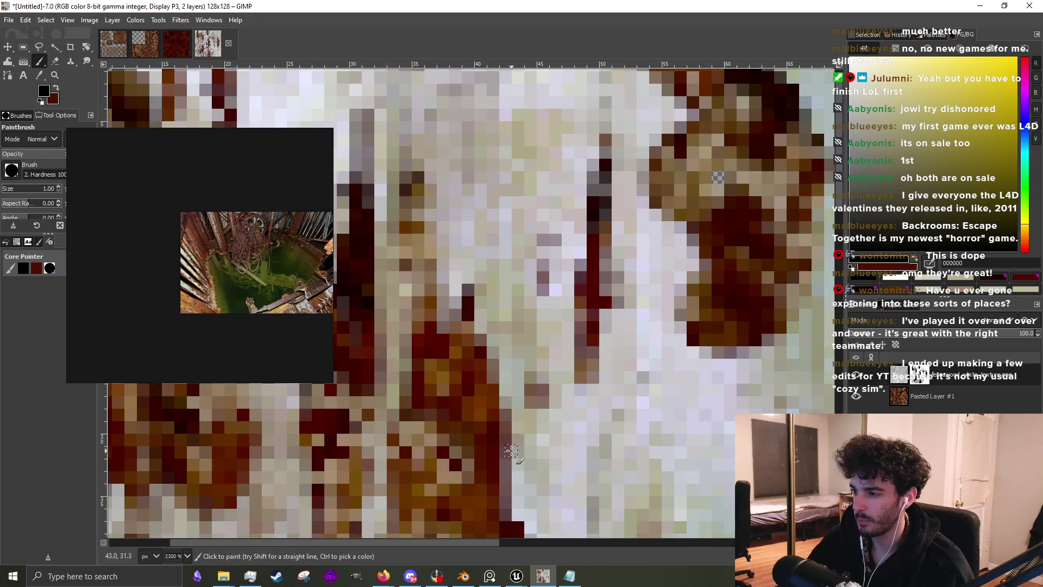
scroll(512, 451, down, 3)
scroll(521, 413, up, 2)
mouse_move(534, 380)
mouse_down()
mouse_move(533, 401)
mouse_move(533, 364)
mouse_up()
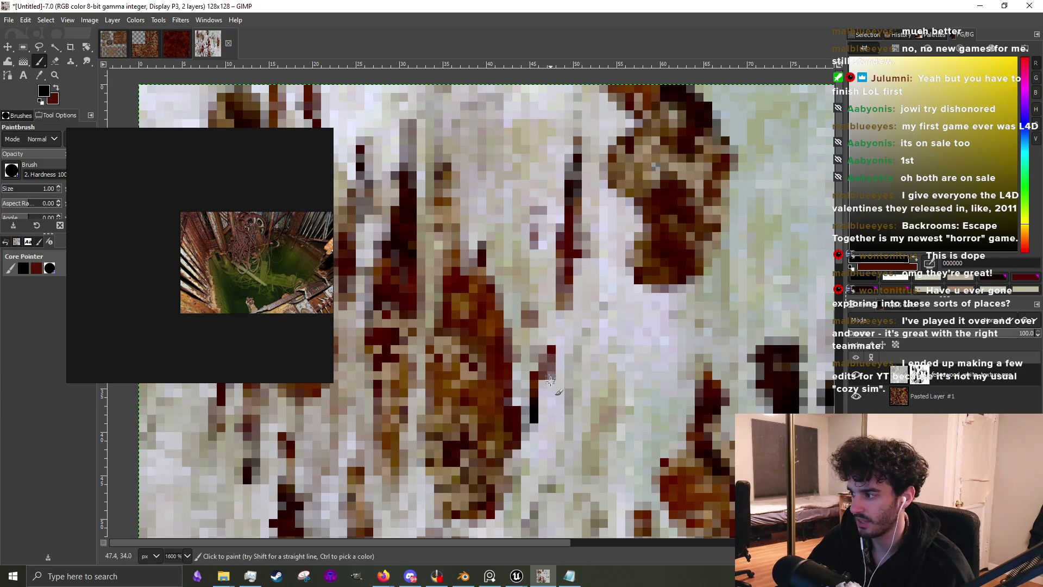
scroll(549, 372, down, 3)
scroll(548, 396, up, 3)
mouse_move(555, 385)
mouse_down()
mouse_move(549, 353)
mouse_move(540, 413)
mouse_up()
scroll(538, 407, down, 3)
scroll(536, 408, up, 3)
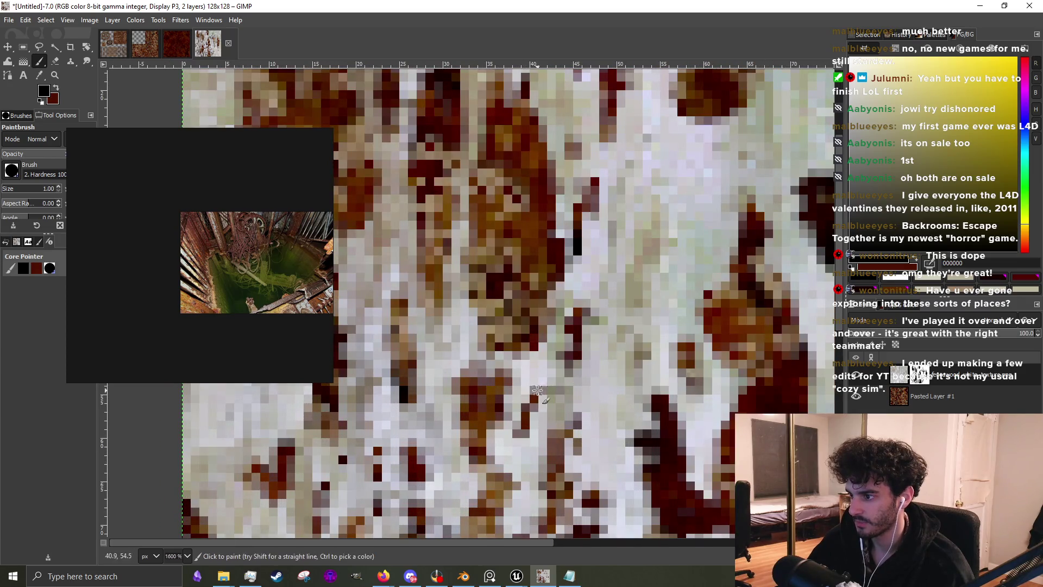
scroll(519, 418, down, 3)
scroll(513, 402, up, 2)
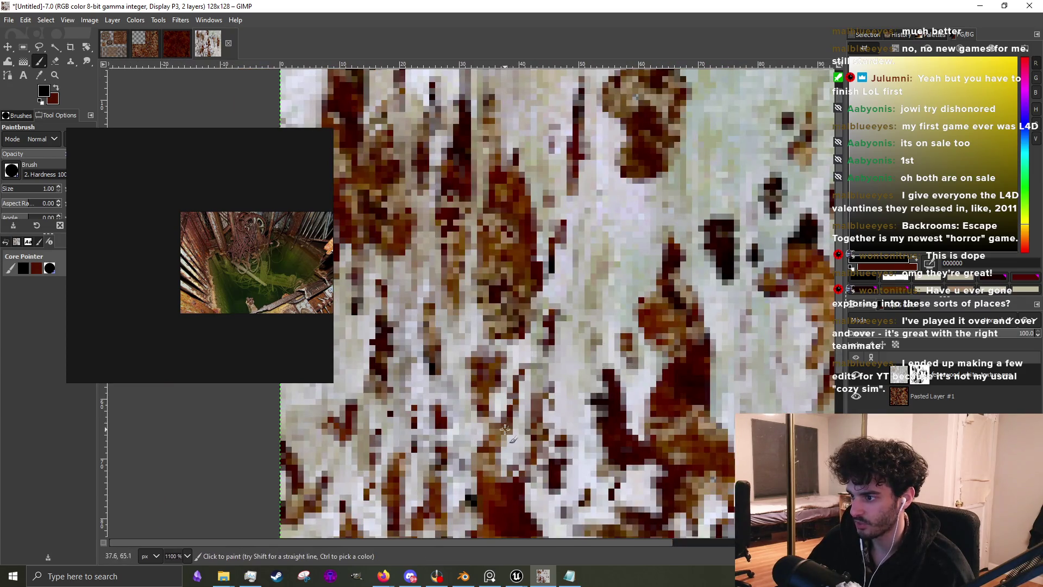
scroll(506, 455, down, 3)
scroll(514, 478, up, 5)
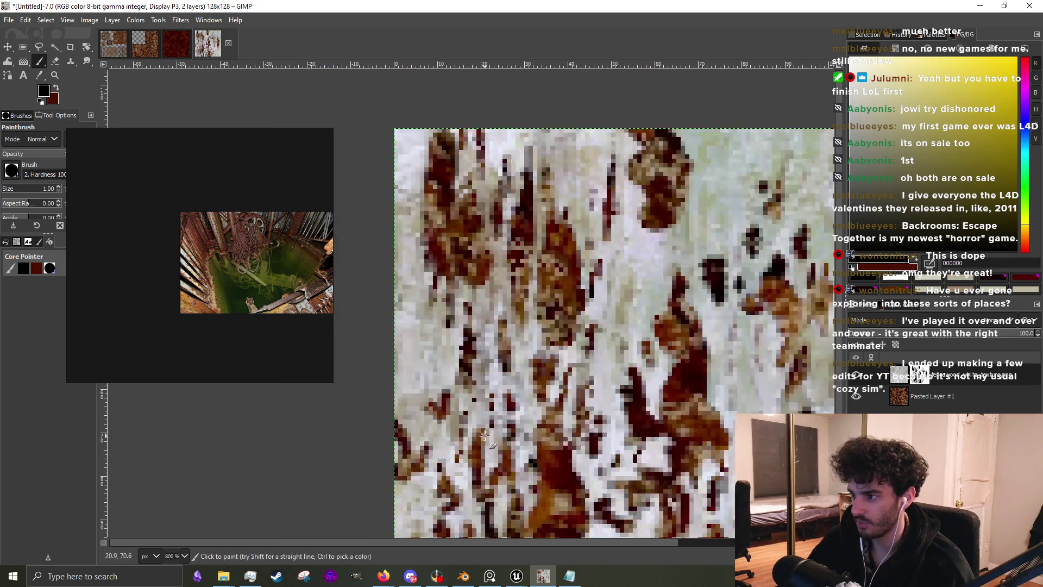
scroll(518, 501, down, 3)
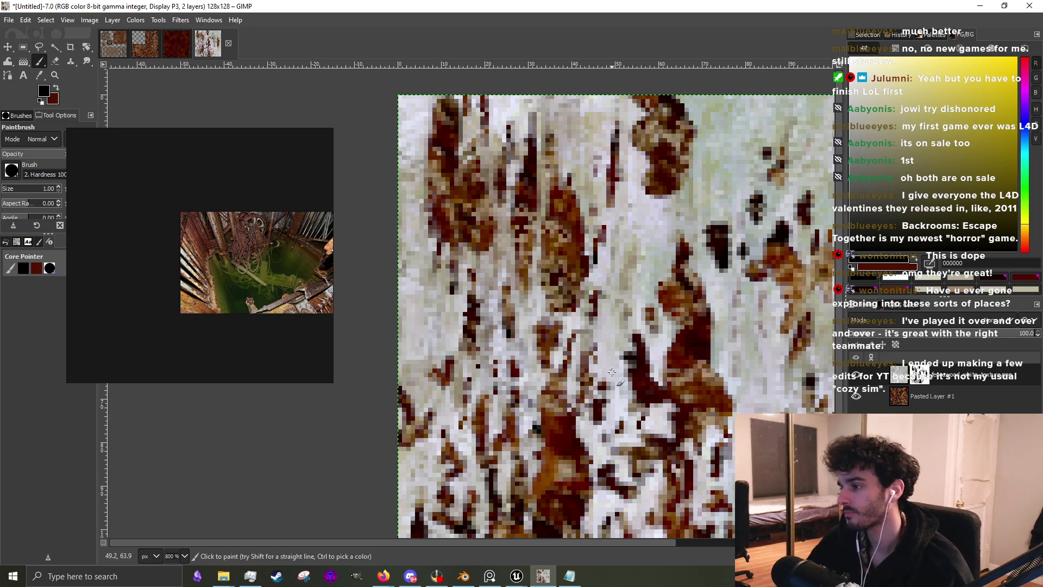
scroll(596, 365, down, 2)
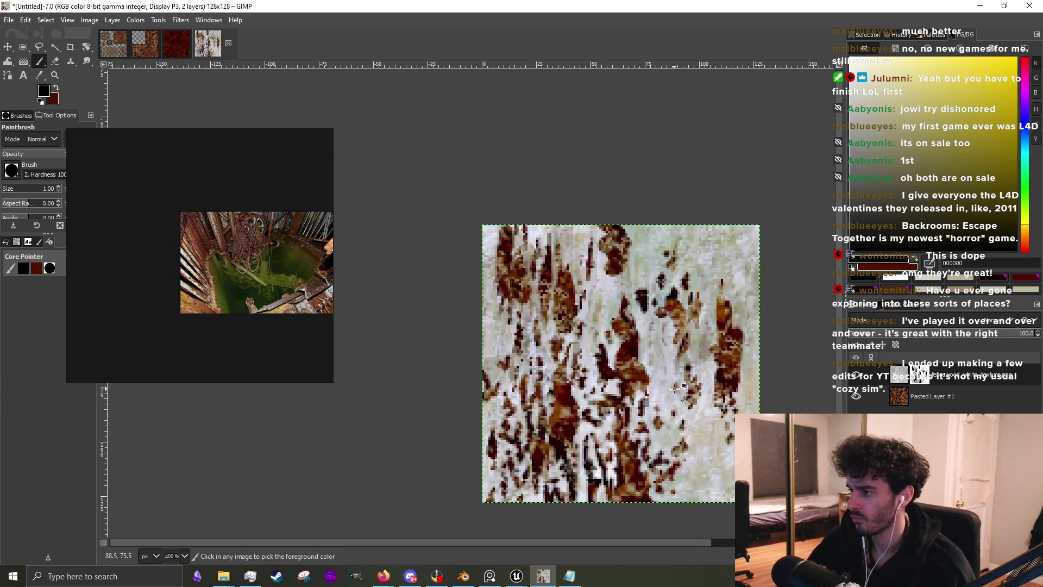
scroll(675, 387, down, 3)
scroll(659, 379, up, 6)
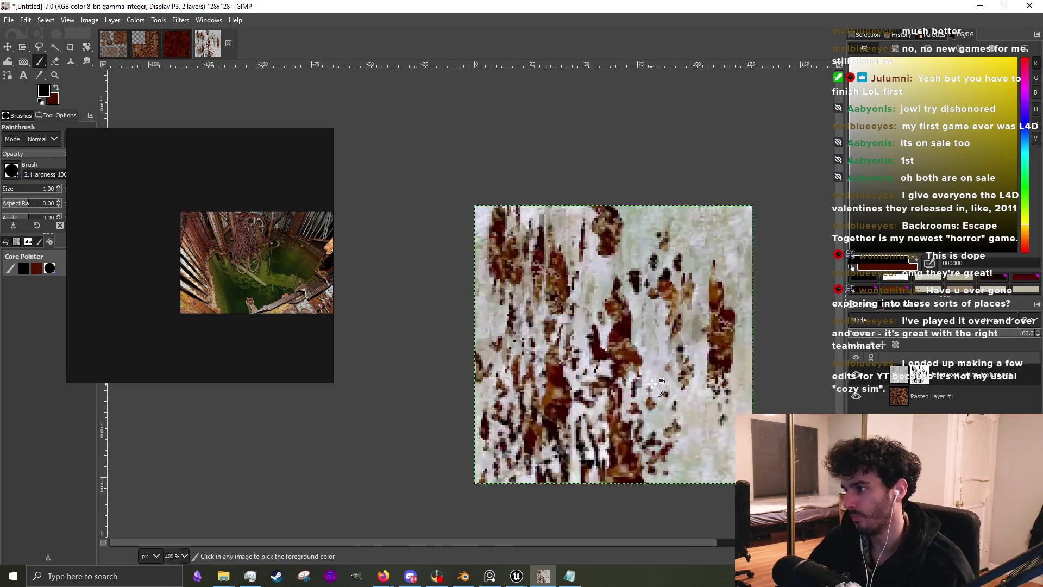
scroll(544, 389, down, 1)
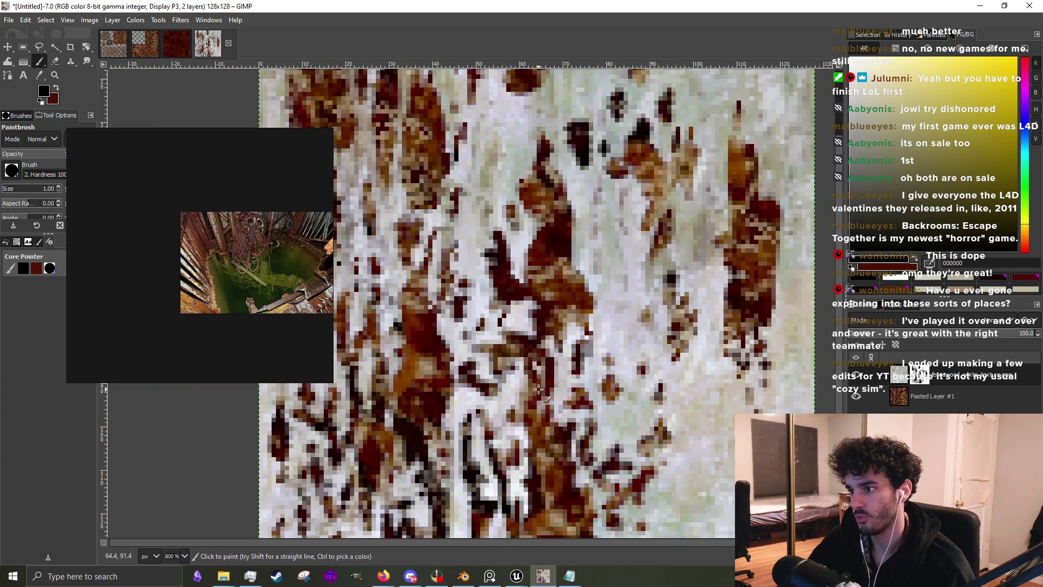
scroll(549, 383, down, 3)
Widen the brush to 3 pixels and paint dark rust streaks across the texture and near its left edge
key(bracketright)
key(bracketright)
mouse_move(591, 443)
mouse_down()
mouse_move(575, 433)
mouse_move(584, 451)
mouse_move(561, 364)
mouse_move(543, 386)
mouse_move(527, 315)
mouse_move(519, 418)
mouse_move(505, 432)
mouse_up()
scroll(563, 416, down, 3)
scroll(565, 317, up, 3)
mouse_move(565, 318)
mouse_down()
mouse_move(549, 410)
mouse_move(565, 314)
mouse_move(557, 283)
mouse_move(552, 320)
mouse_move(568, 285)
mouse_move(584, 321)
mouse_move(593, 290)
mouse_move(595, 299)
mouse_up()
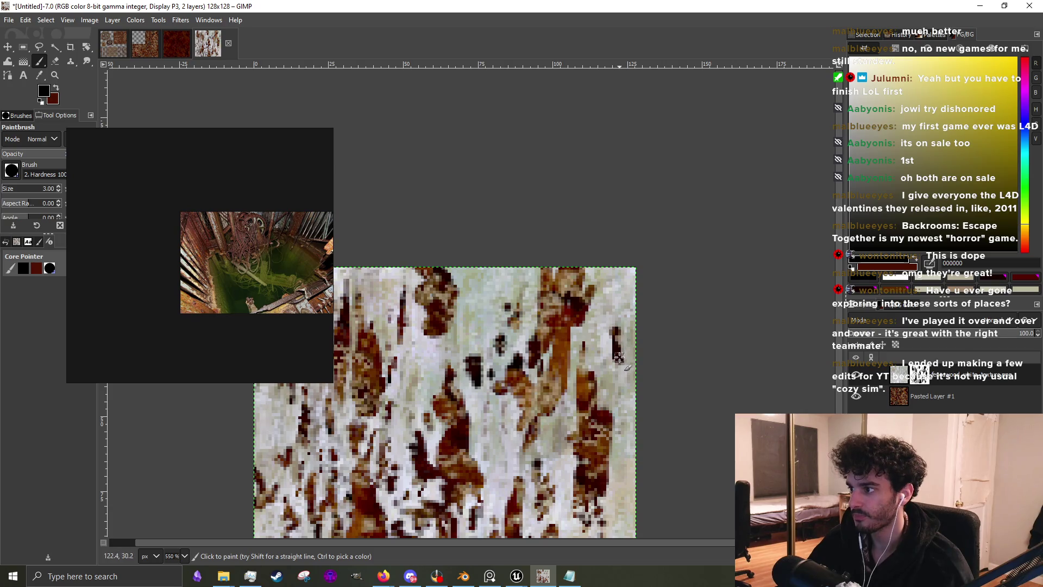
scroll(628, 321, down, 4)
scroll(618, 369, up, 3)
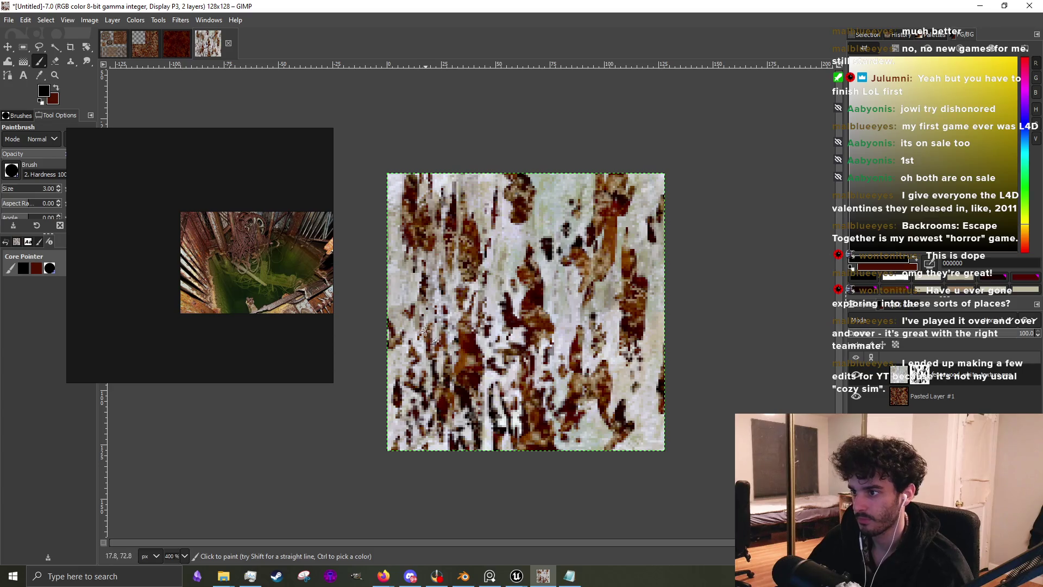
mouse_move(401, 355)
mouse_down()
mouse_move(430, 304)
mouse_move(413, 288)
mouse_move(399, 298)
mouse_up()
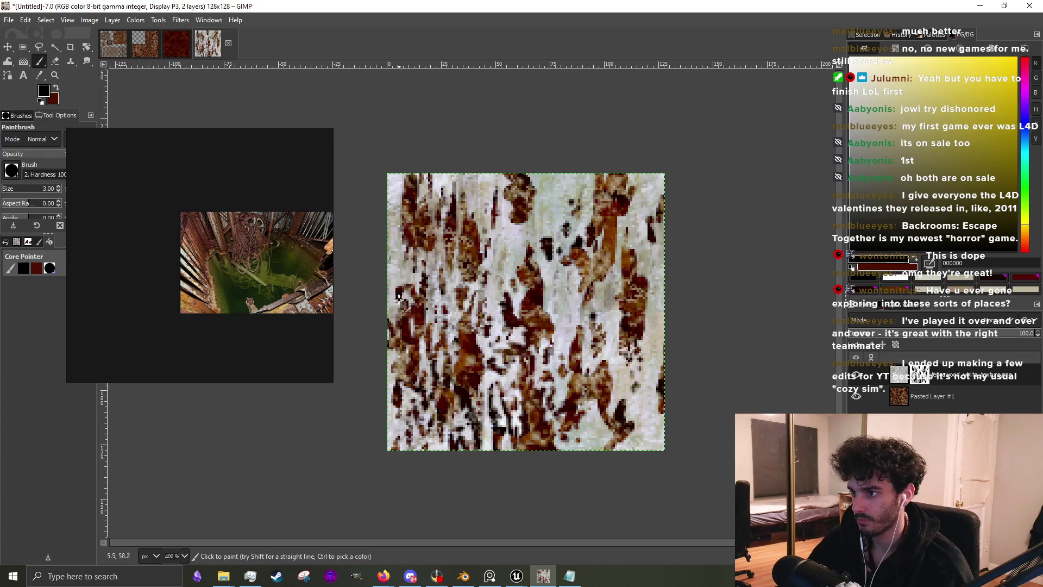
scroll(419, 307, down, 2)
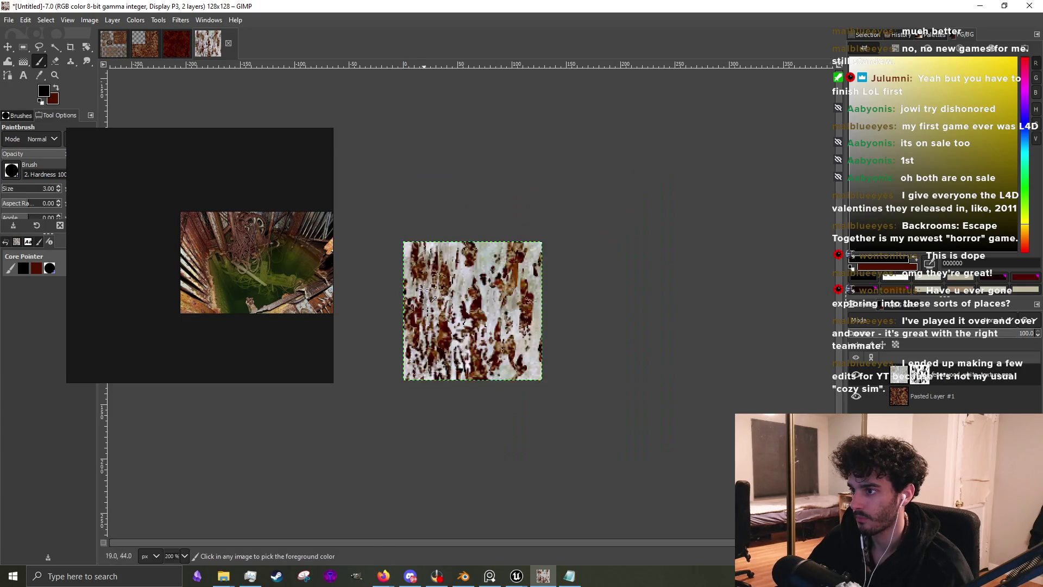
scroll(423, 298, up, 4)
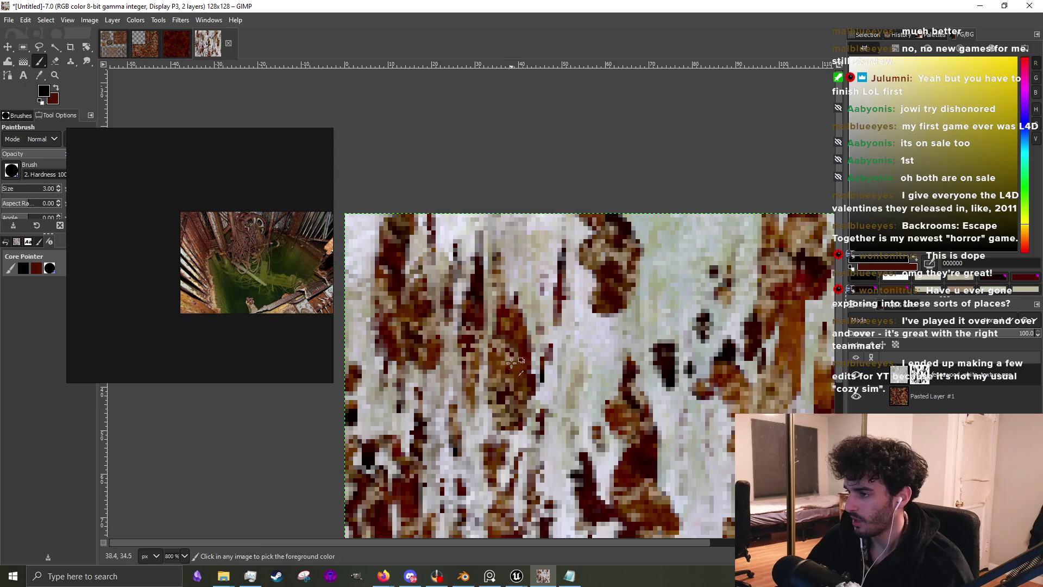
Add a dark red streak, small rust marks and lower-right streaks, then switch to the browser
scroll(508, 359, up, 2)
mouse_move(492, 405)
mouse_down()
mouse_move(505, 473)
mouse_move(505, 400)
mouse_move(489, 380)
mouse_move(492, 356)
mouse_move(478, 380)
mouse_move(475, 358)
mouse_up()
scroll(483, 354, down, 3)
scroll(471, 348, up, 1)
scroll(486, 304, down, 2)
scroll(520, 403, up, 1)
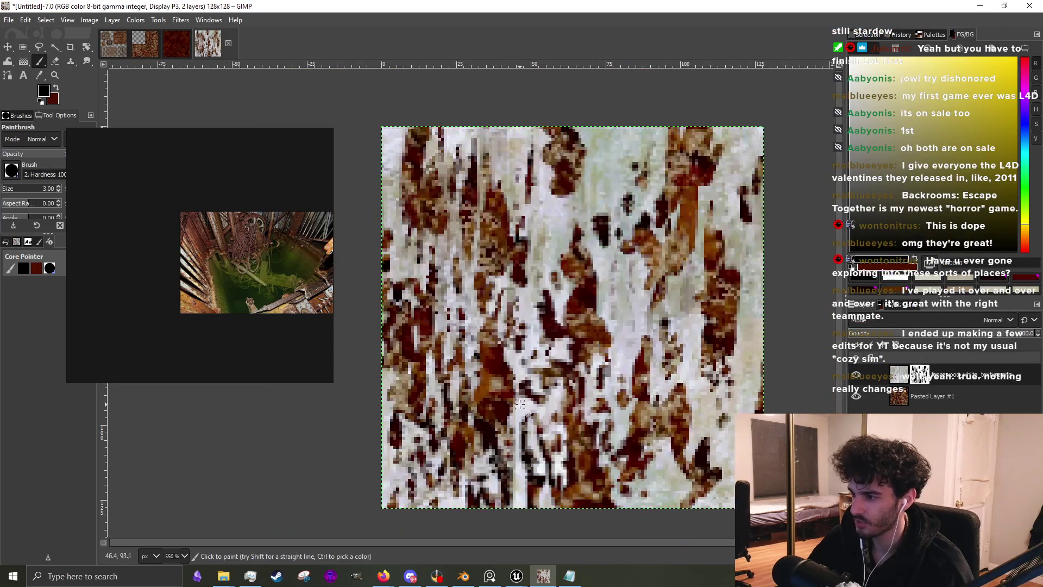
mouse_move(475, 416)
mouse_down()
mouse_move(478, 380)
mouse_move(453, 467)
mouse_move(448, 443)
mouse_move(451, 489)
mouse_move(439, 469)
mouse_up()
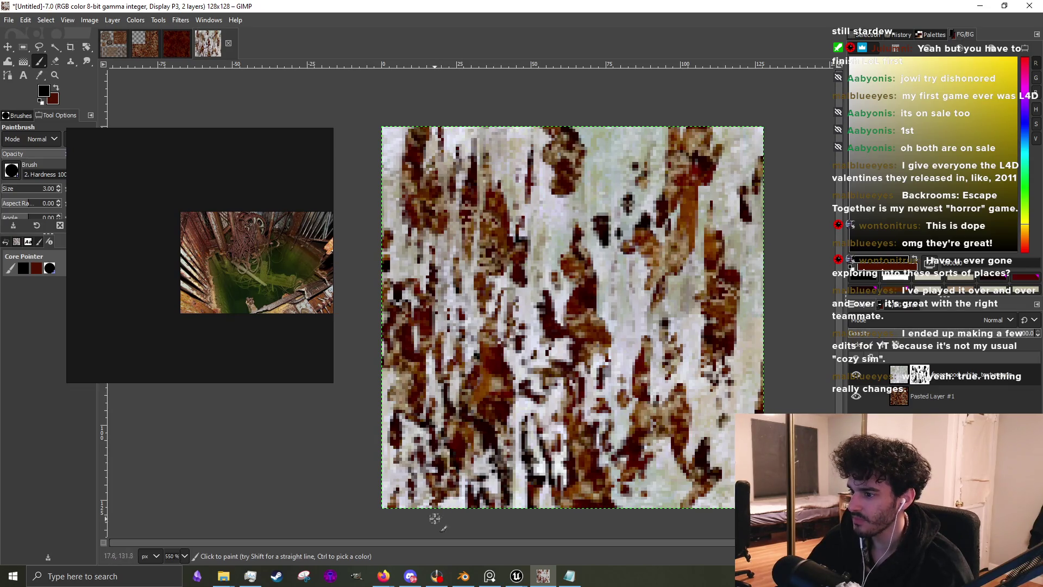
mouse_move(707, 477)
mouse_down()
mouse_move(717, 511)
mouse_move(688, 484)
mouse_move(692, 455)
mouse_move(674, 462)
mouse_move(671, 372)
mouse_move(639, 348)
mouse_move(631, 358)
mouse_move(650, 428)
mouse_move(637, 308)
mouse_move(598, 348)
mouse_move(608, 370)
mouse_up()
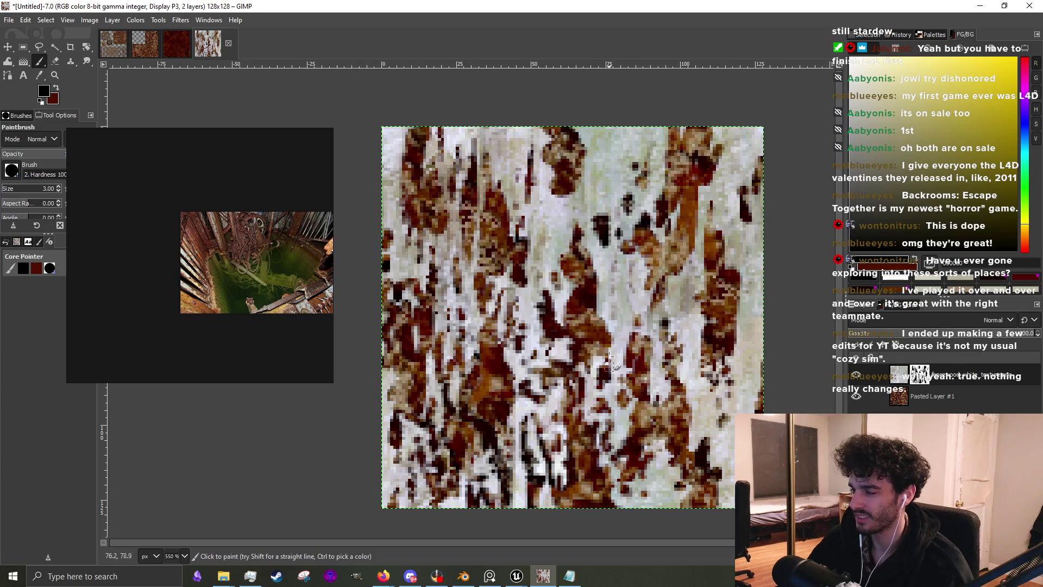
scroll(553, 267, down, 2)
scroll(554, 267, up, 4)
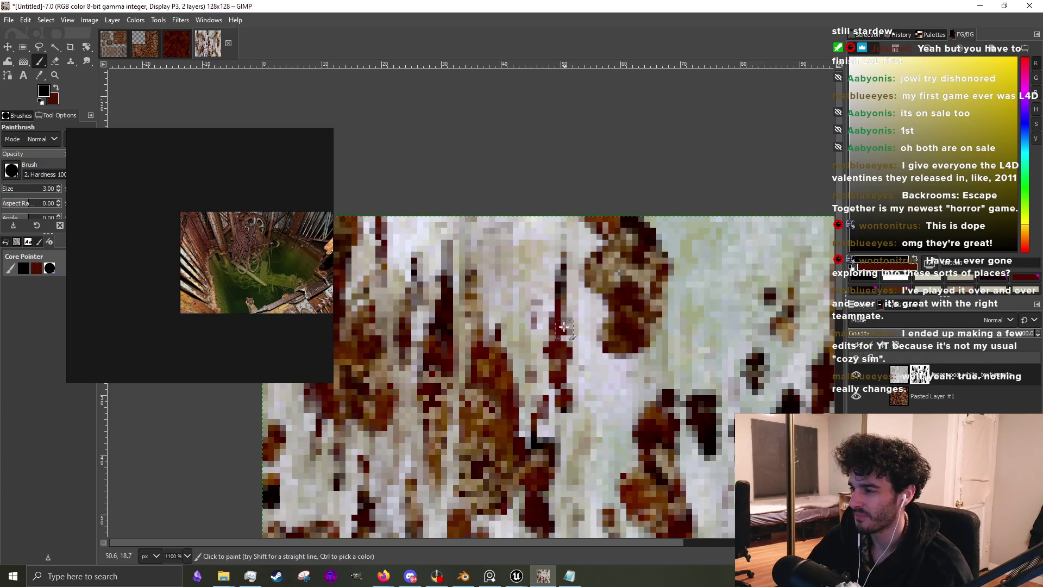
scroll(565, 329, down, 1)
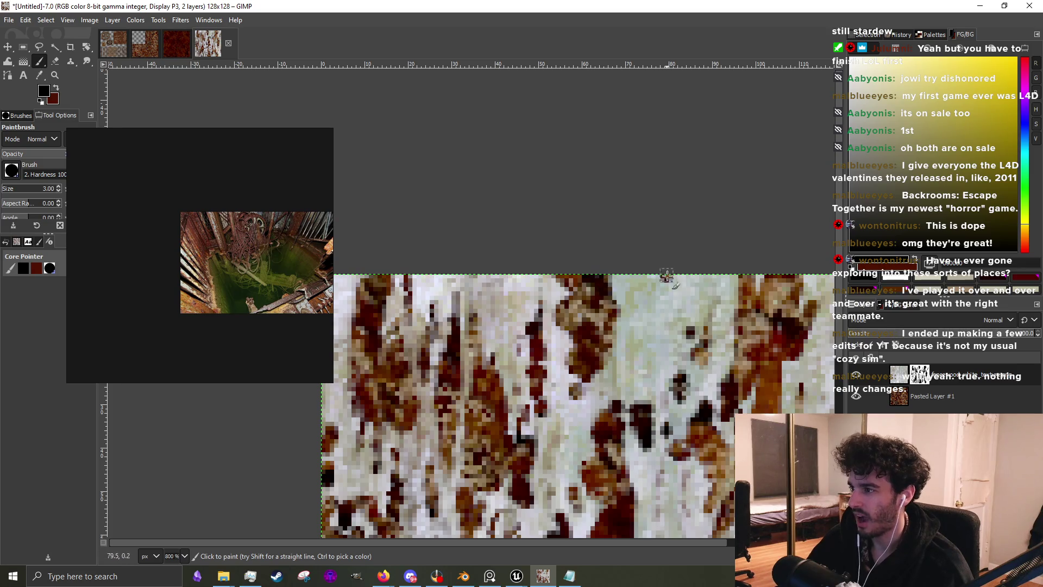
key(alt+Tab)
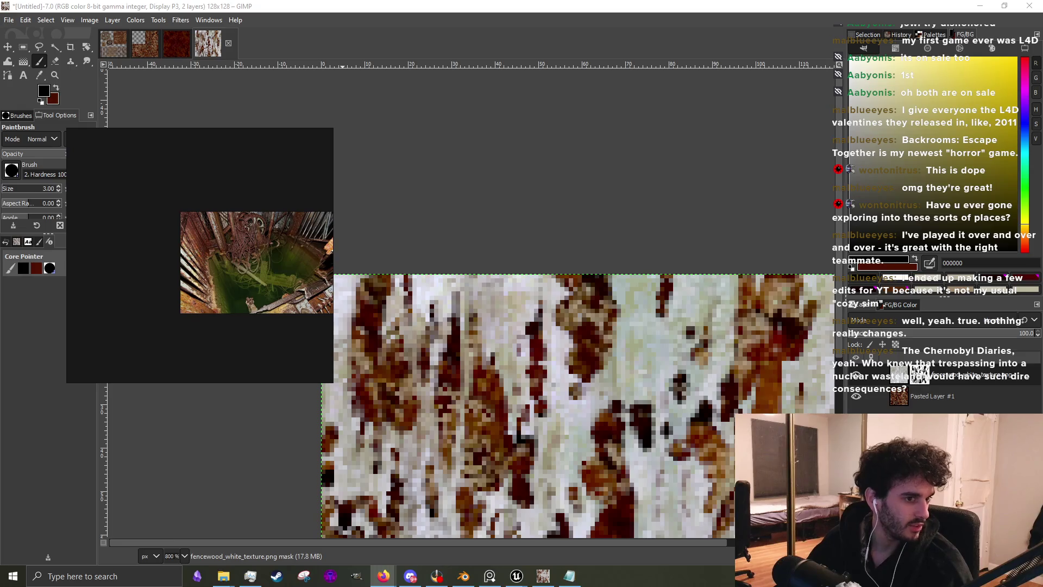
Open the Chernobyl Diaries Wikipedia article from the Google search results
key(alt+Tab)
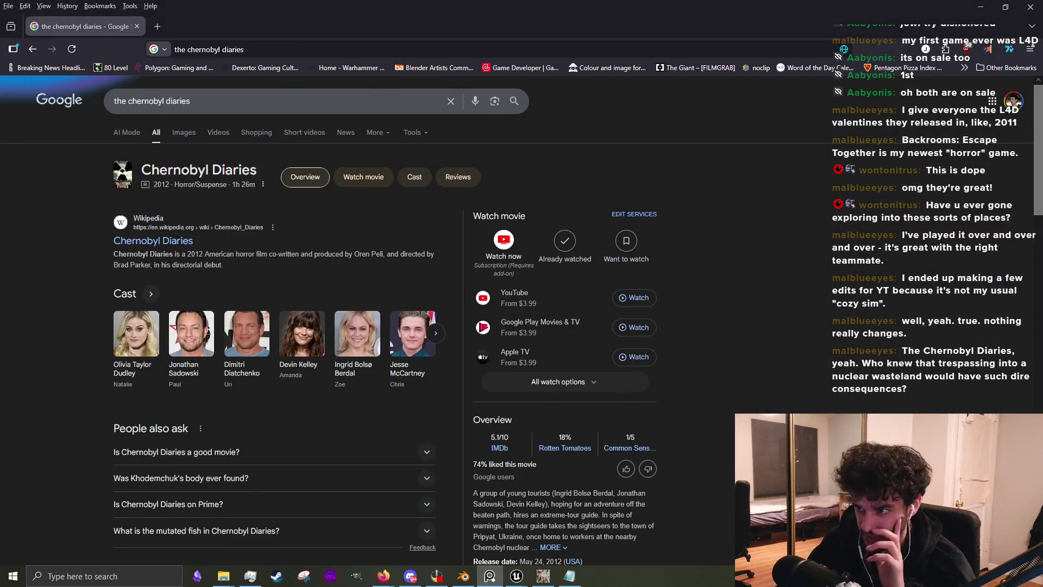
click(142, 241)
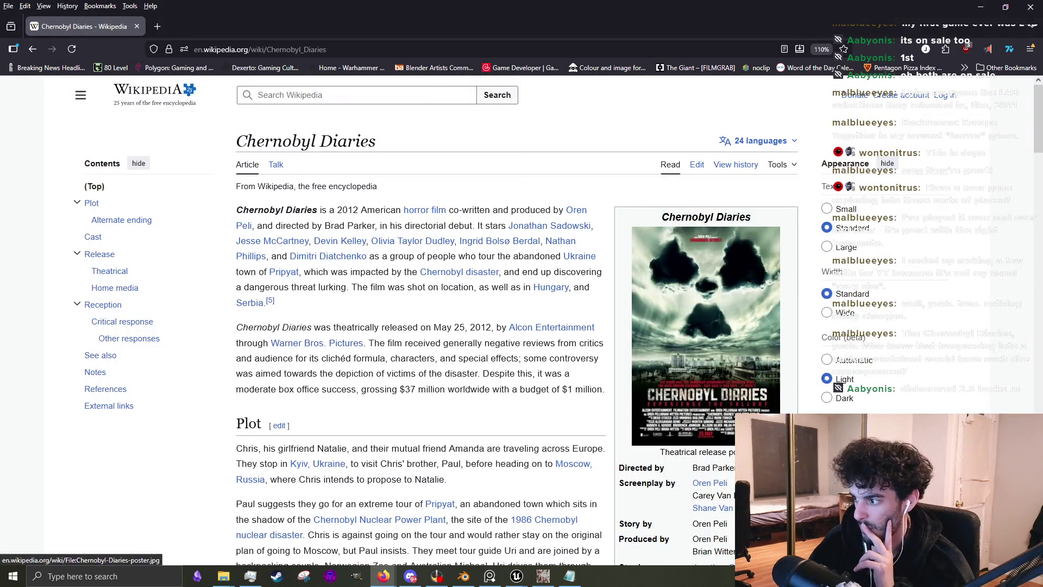
scroll(695, 429, down, 8)
scroll(565, 408, down, 15)
scroll(567, 408, up, 10)
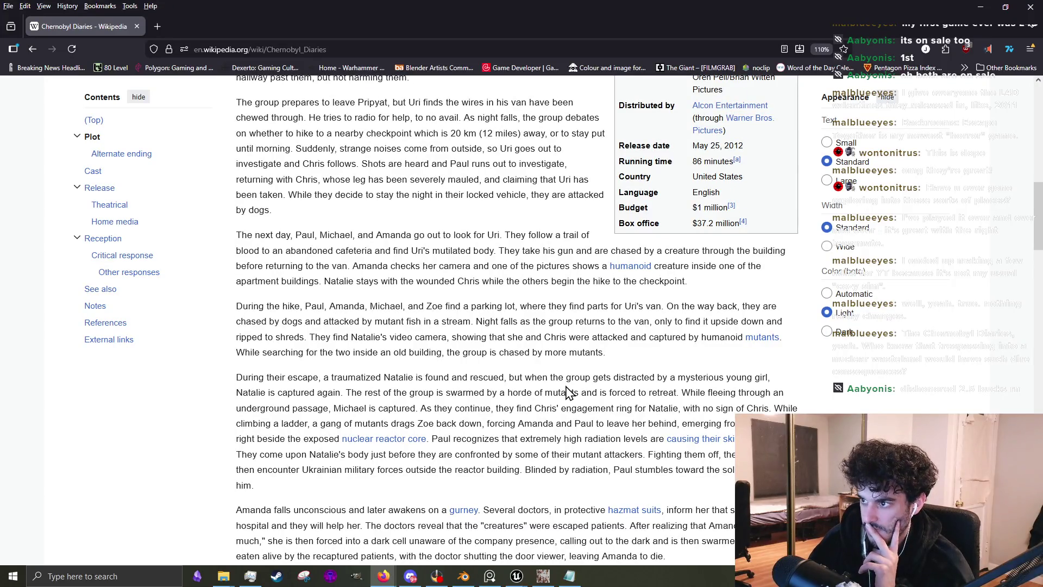
scroll(568, 392, down, 5)
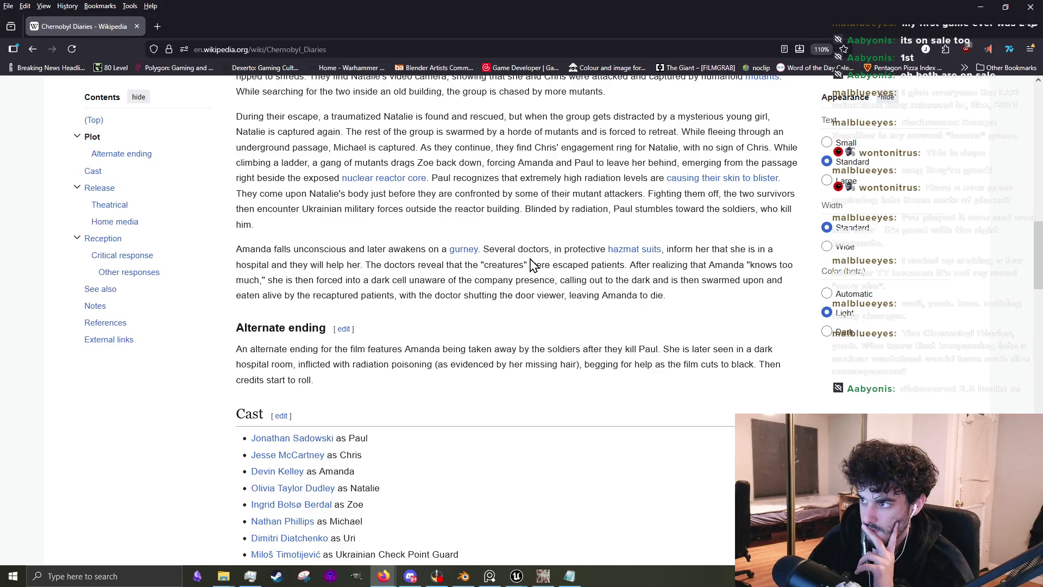
Read down through the article's plot, cast, release and reception sections, then bring up the find bar
scroll(535, 265, up, 3)
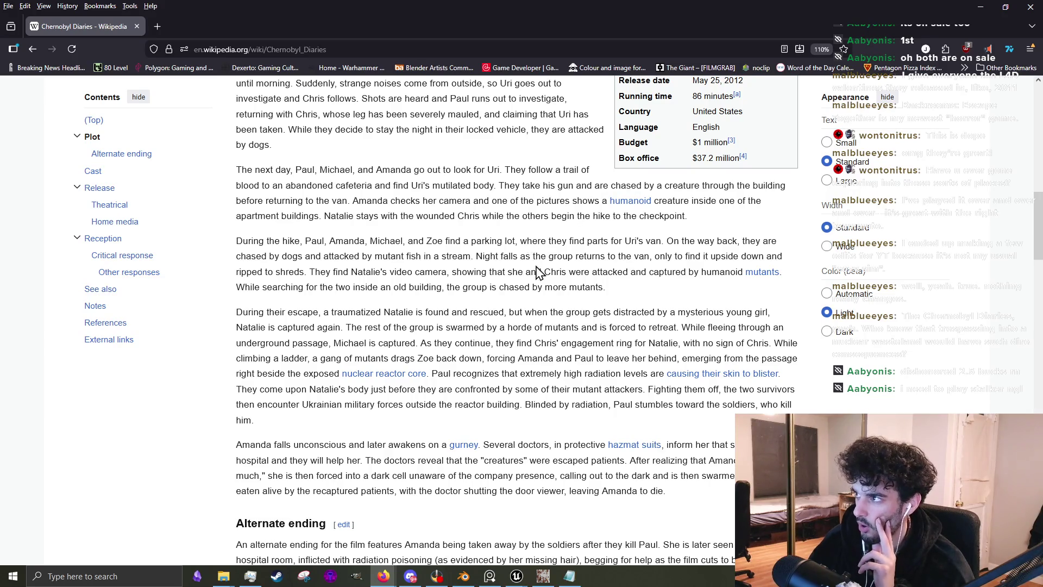
scroll(535, 263, up, 6)
scroll(535, 266, up, 4)
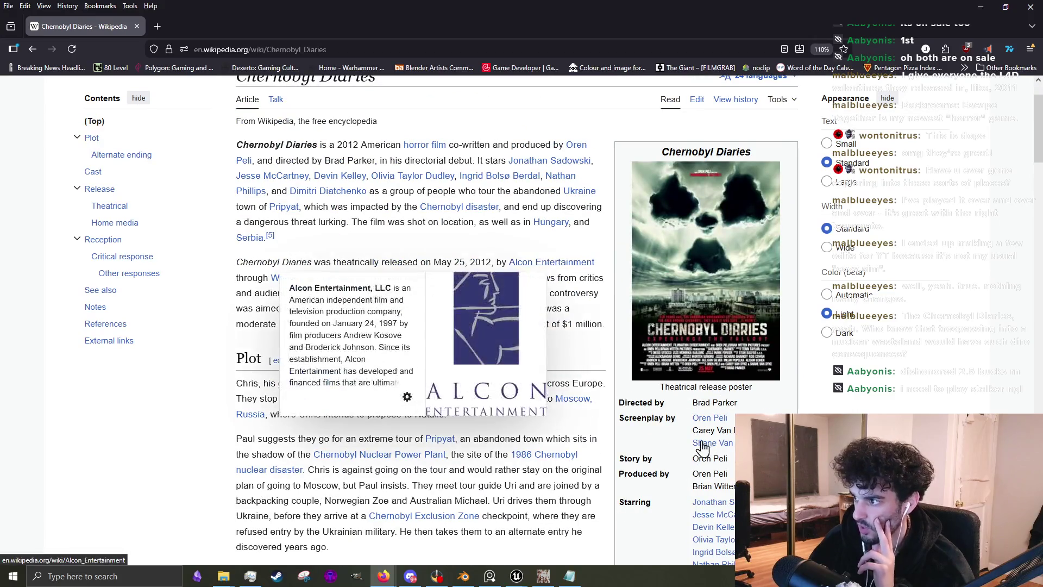
scroll(516, 421, down, 3)
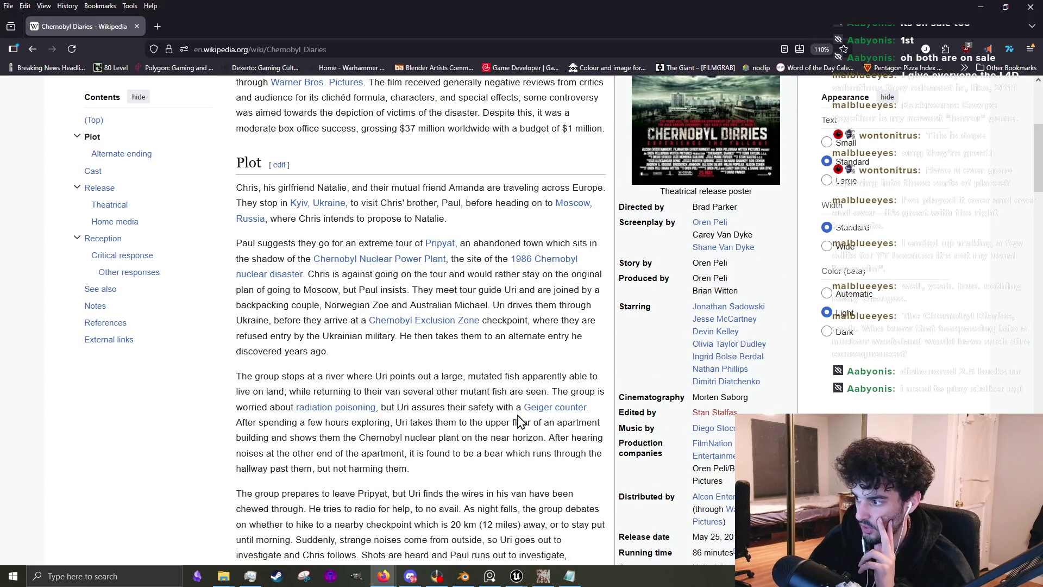
scroll(522, 421, down, 2)
scroll(513, 415, up, 6)
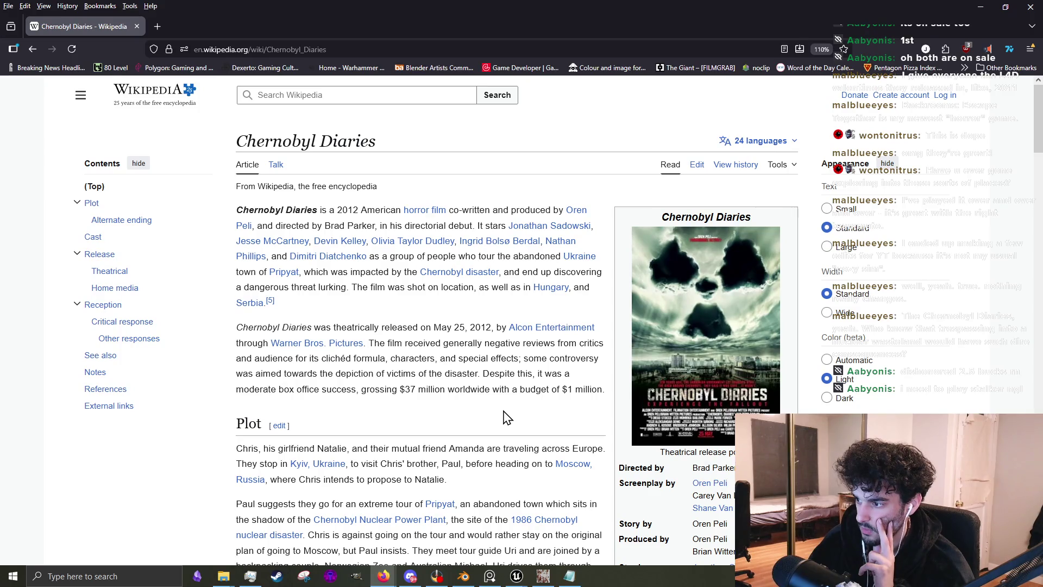
scroll(505, 418, down, 7)
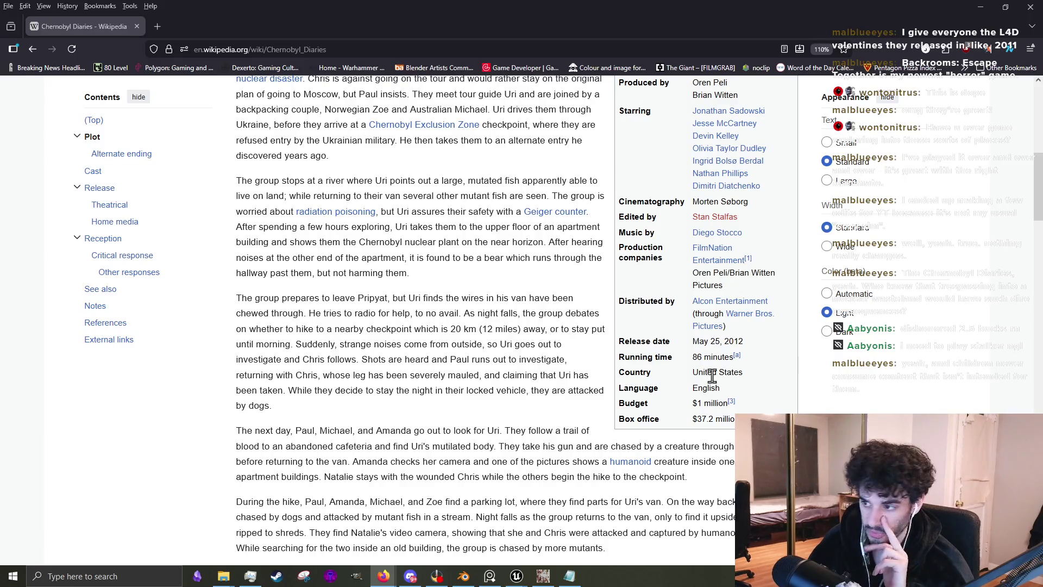
scroll(477, 429, down, 3)
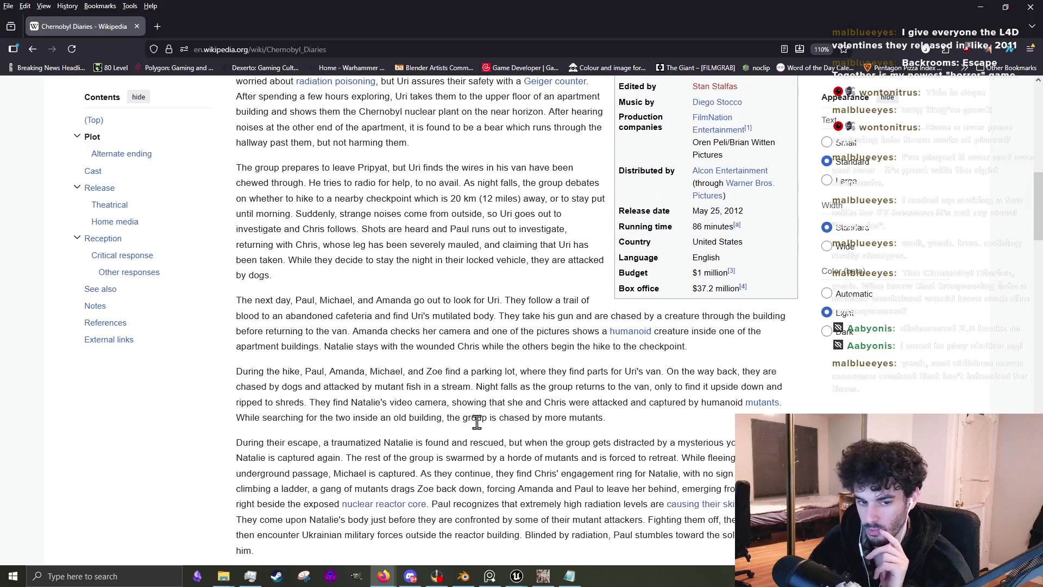
scroll(478, 420, down, 3)
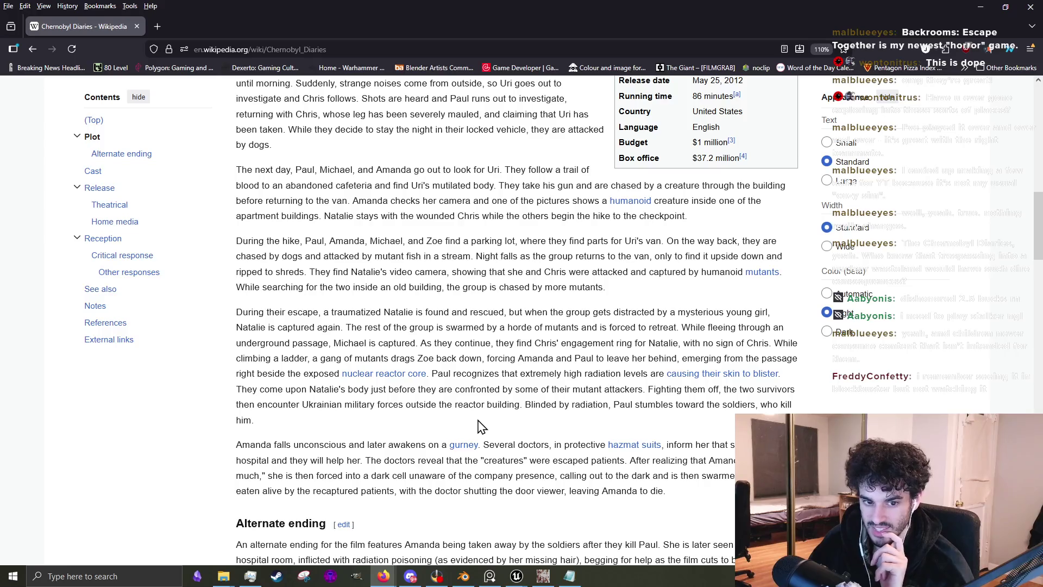
scroll(478, 425, down, 15)
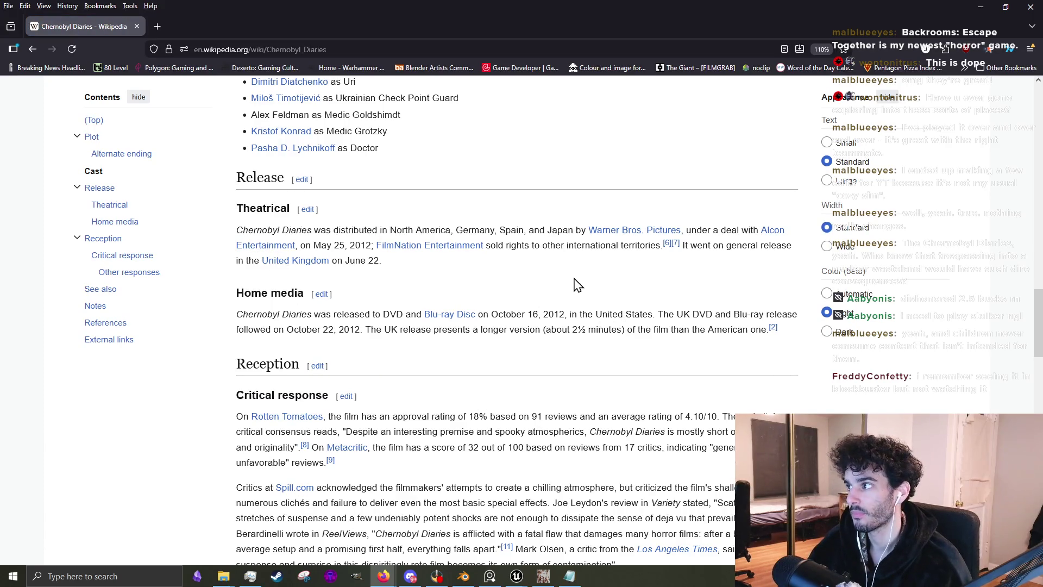
key(ctrl+f)
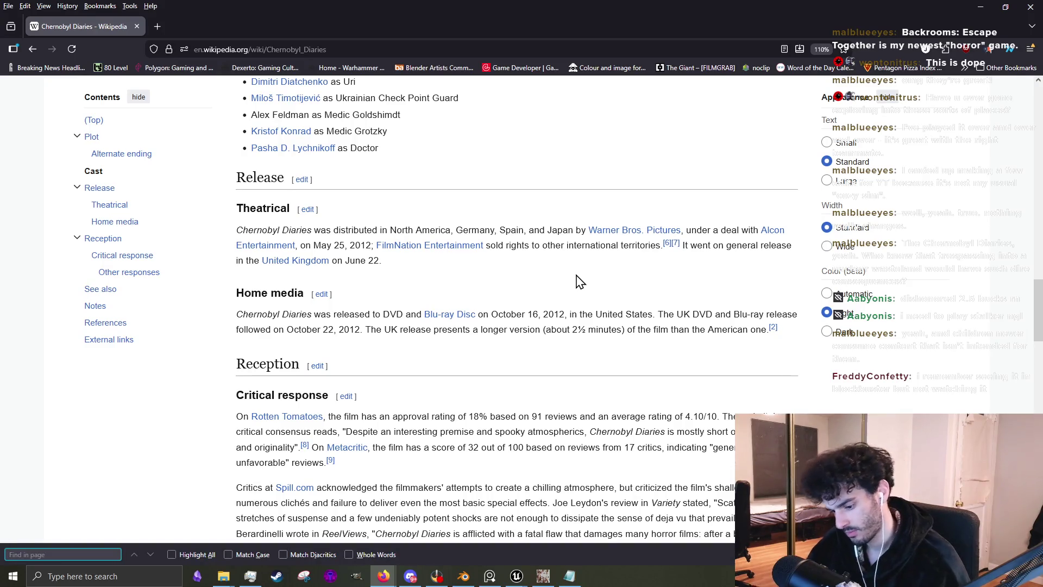
Enter 'rating' in the find bar, replacing the initially typed 'rate'
text(rate)
key(BackSpace)
key(BackSpace)
key(BackSpace)
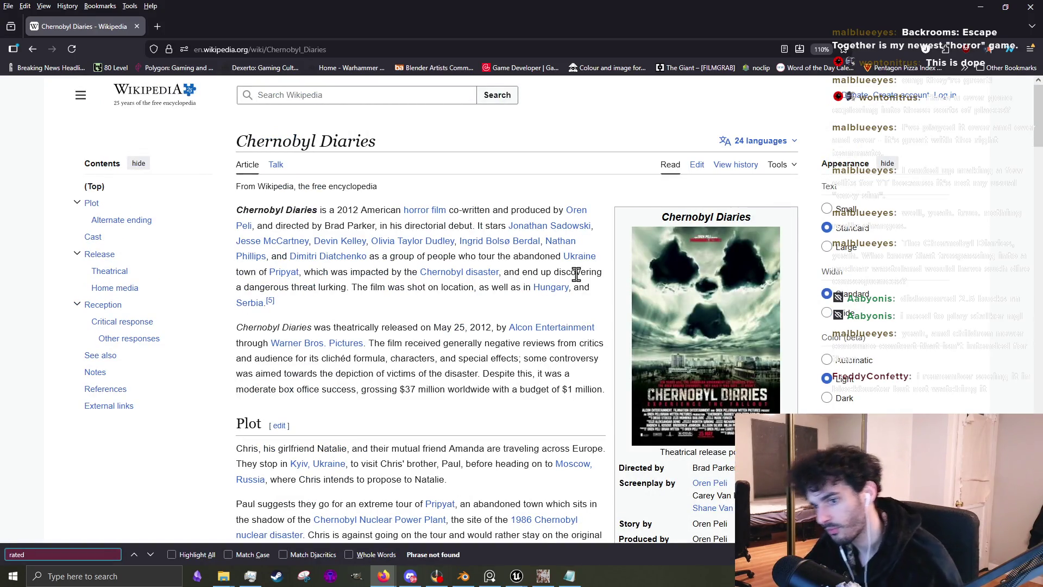
key(BackSpace)
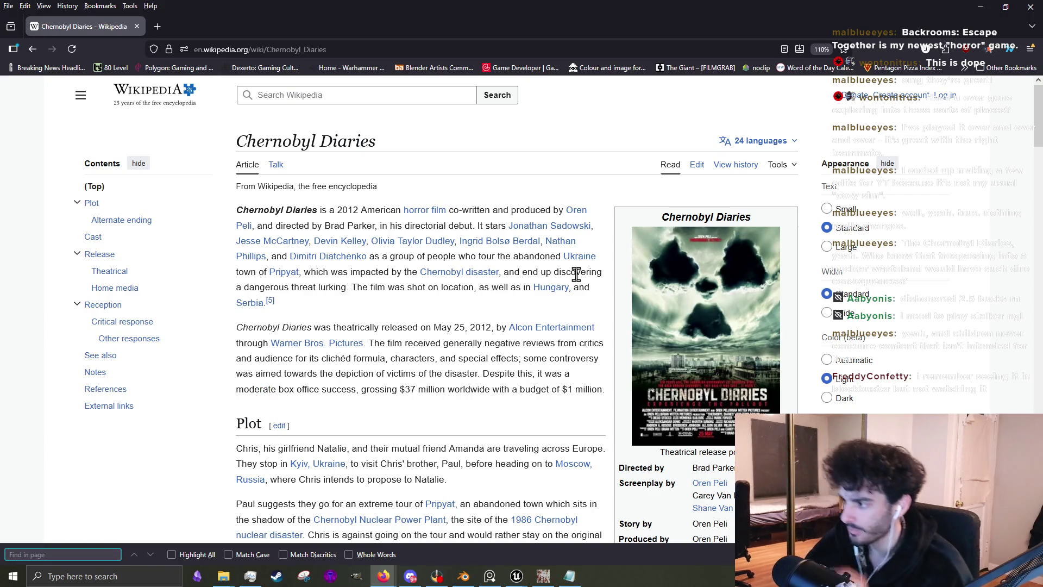
text(rating)
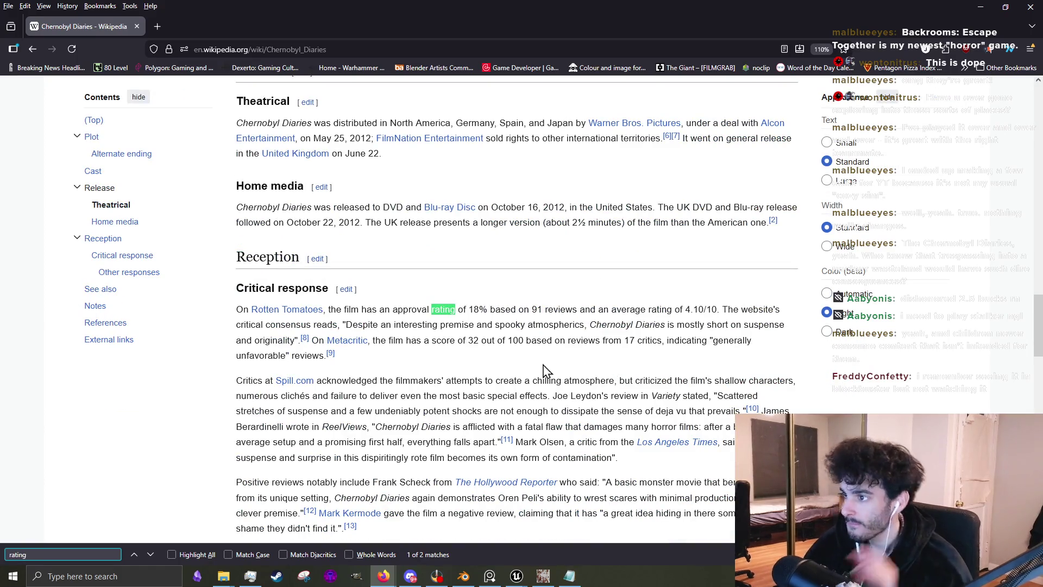
Step through the 'rating' matches to reach the second of 2
click(151, 555)
click(151, 555)
click(150, 555)
scroll(350, 371, down, 10)
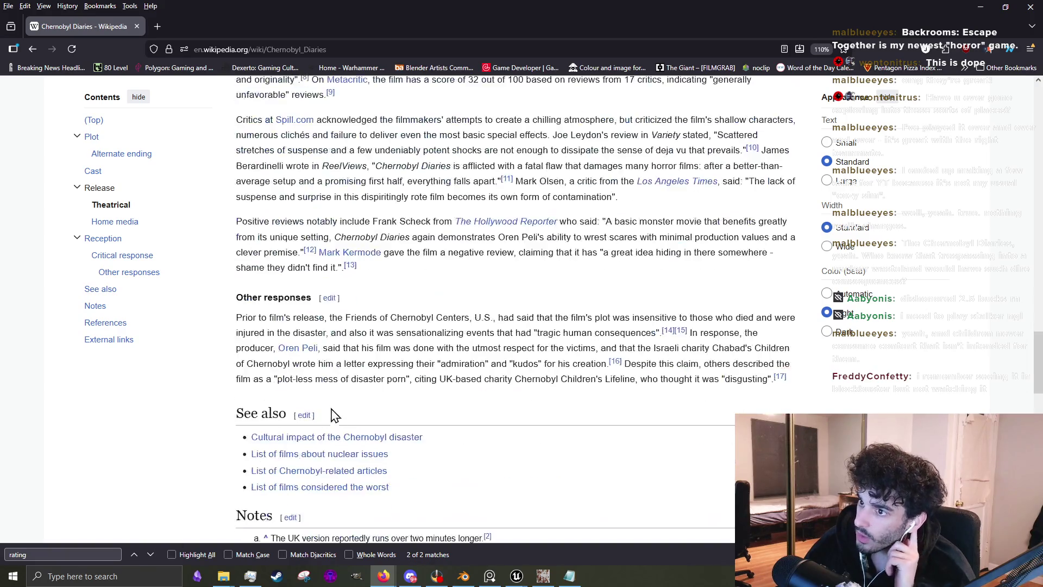
scroll(350, 372, up, 10)
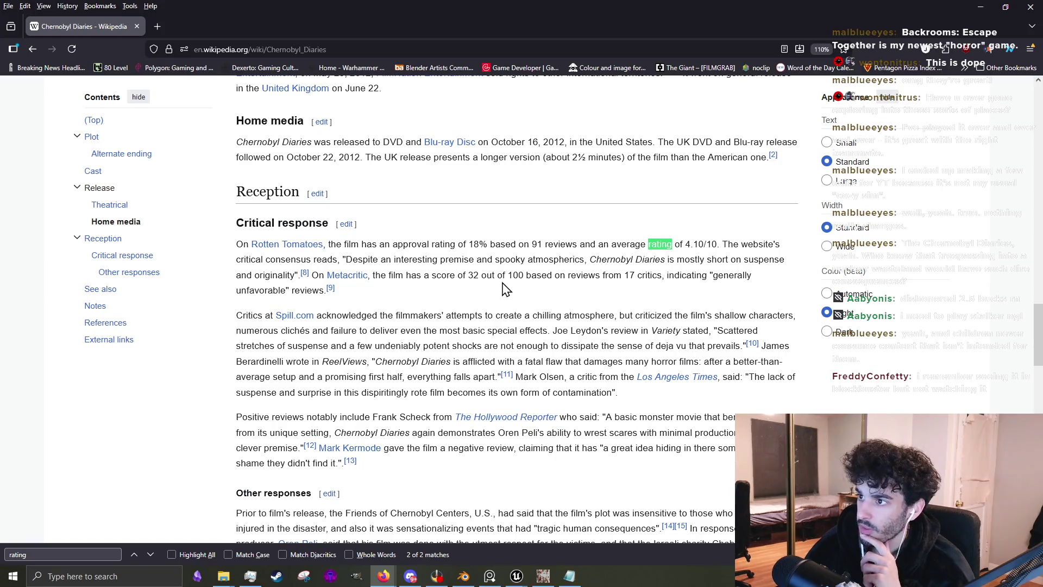
scroll(542, 298, up, 10)
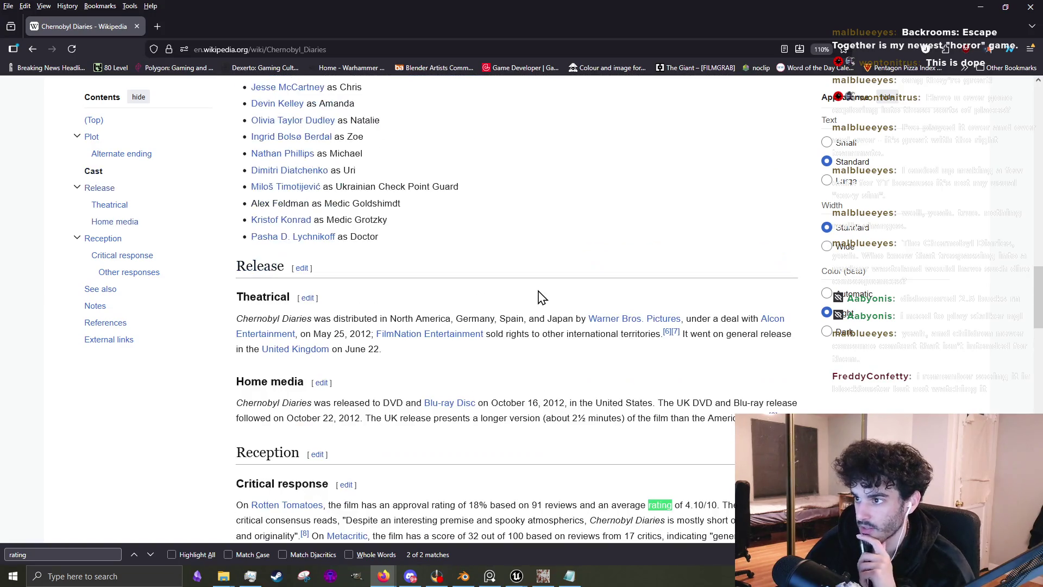
scroll(538, 290, up, 3)
scroll(526, 288, down, 2)
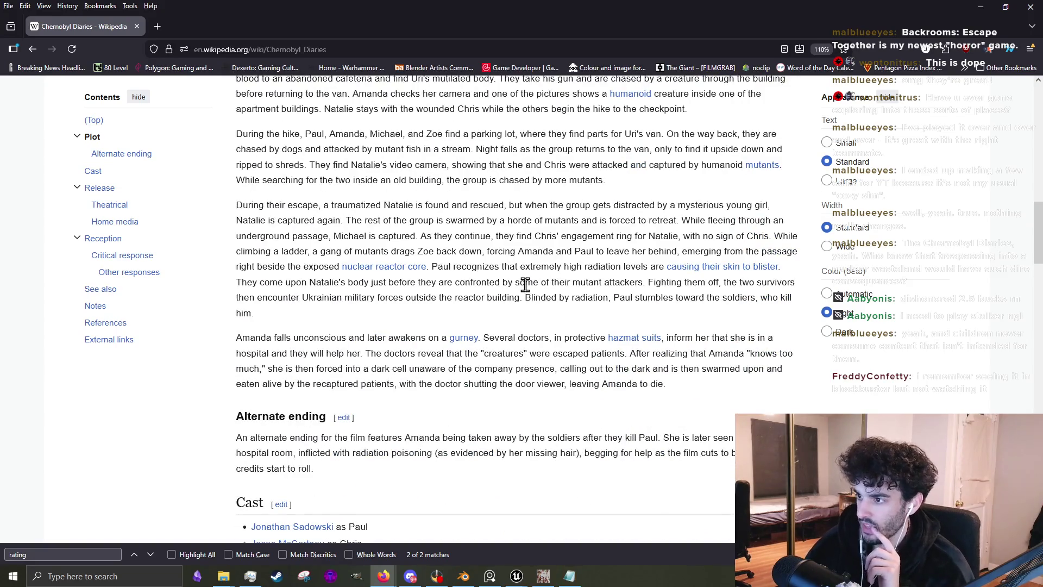
scroll(521, 319, up, 1)
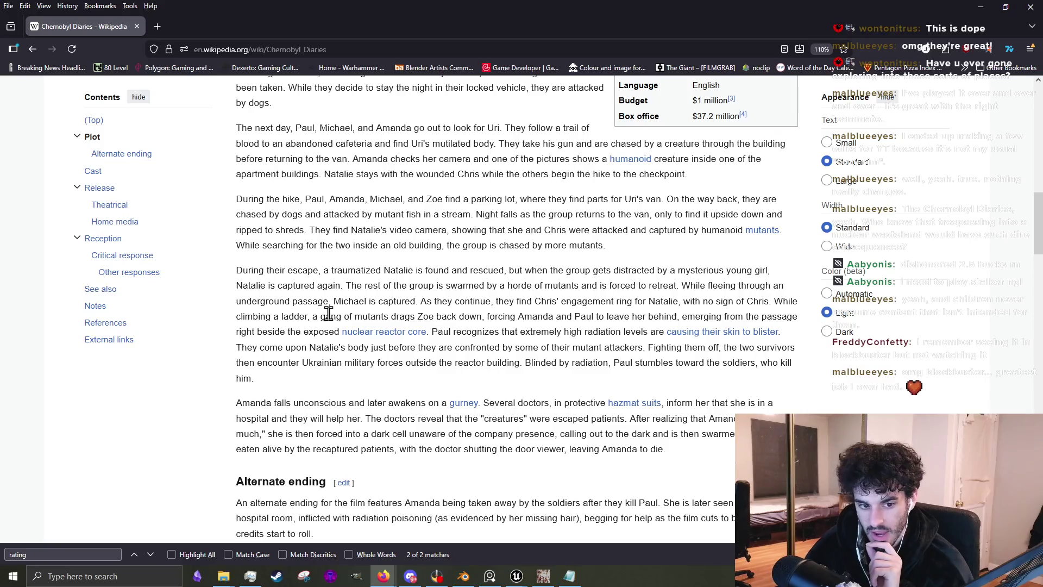
Scroll through and read the Chernobyl Diaries plot section
scroll(328, 313, up, 6)
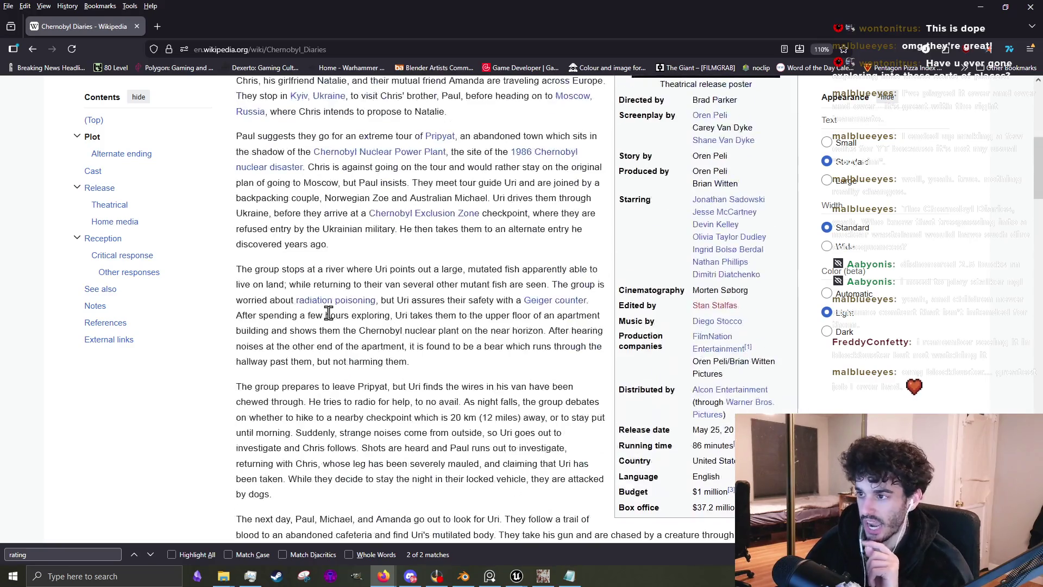
scroll(329, 314, down, 2)
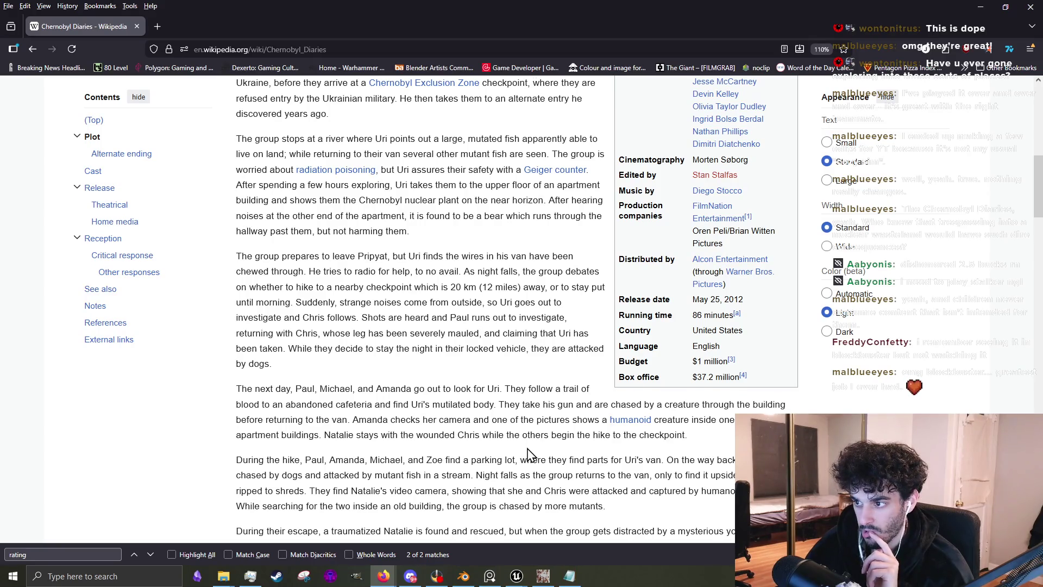
scroll(530, 452, down, 2)
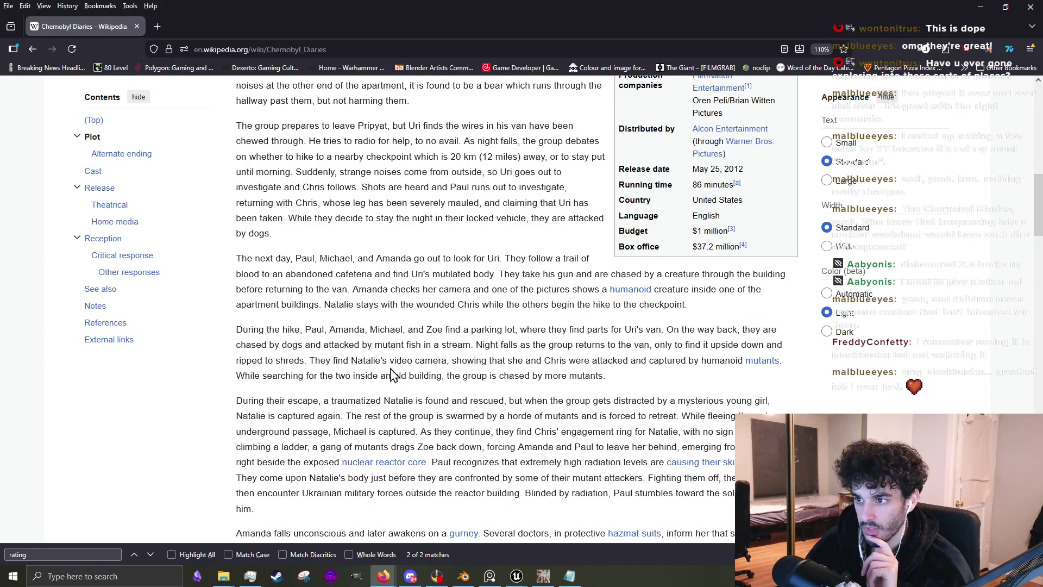
scroll(386, 368, down, 3)
scroll(348, 283, up, 3)
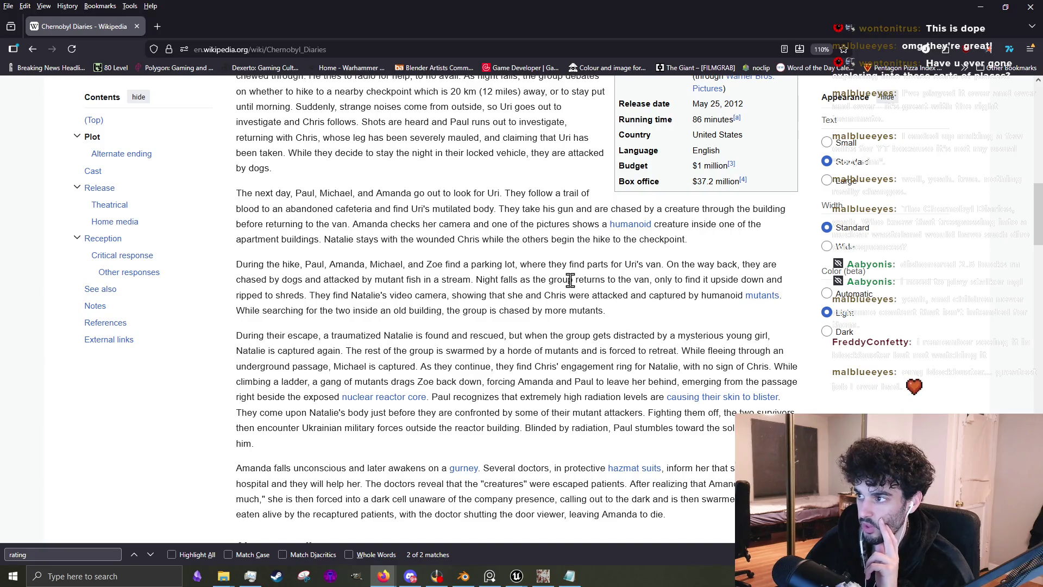
Select the word 'Uri's' in the plot paragraph, then clear the selection
drag(622, 267, 662, 266)
click(651, 323)
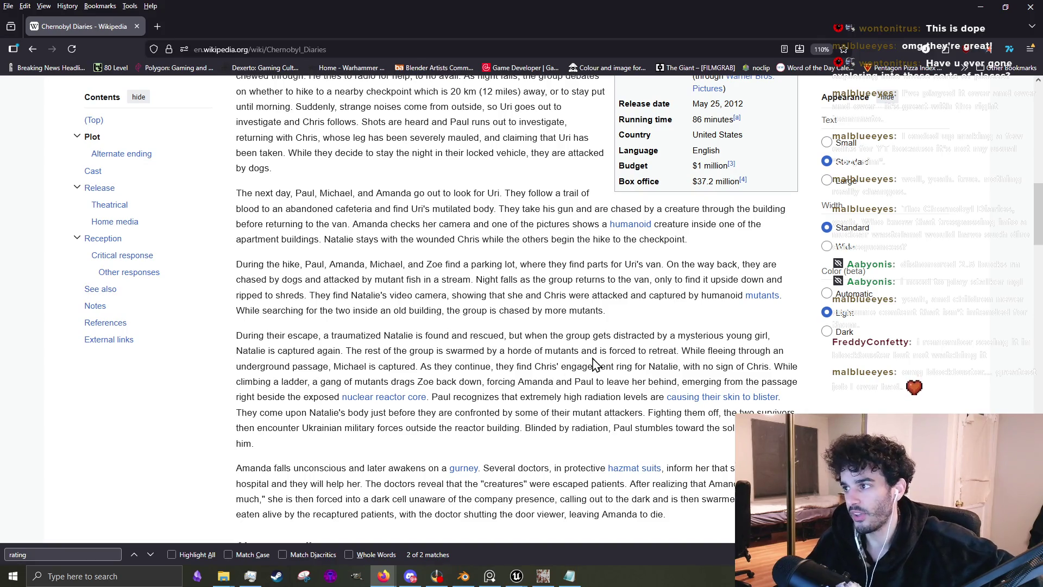
drag(624, 264, 637, 269)
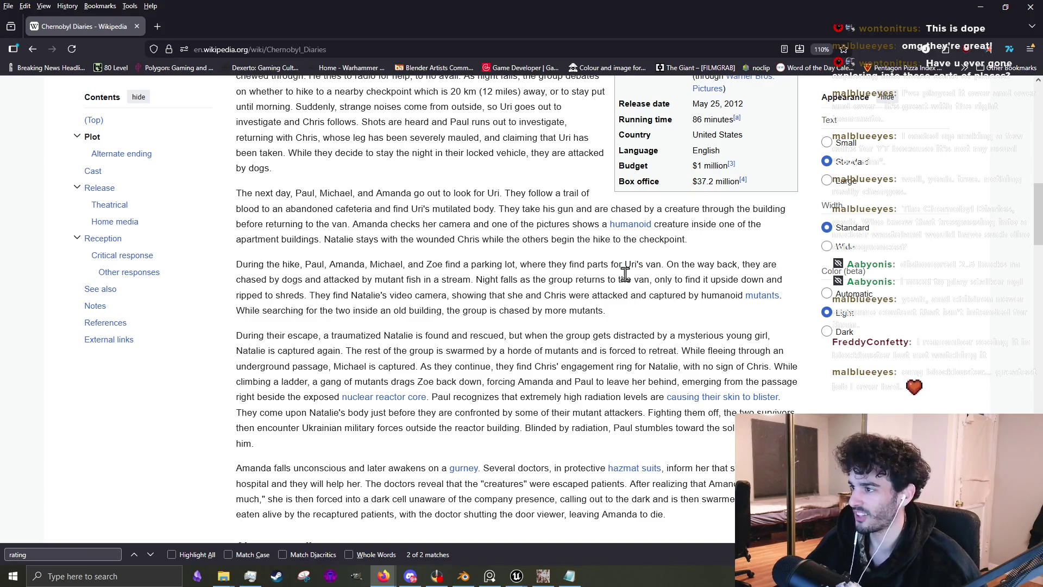
drag(625, 265, 640, 267)
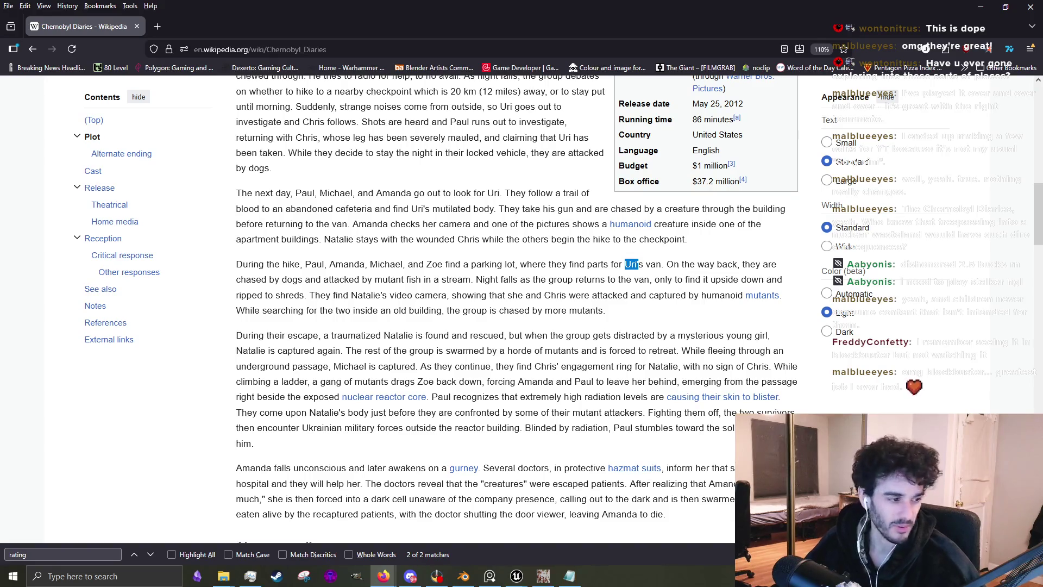
key(alt+Tab)
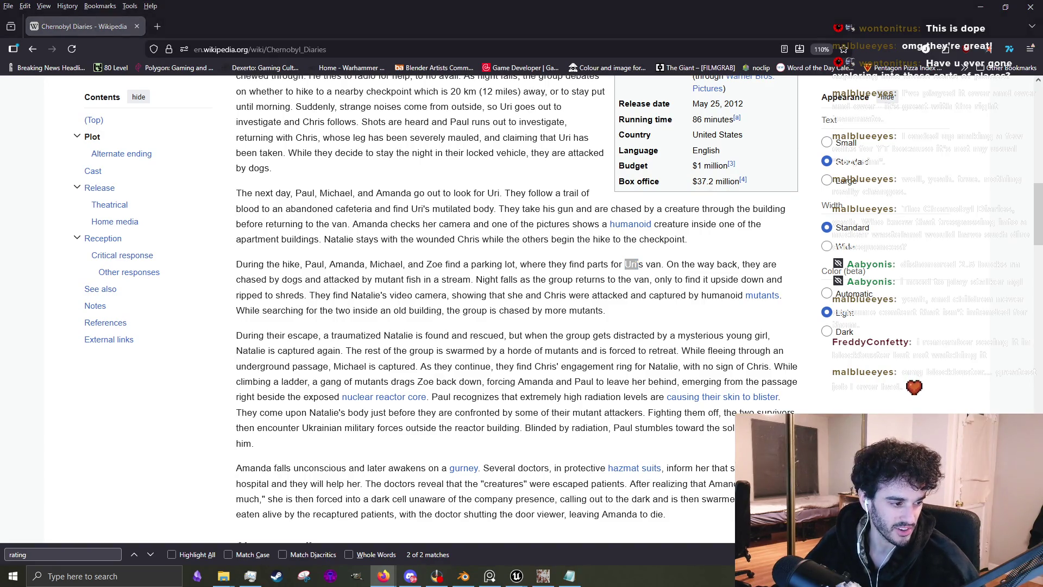
click(646, 296)
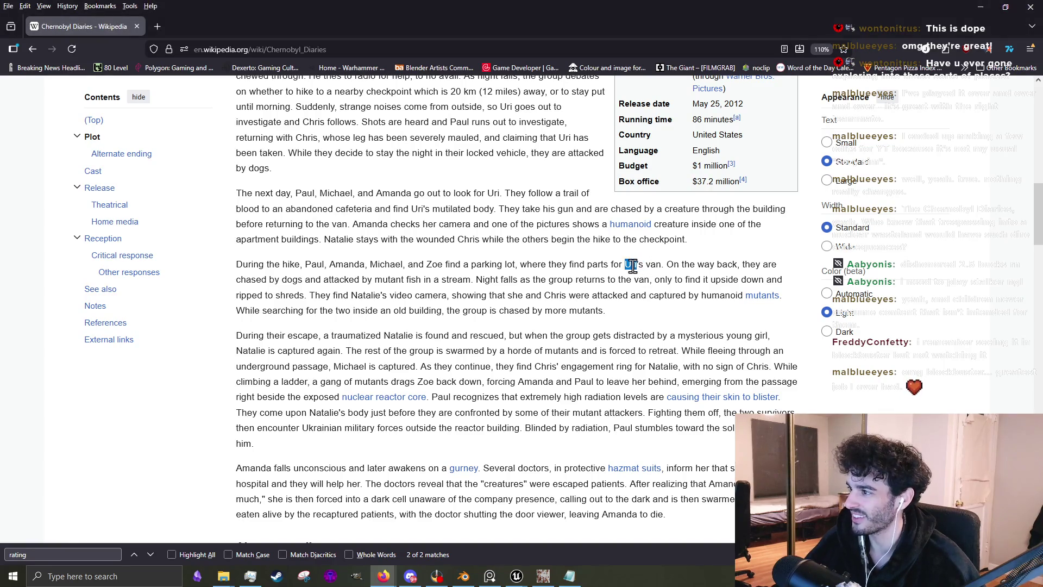
click(664, 298)
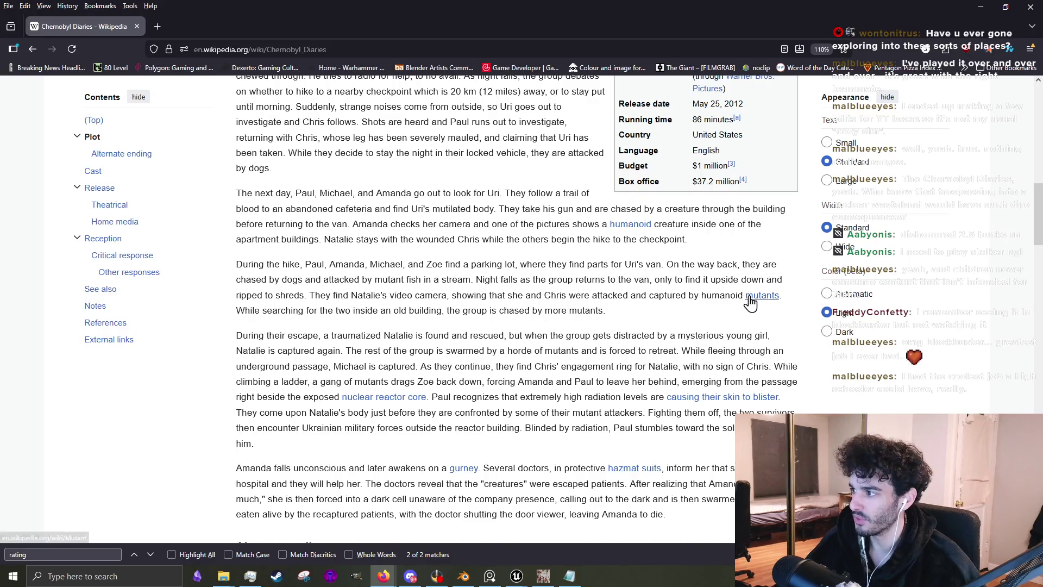
Return to GIMP via its taskbar entry to see the rust-streaked texture
mouse_move(749, 298)
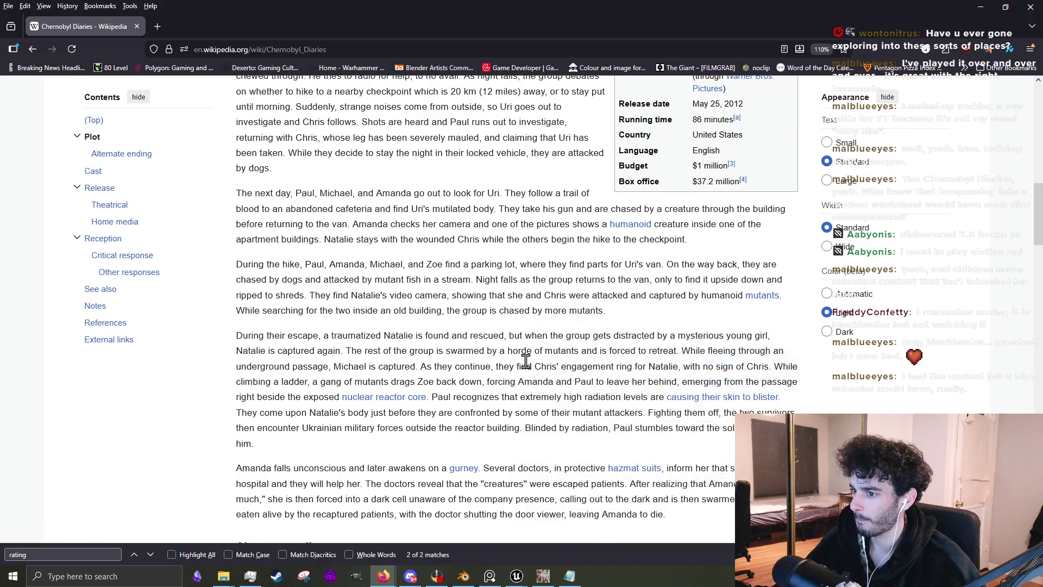
mouse_move(401, 404)
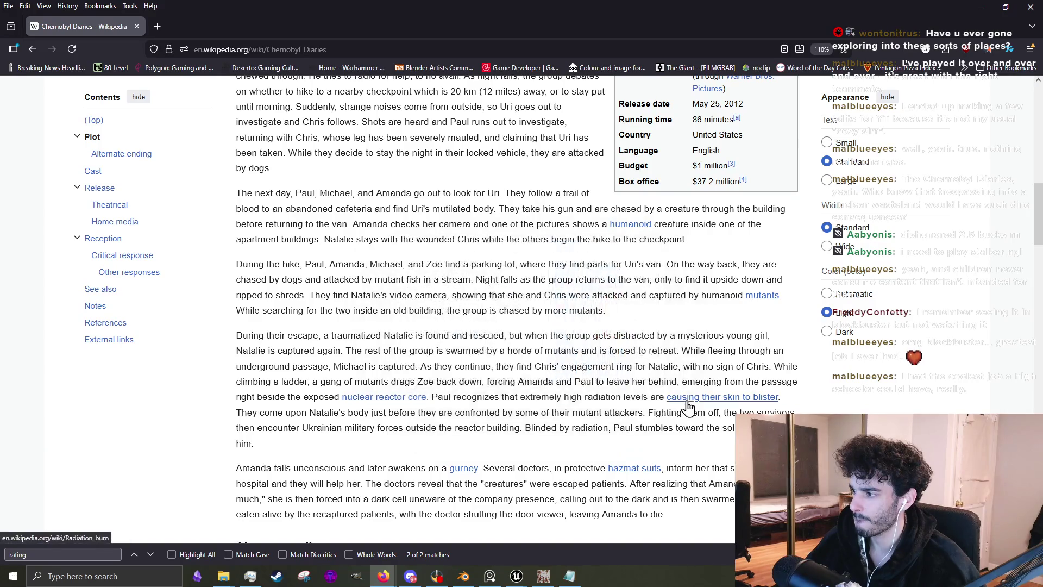
scroll(430, 383, down, 2)
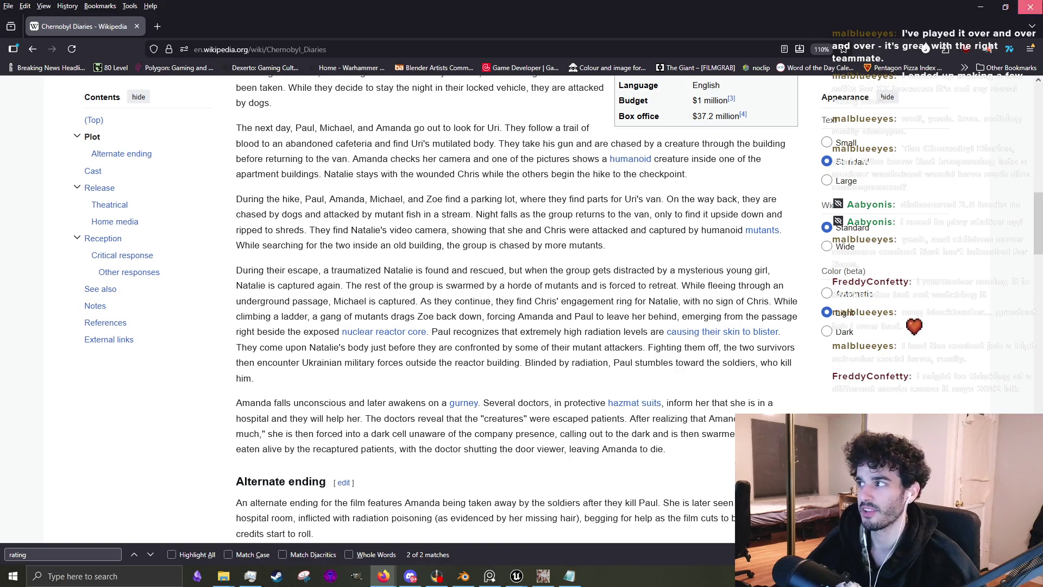
click(1031, 7)
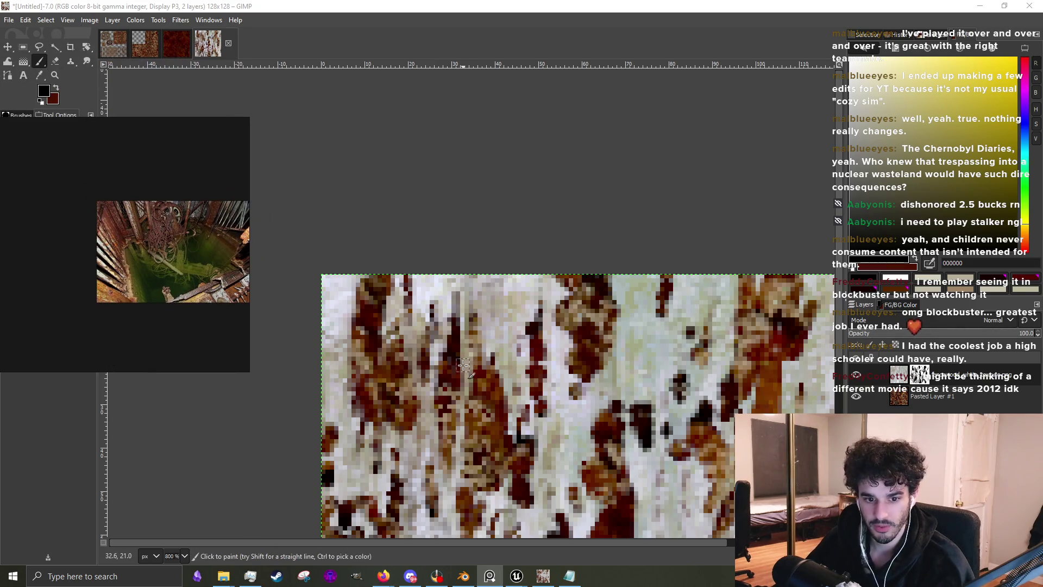
Move the reference photo window aside and shrink the brush to 2 pixels
scroll(463, 365, down, 1)
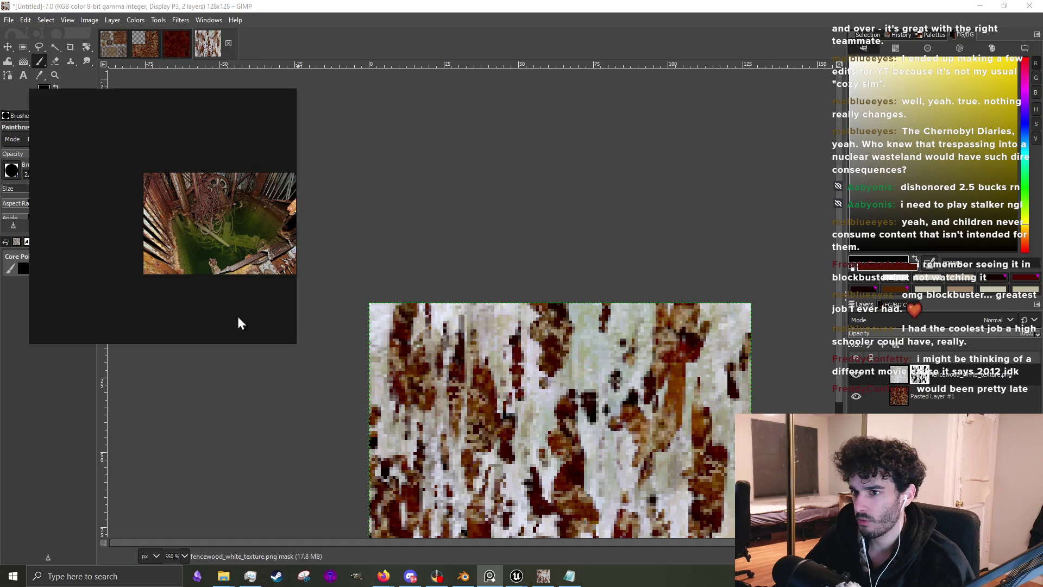
drag(32, 316, 93, 315)
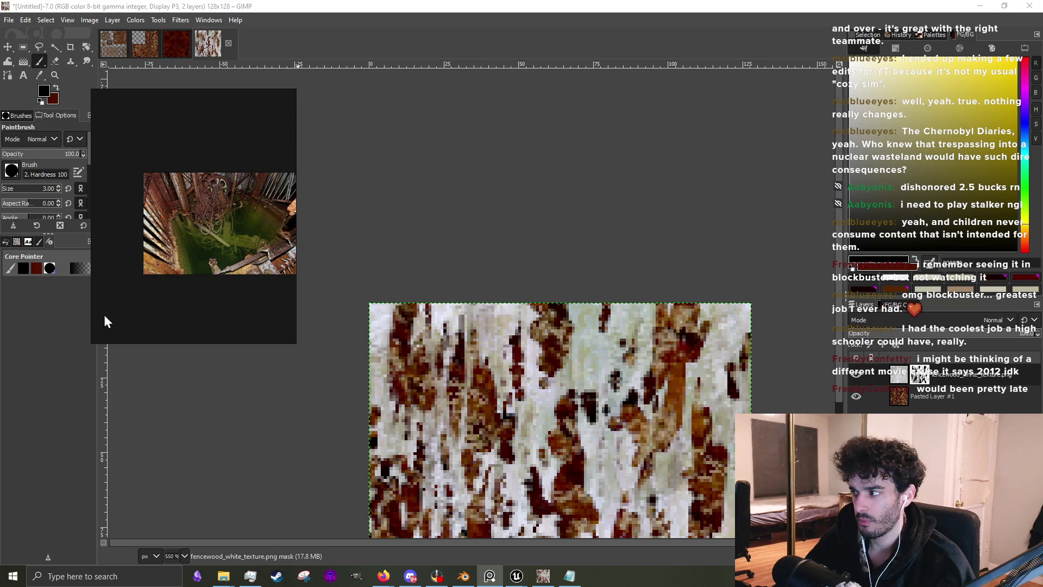
drag(182, 257, 106, 273)
scroll(410, 387, down, 2)
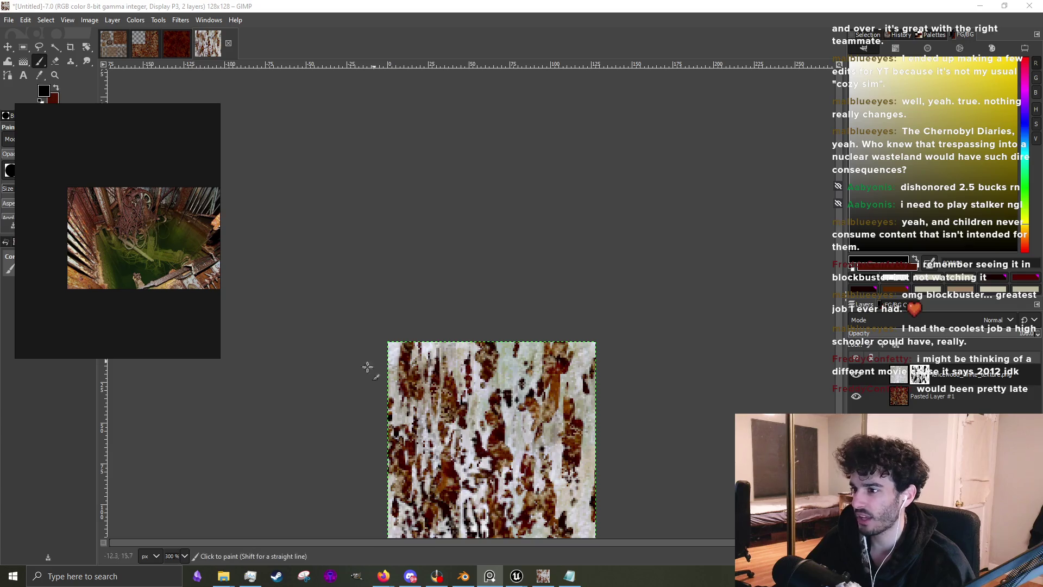
scroll(509, 354, up, 4)
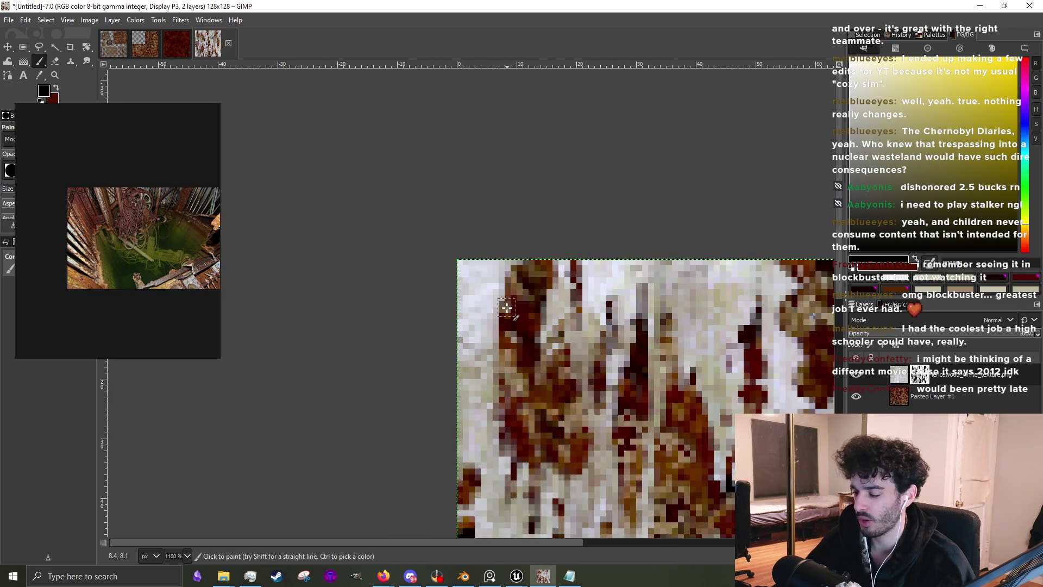
key(bracketleft)
key(bracketleft)
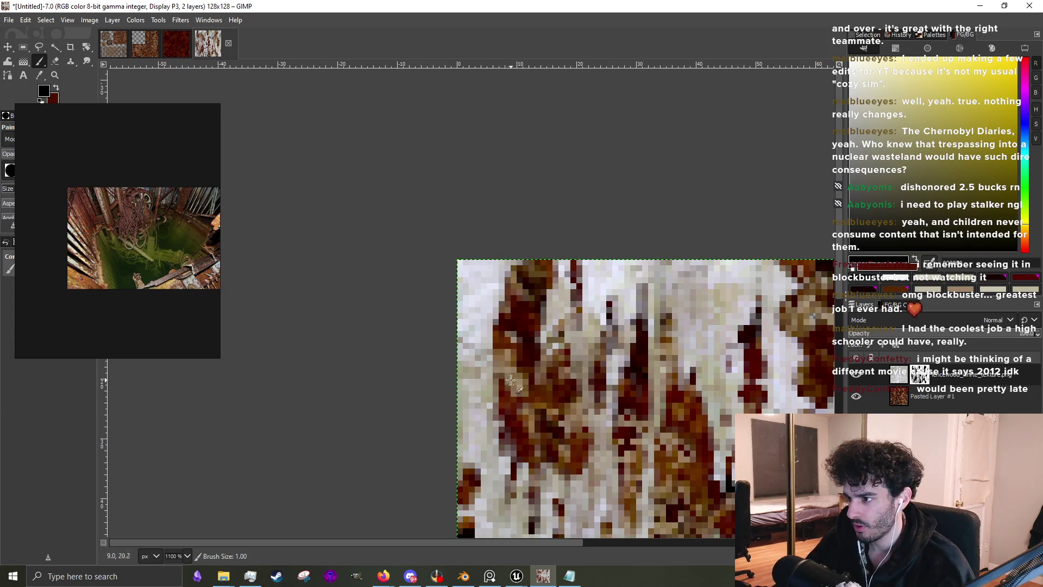
Extend a dark rust column, adding rust pixels above it and up to the left
scroll(514, 345, up, 1)
mouse_move(522, 340)
mouse_down()
mouse_move(522, 320)
mouse_move(508, 375)
mouse_move(575, 293)
mouse_move(570, 275)
mouse_up()
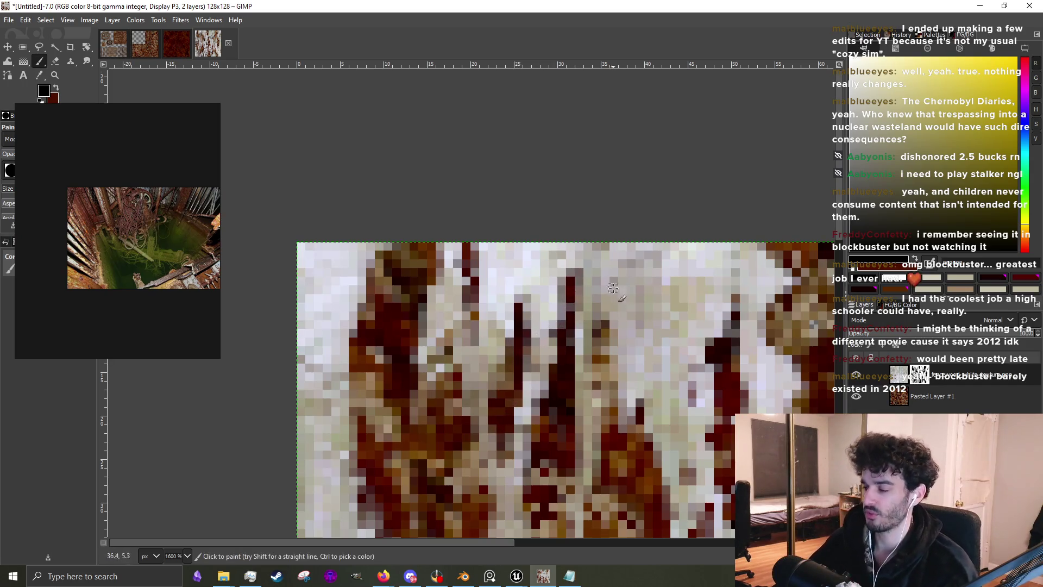
scroll(567, 302, down, 4)
scroll(537, 394, up, 5)
drag(536, 394, 546, 315)
scroll(543, 326, down, 4)
scroll(524, 405, up, 4)
mouse_move(525, 404)
mouse_down()
mouse_move(514, 296)
mouse_move(467, 435)
mouse_up()
scroll(478, 413, down, 4)
scroll(488, 296, up, 3)
Paint short vertical dark rust strokes and dab a single rust pixel
mouse_move(487, 296)
mouse_down()
mouse_move(491, 326)
mouse_move(488, 231)
mouse_up()
scroll(487, 279, down, 2)
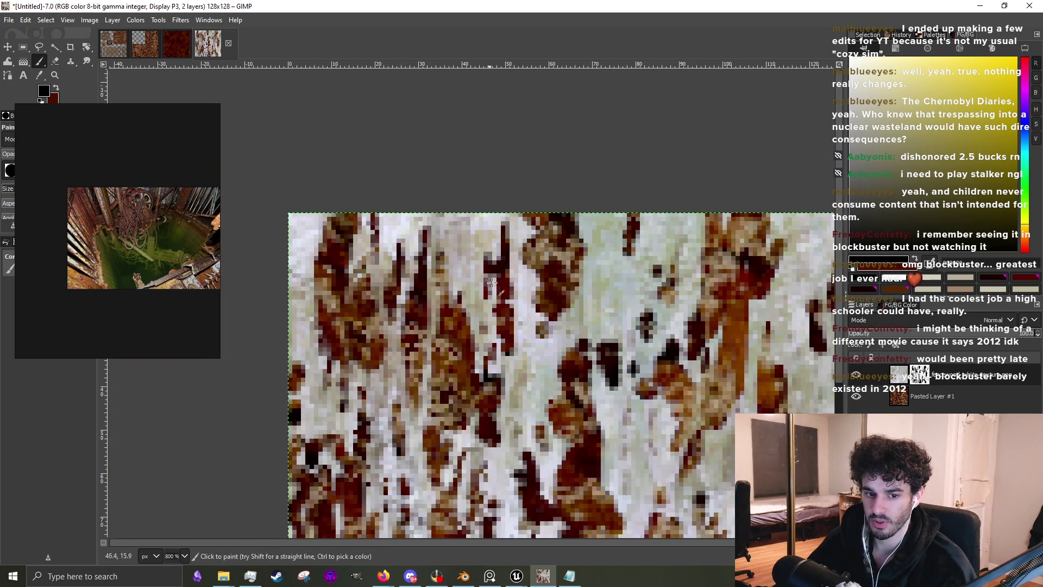
scroll(557, 322, up, 2)
drag(532, 388, 535, 298)
scroll(535, 299, down, 2)
scroll(489, 353, up, 3)
click(475, 398)
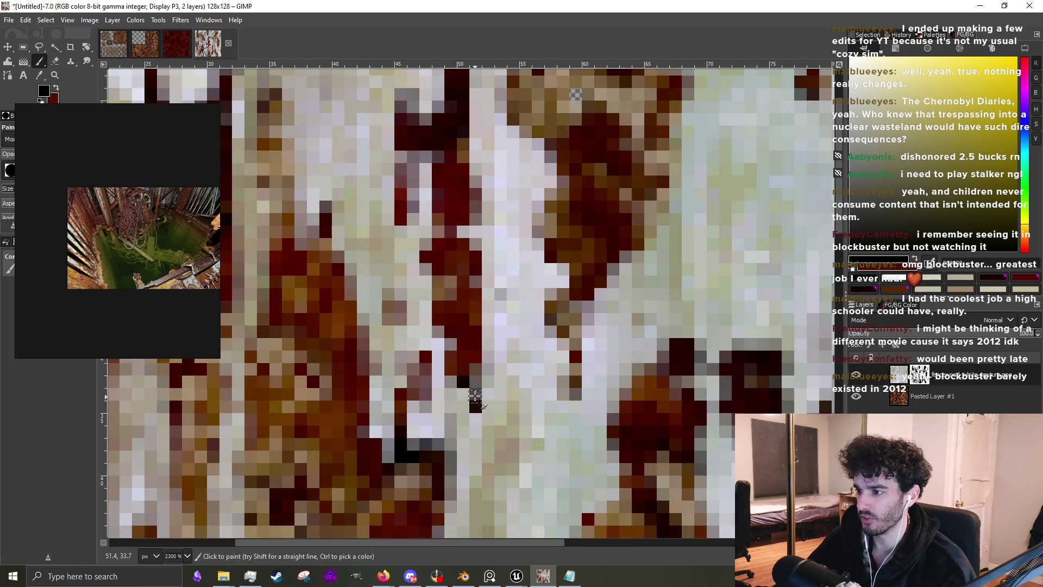
scroll(475, 398, down, 3)
scroll(452, 367, up, 1)
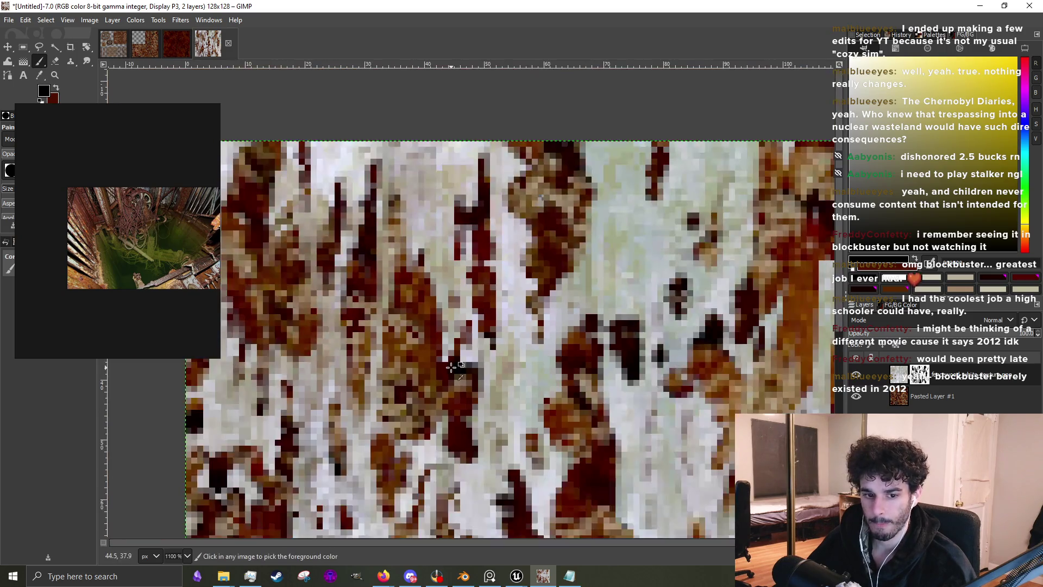
Add dark red rust pixels and strokes in the middle of the texture
scroll(451, 367, down, 2)
scroll(451, 367, up, 3)
mouse_move(514, 365)
mouse_down()
mouse_move(516, 427)
mouse_move(514, 354)
mouse_up()
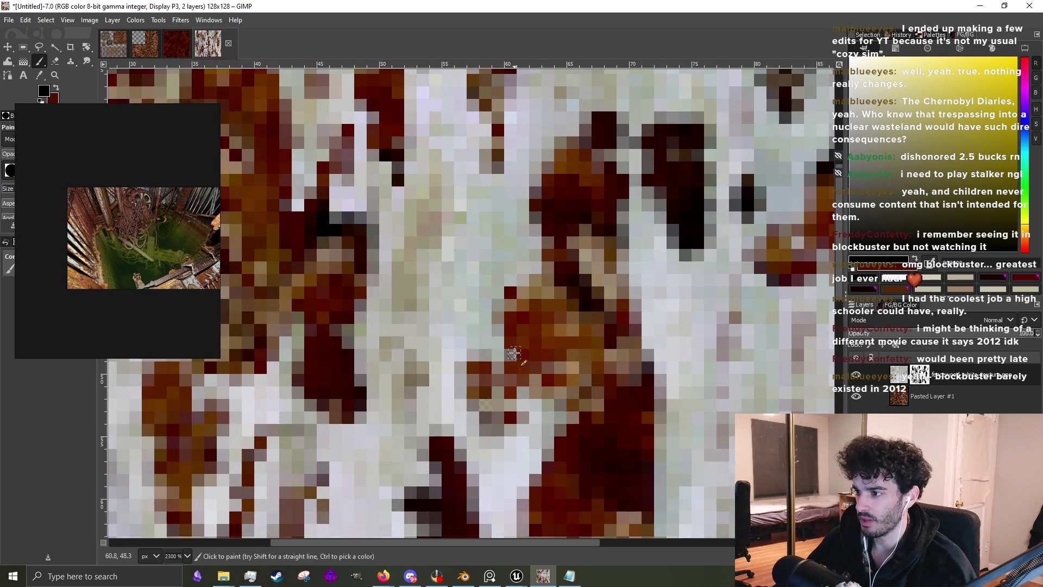
scroll(514, 353, down, 1)
scroll(514, 353, up, 2)
mouse_move(506, 299)
mouse_down()
mouse_move(506, 217)
mouse_move(478, 381)
mouse_up()
scroll(478, 380, down, 3)
scroll(568, 385, up, 2)
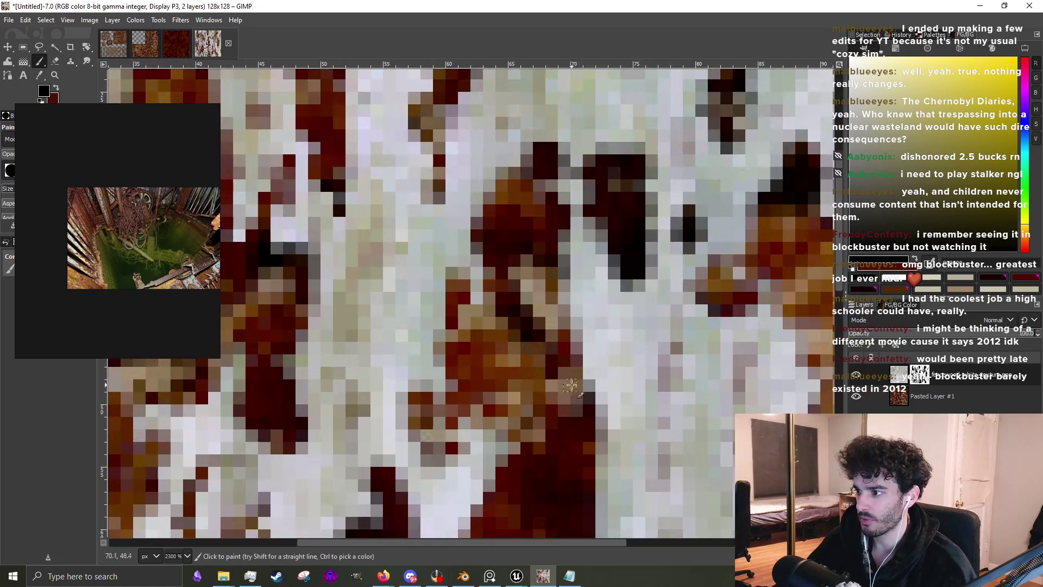
scroll(579, 337, down, 5)
scroll(580, 337, up, 4)
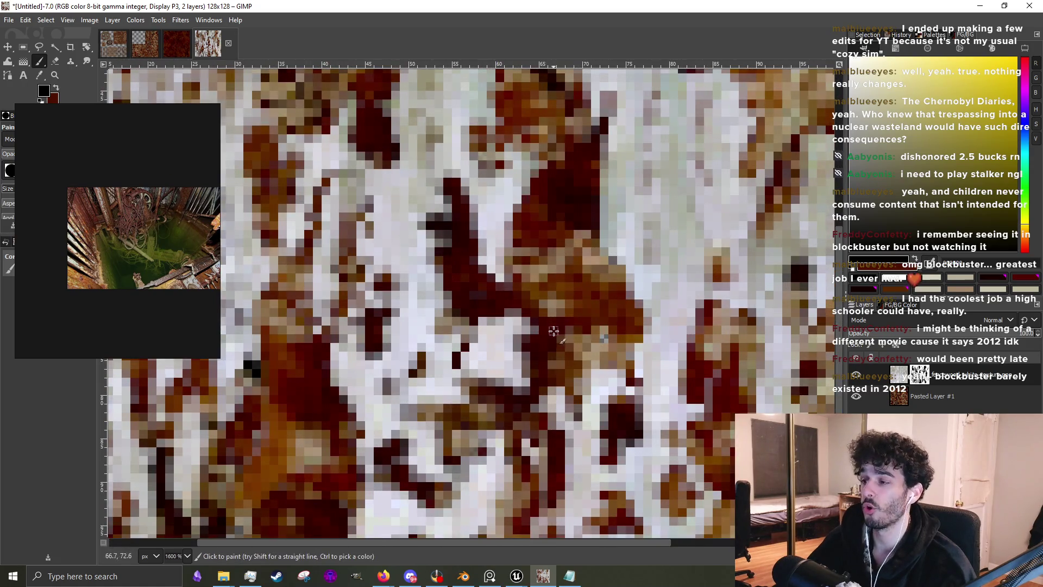
Sample a rust colour from the texture and paint a dark downward streak
key(ctrl)
scroll(451, 271, down, 4)
scroll(451, 272, up, 2)
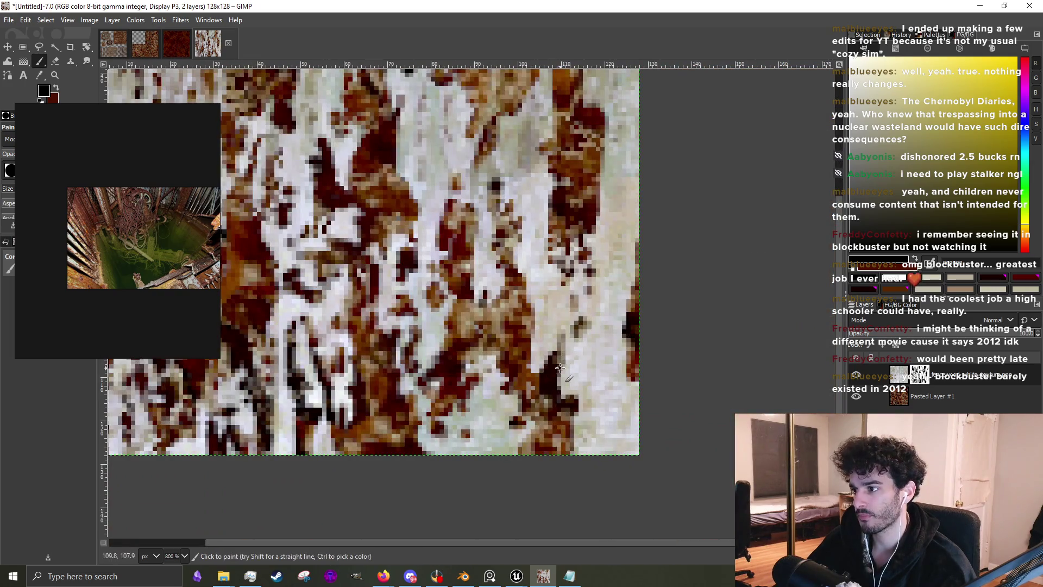
drag(502, 380, 496, 421)
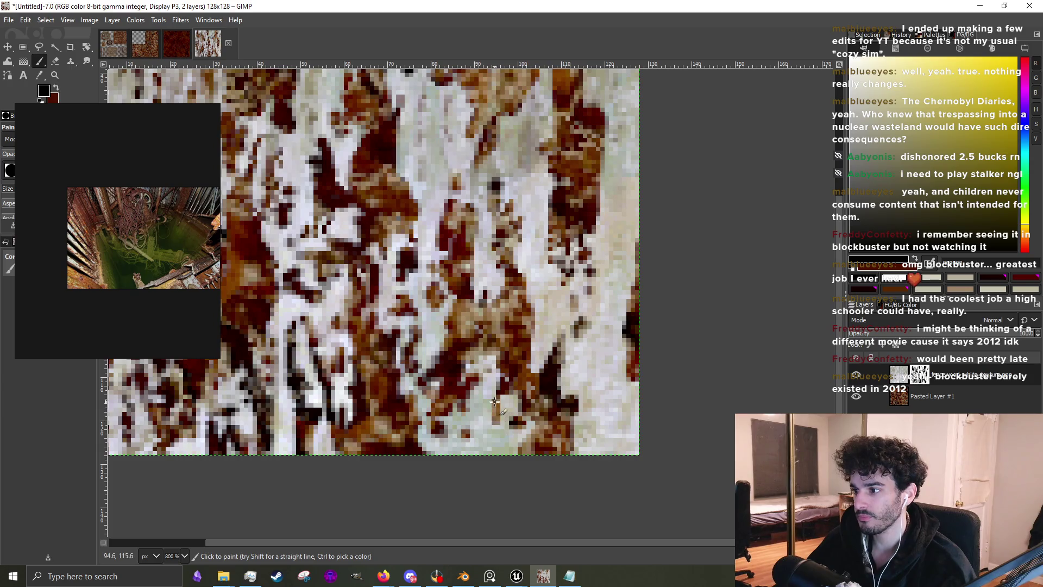
Sample a colour and paint long dark rust streaks and grey weathering along the right edge
key(ctrl)
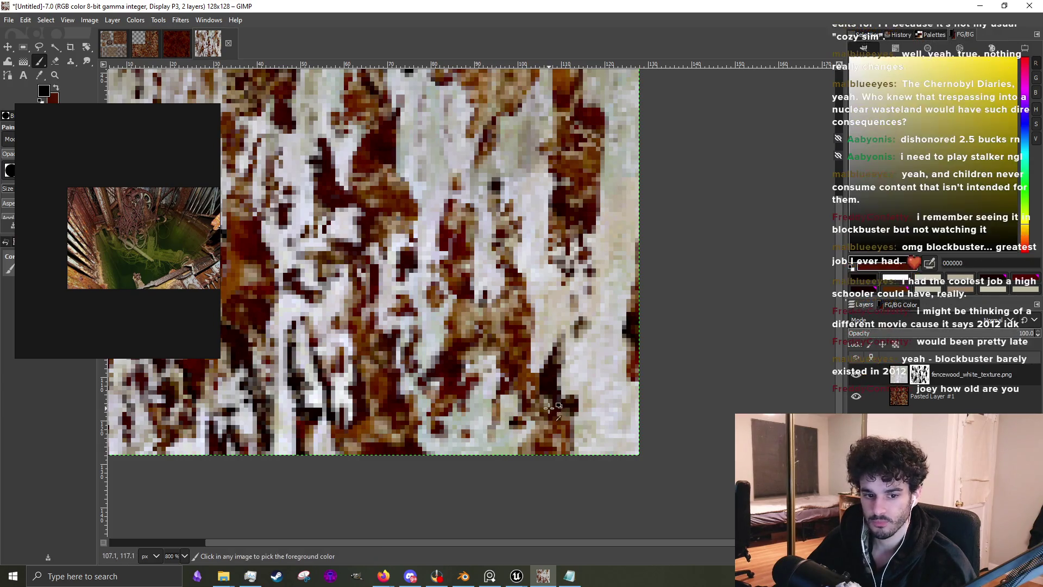
scroll(546, 394, down, 1)
scroll(549, 389, up, 3)
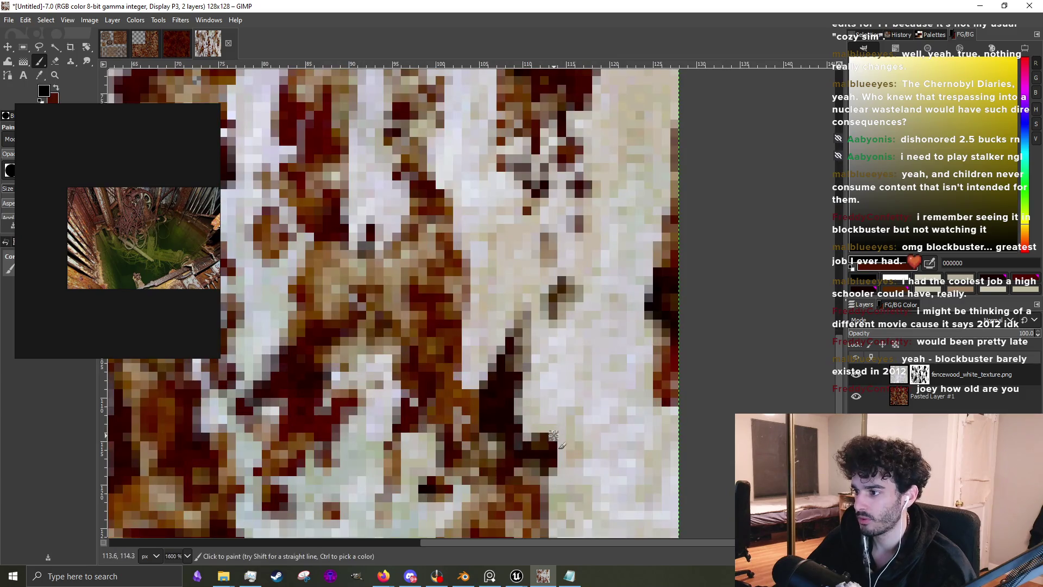
mouse_move(555, 384)
mouse_down()
mouse_move(547, 464)
mouse_move(560, 511)
mouse_up()
scroll(518, 418, down, 3)
scroll(578, 414, up, 3)
mouse_move(554, 413)
mouse_down()
mouse_move(543, 435)
mouse_move(544, 409)
mouse_move(541, 423)
mouse_up()
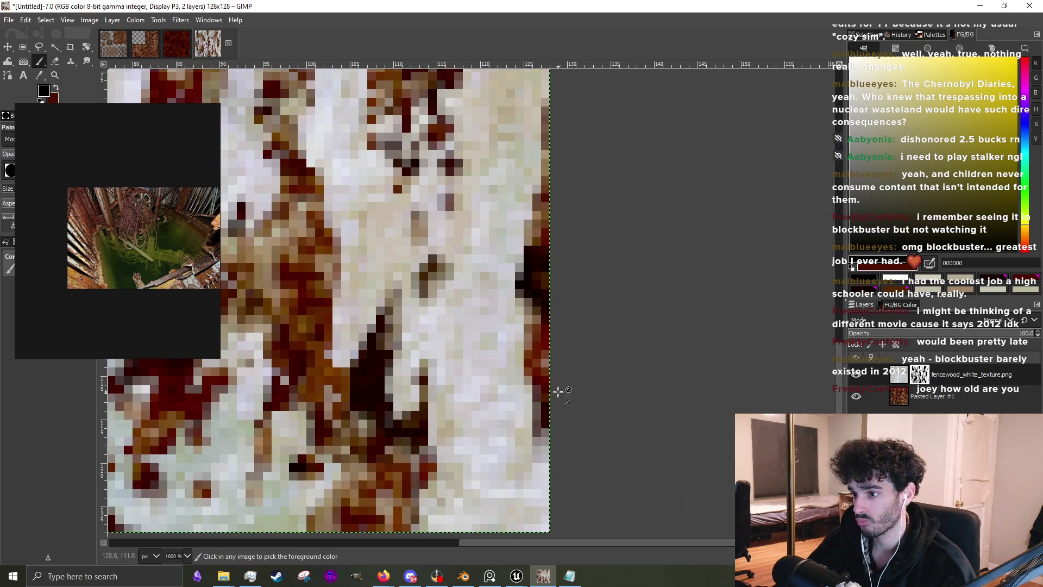
scroll(417, 194, up, 1)
mouse_move(519, 337)
mouse_down()
mouse_move(508, 362)
mouse_move(501, 304)
mouse_move(502, 332)
mouse_up()
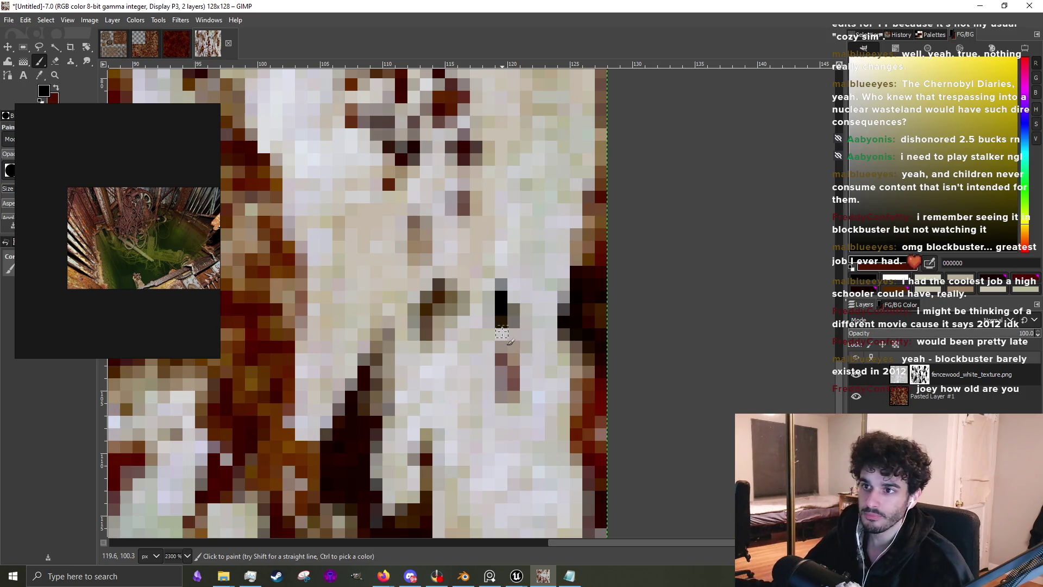
Shrink the brush to 1 pixel and swap the painting colour to white
scroll(501, 331, down, 2)
key(bracketleft)
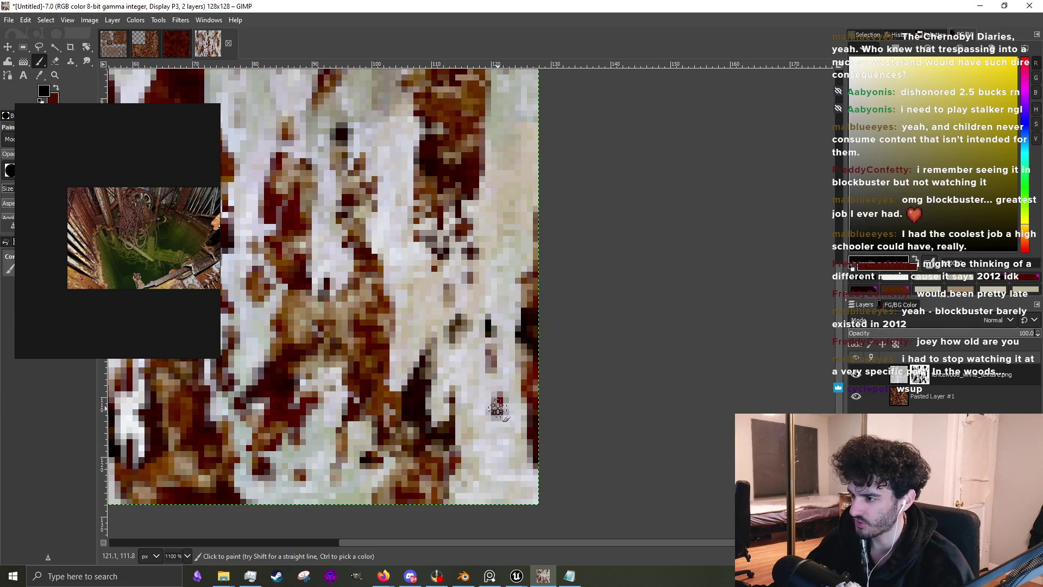
key(bracketleft)
key(bracketleft)
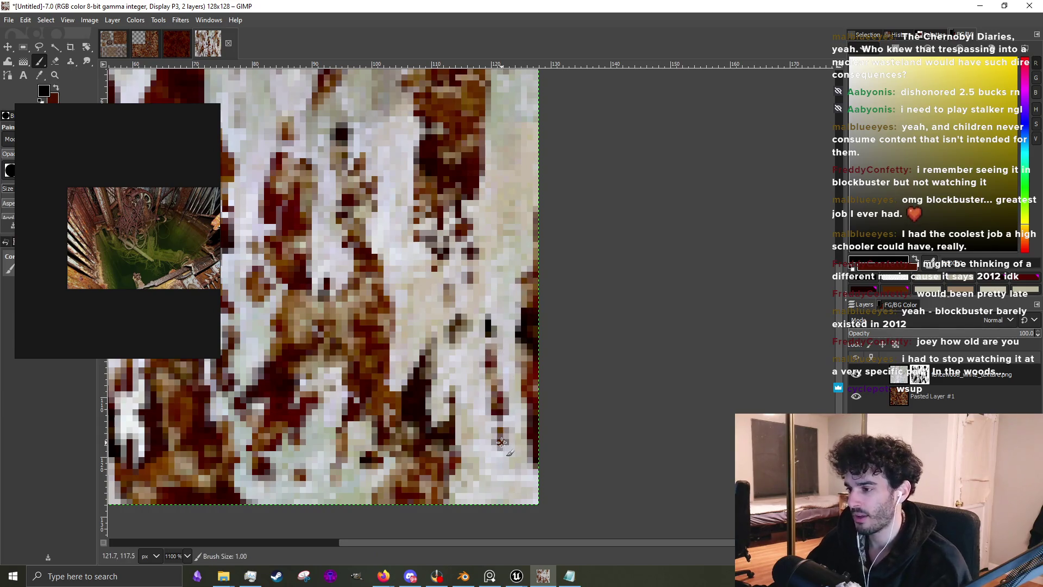
scroll(502, 446, down, 5)
scroll(492, 440, up, 4)
scroll(490, 439, down, 3)
scroll(351, 425, up, 5)
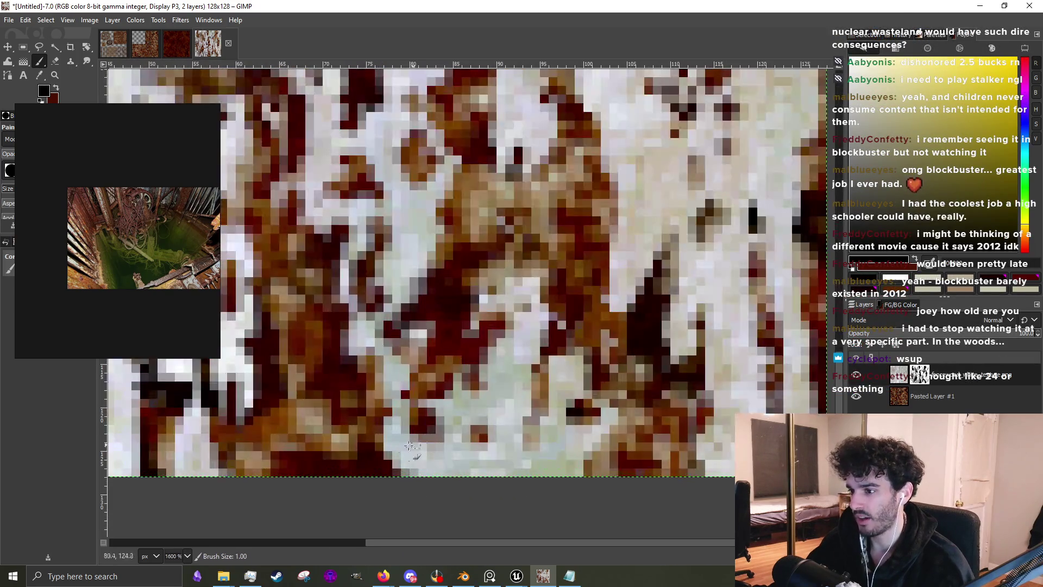
scroll(351, 425, down, 1)
click(44, 91)
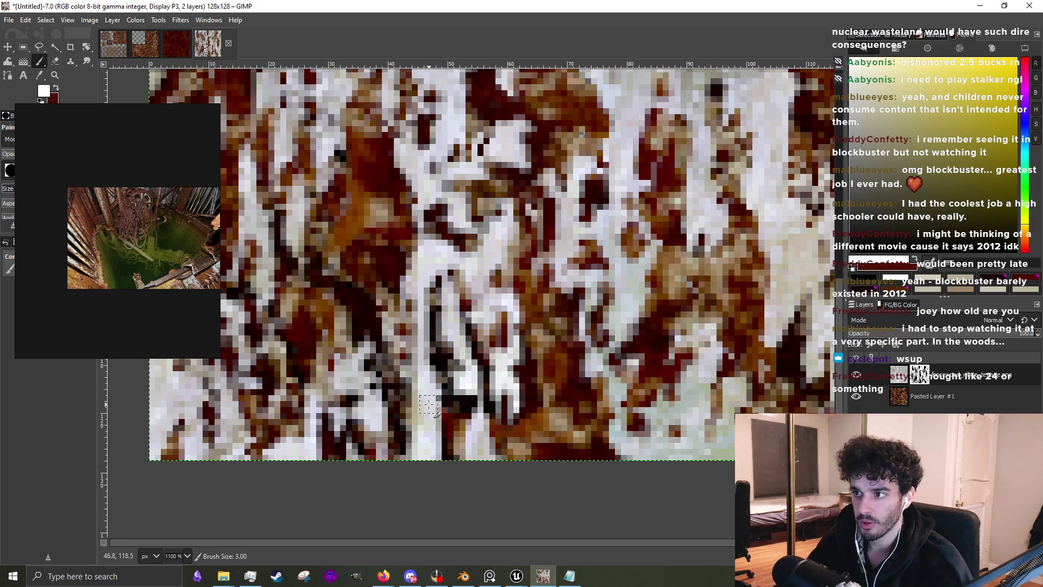
scroll(429, 404, down, 1)
scroll(427, 369, down, 1)
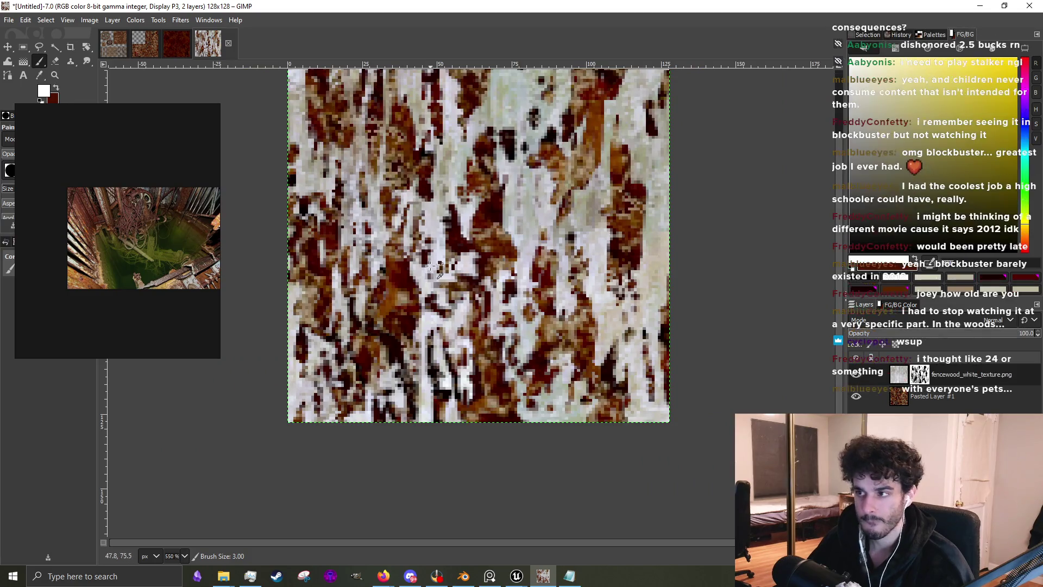
Paint a lighter white streak over the wood with a 2-pixel Paintbrush
scroll(343, 372, up, 2)
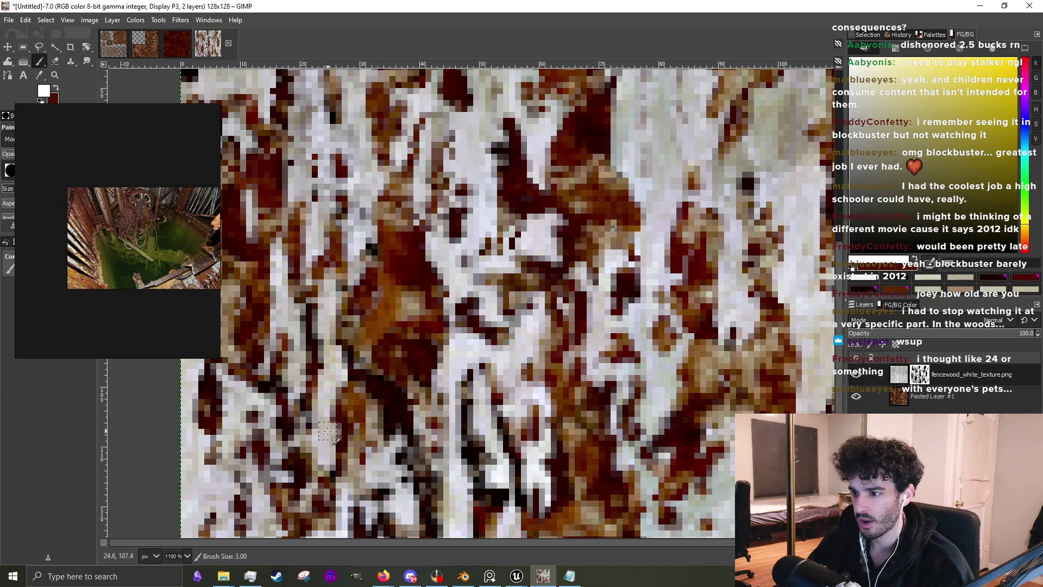
scroll(326, 424, down, 2)
scroll(382, 404, up, 3)
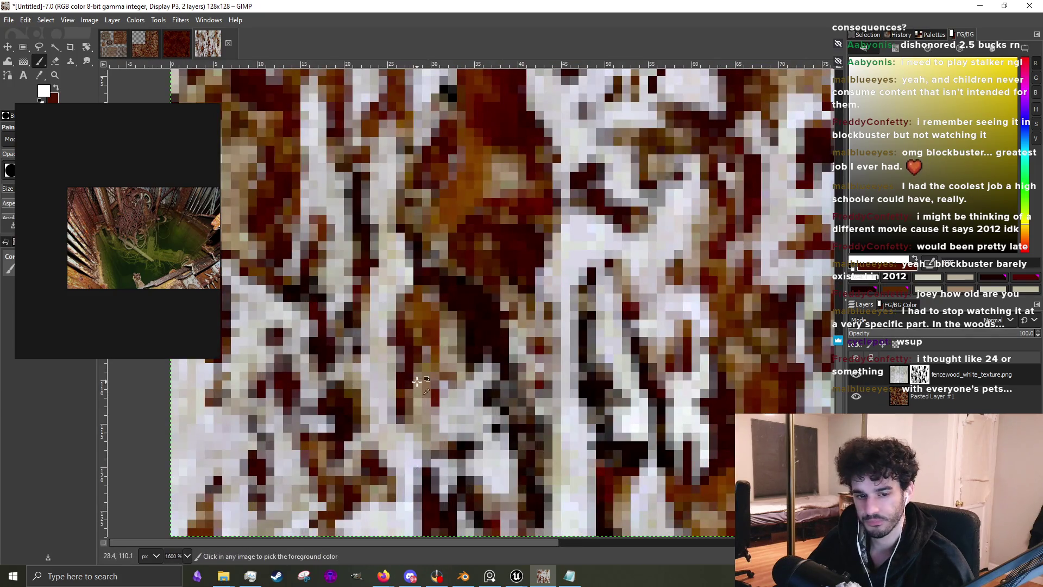
scroll(415, 381, down, 2)
scroll(431, 348, up, 3)
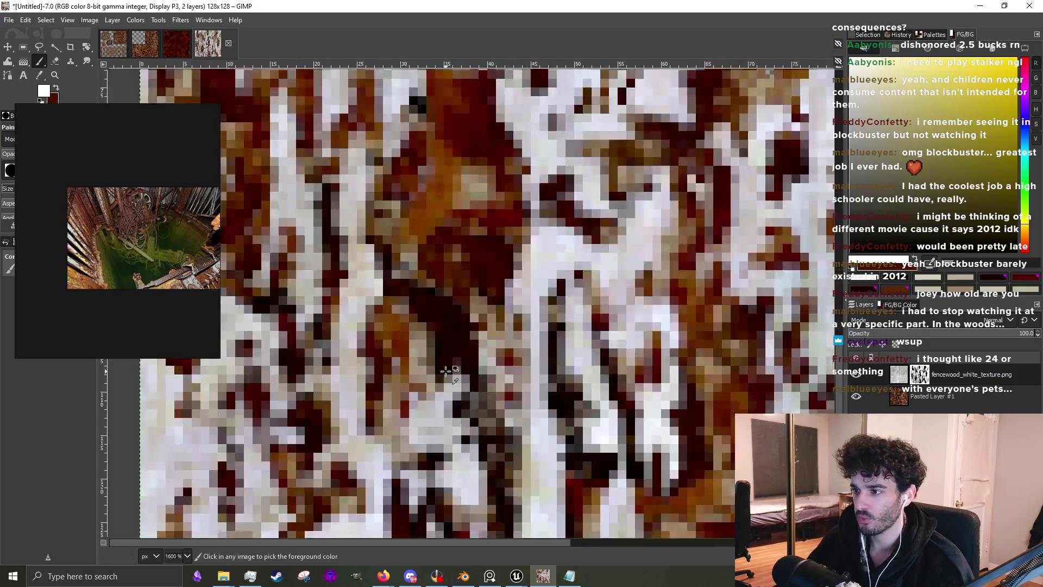
scroll(427, 379, down, 3)
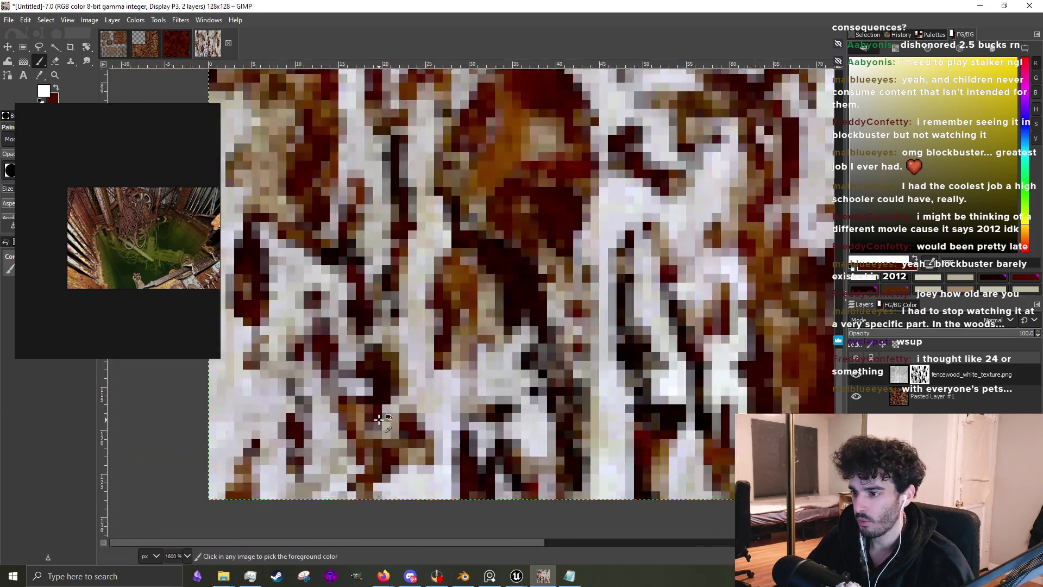
scroll(476, 381, down, 1)
scroll(476, 382, down, 2)
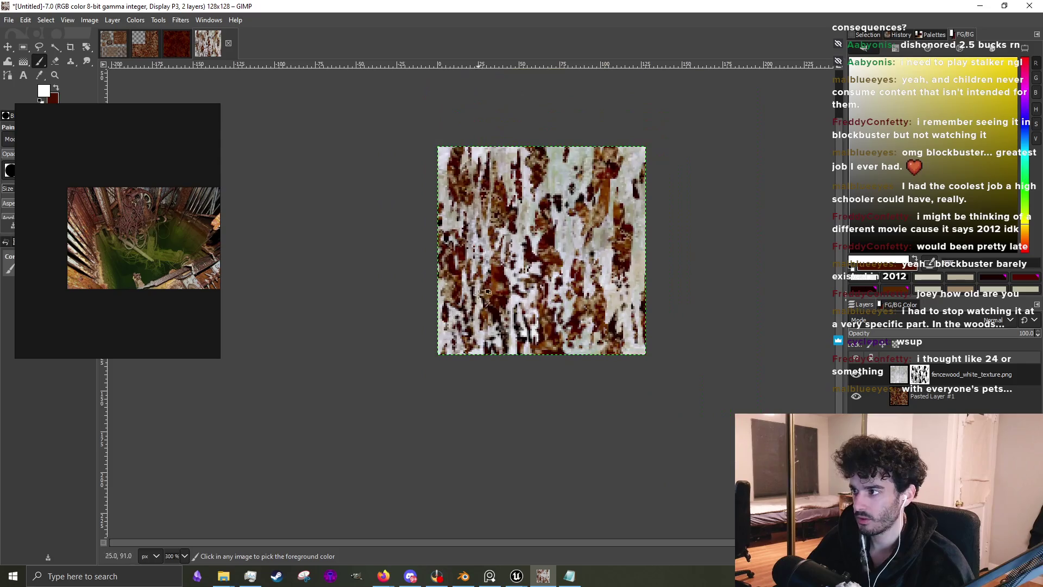
scroll(476, 382, up, 3)
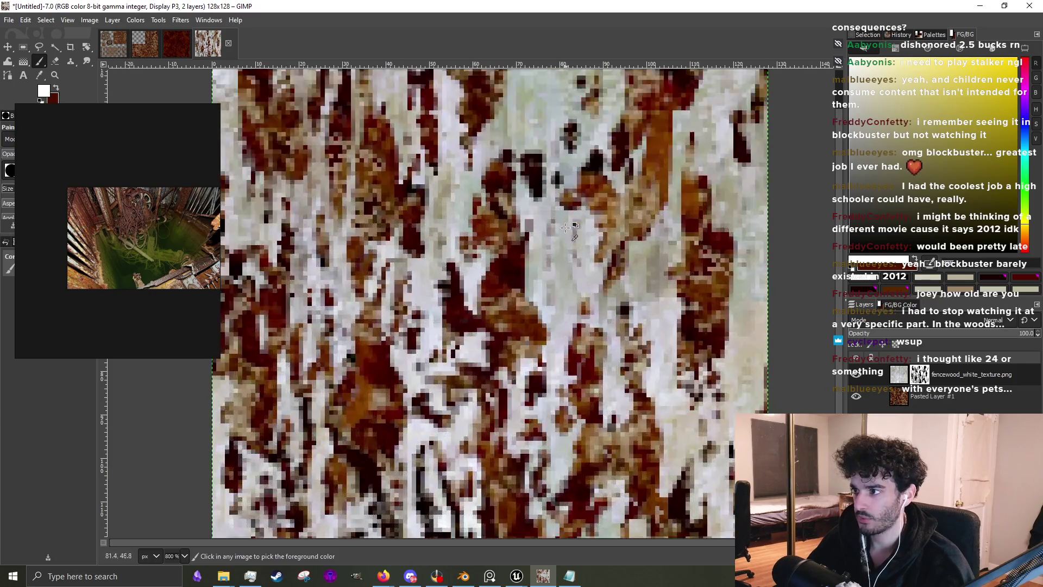
click(40, 62)
key(bracketleft)
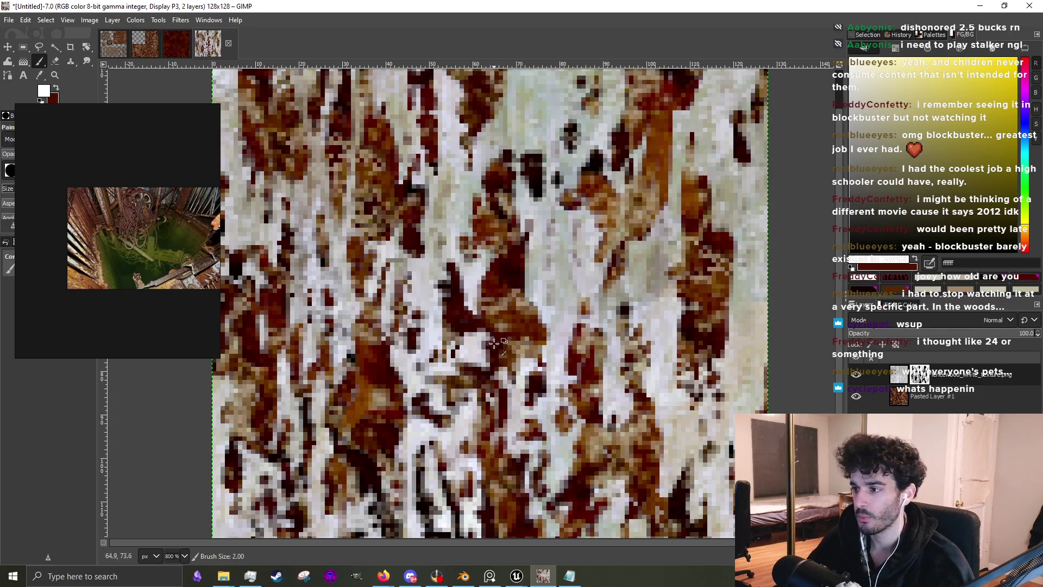
scroll(433, 373, up, 2)
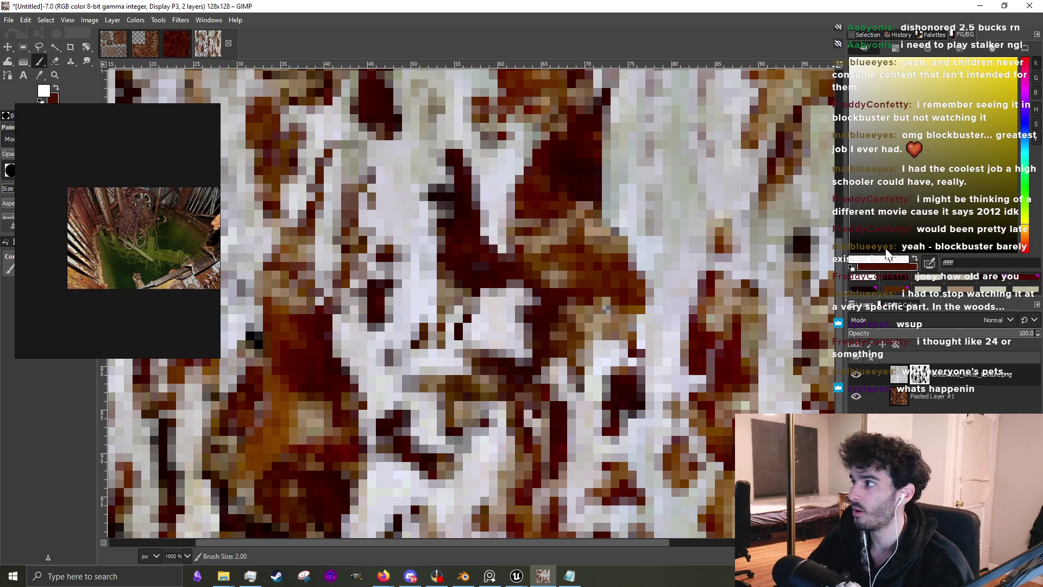
mouse_move(503, 353)
mouse_down()
mouse_move(514, 375)
mouse_move(521, 286)
mouse_move(534, 264)
mouse_up()
Switch the paint colour to black and dab a few small dark pixels into the pale centre
ctrl+scroll(530, 360, down, 2)
ctrl+scroll(477, 386, up, 1)
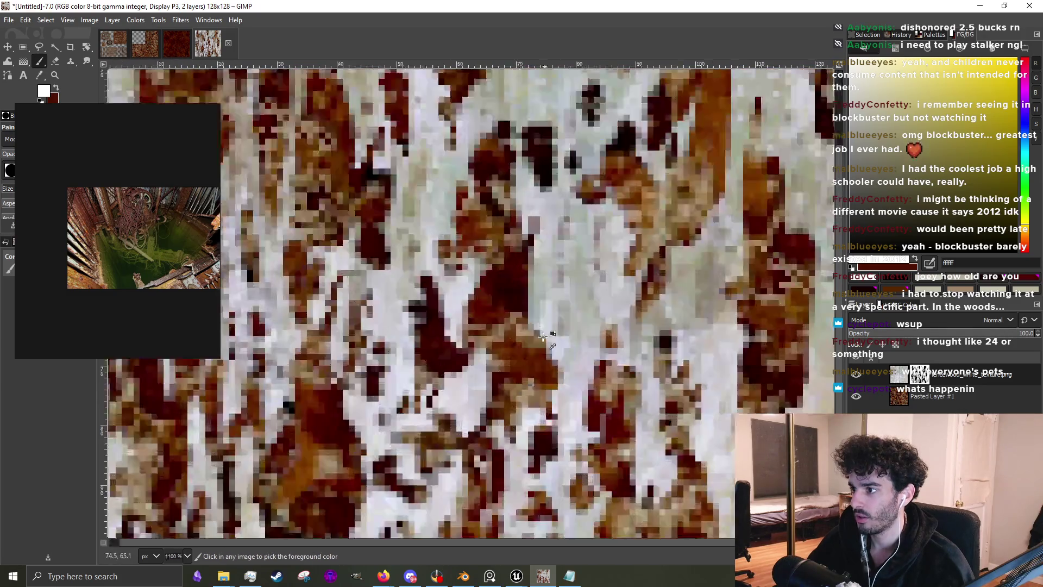
key(d)
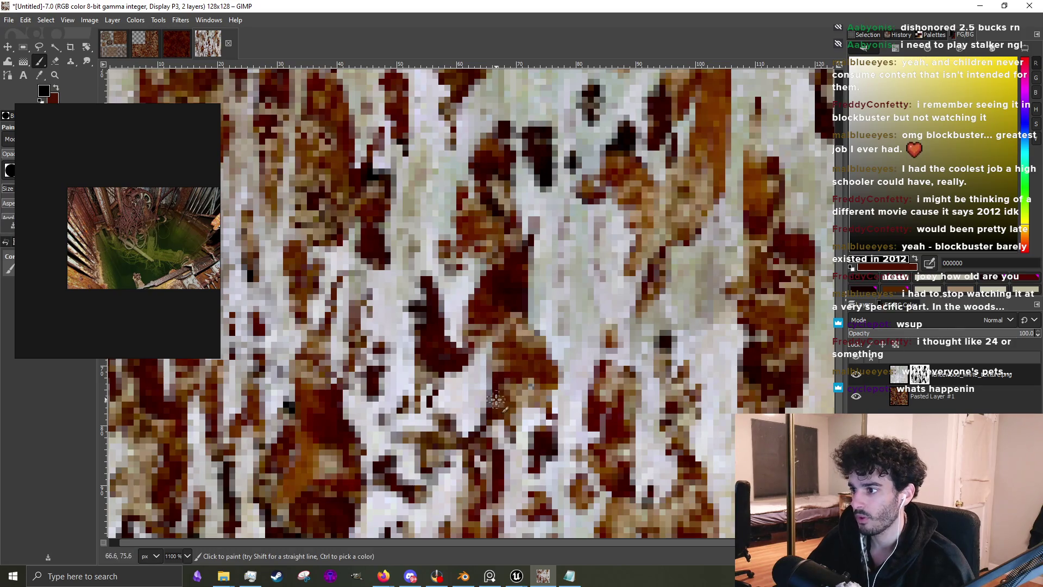
ctrl+scroll(513, 354, down, 2)
ctrl+scroll(543, 357, up, 3)
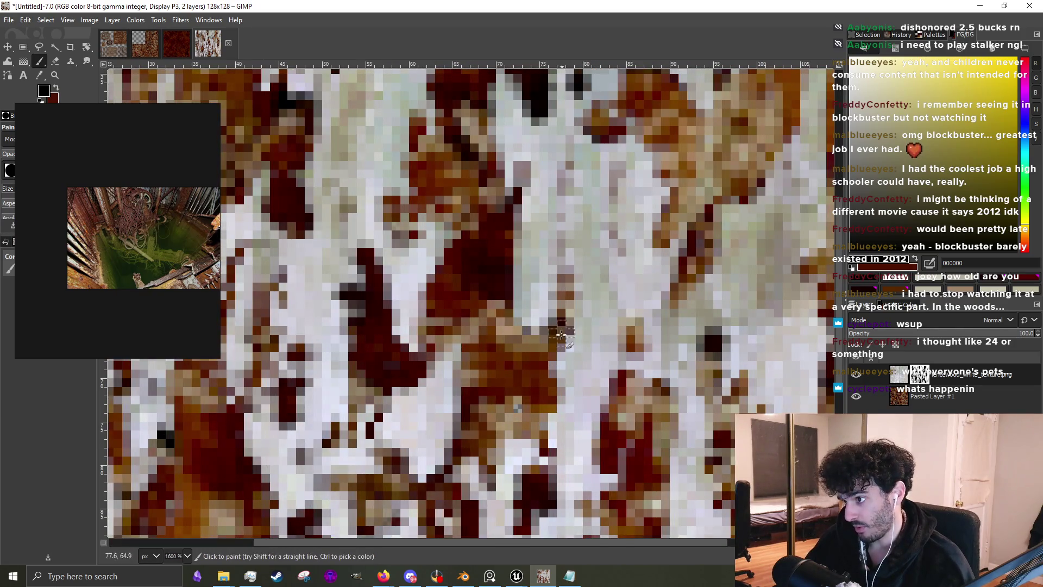
ctrl+scroll(549, 337, down, 3)
ctrl+scroll(559, 349, up, 3)
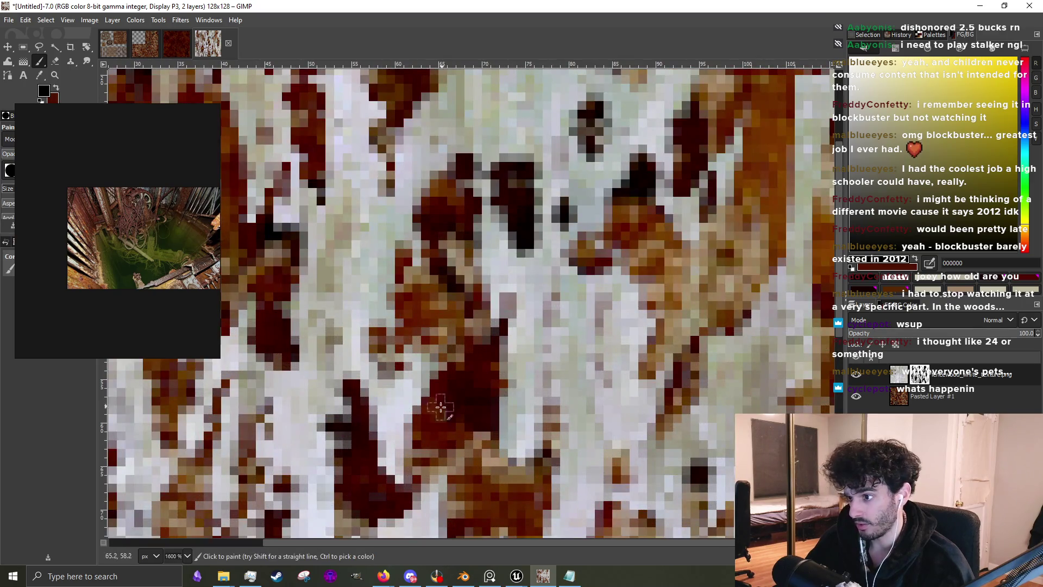
ctrl+scroll(417, 417, down, 3)
ctrl+scroll(423, 358, up, 3)
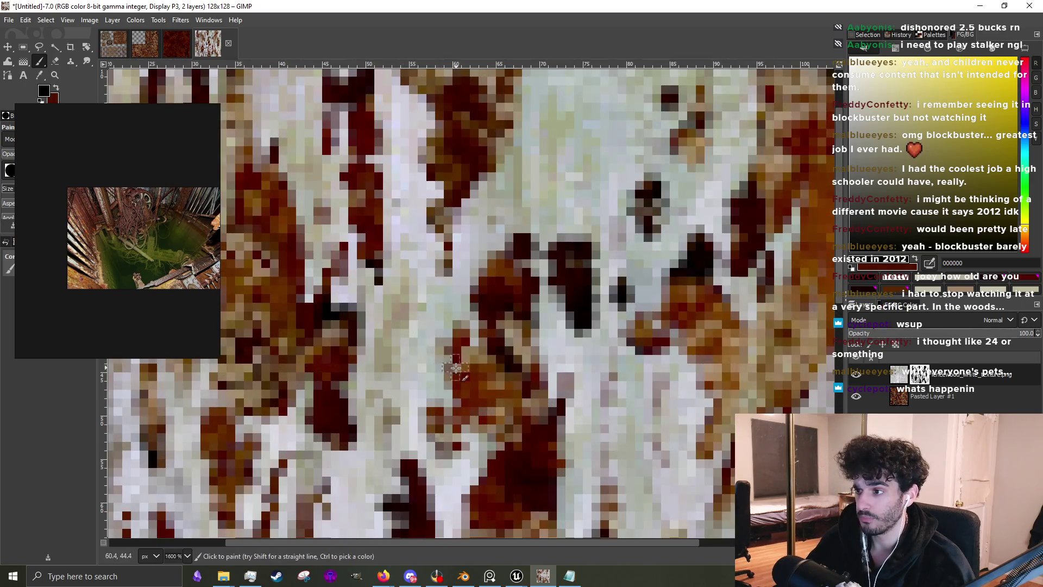
ctrl+scroll(455, 338, down, 3)
ctrl+scroll(492, 304, up, 3)
mouse_move(497, 299)
mouse_down()
mouse_move(502, 347)
mouse_move(511, 313)
mouse_up()
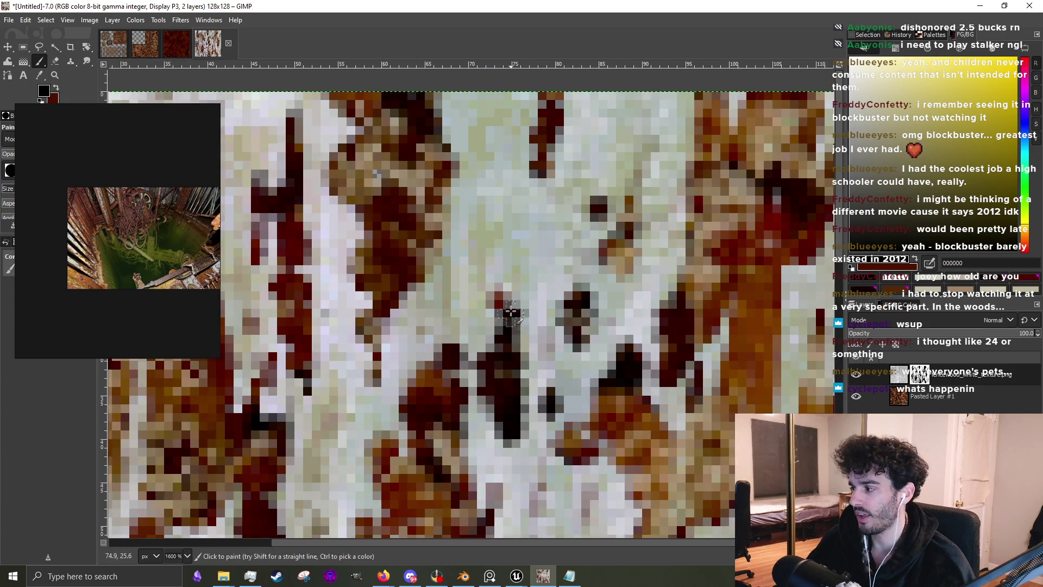
Shrink the brush to 1 pixel and paint several thin dark vertical streaks
key(bracketleft)
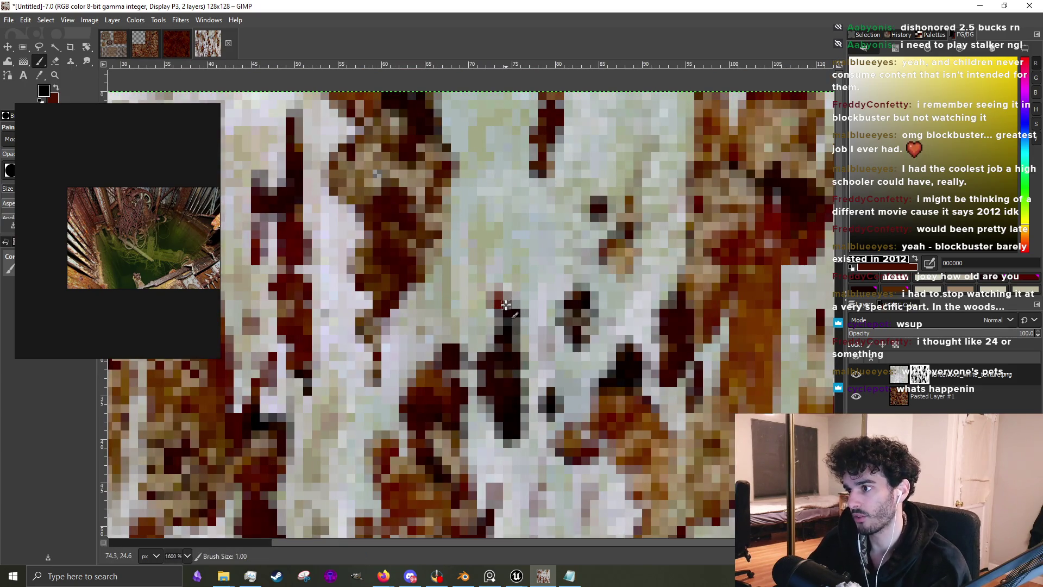
mouse_move(511, 289)
mouse_down()
mouse_move(514, 226)
mouse_move(518, 323)
mouse_move(492, 240)
mouse_move(488, 343)
mouse_move(486, 302)
mouse_up()
ctrl+scroll(509, 306, down, 3)
ctrl+scroll(521, 303, up, 3)
drag(491, 354, 490, 253)
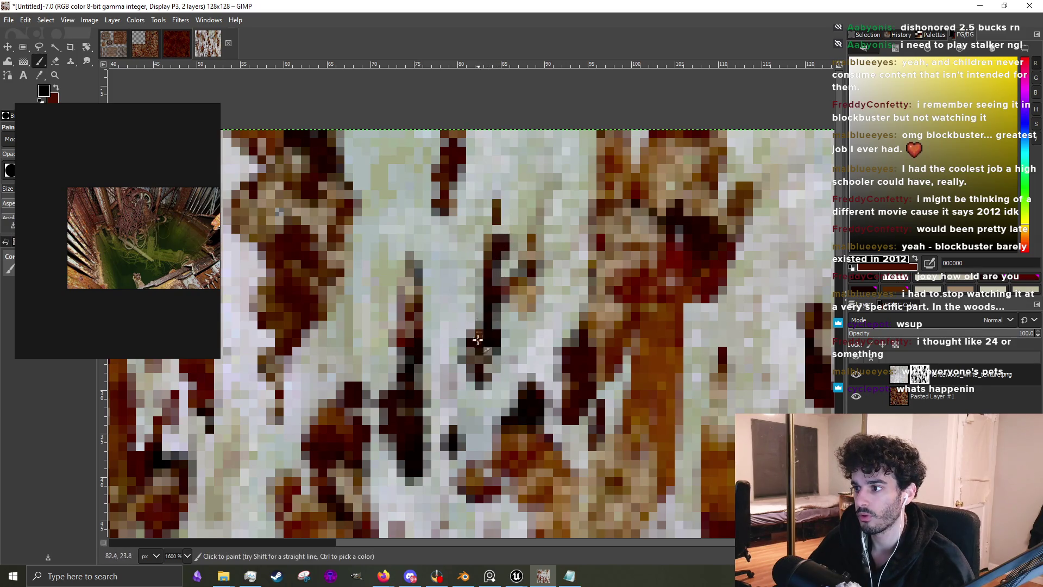
mouse_move(456, 348)
mouse_down()
mouse_move(459, 289)
mouse_move(457, 326)
mouse_up()
scroll(489, 359, down, 4)
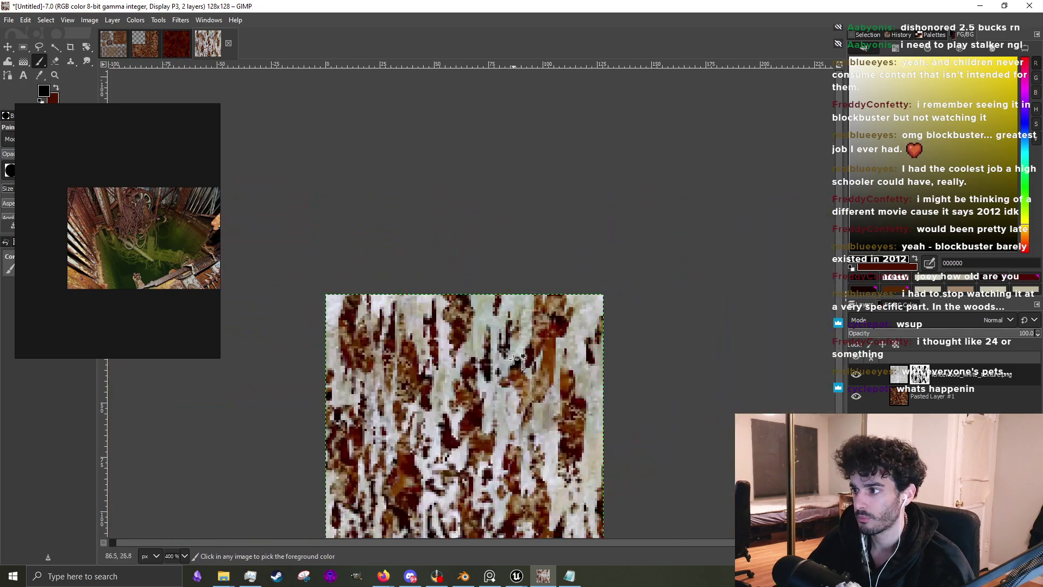
scroll(497, 379, up, 4)
scroll(478, 441, down, 4)
scroll(474, 484, up, 4)
mouse_move(522, 296)
mouse_down()
mouse_move(516, 399)
mouse_move(525, 314)
mouse_up()
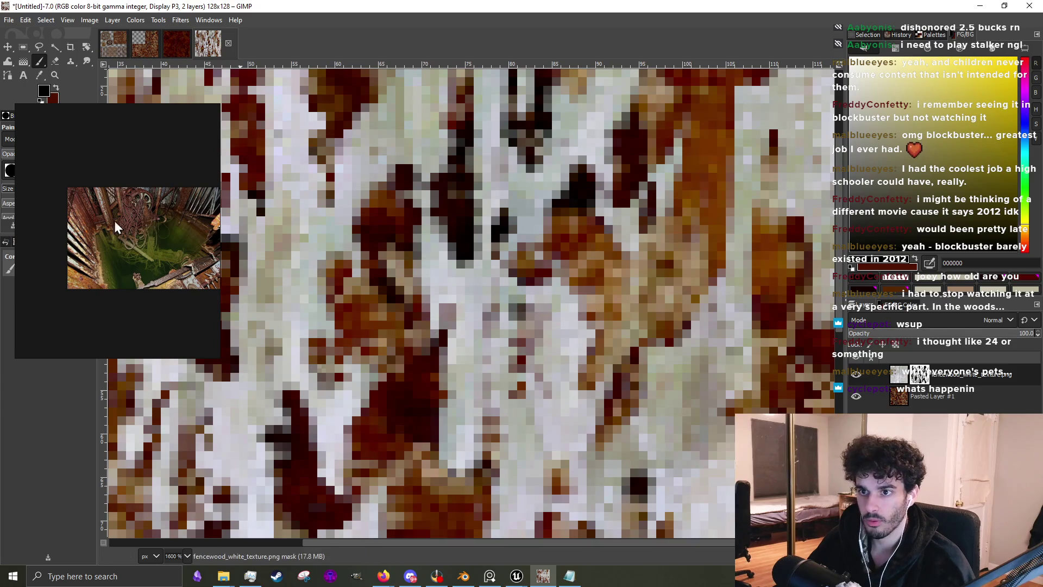
mouse_move(530, 368)
mouse_down()
mouse_move(528, 408)
mouse_move(531, 379)
mouse_up()
Paint short dark vertical streaks and pixels near the texture's right side
ctrl+scroll(527, 375, down, 2)
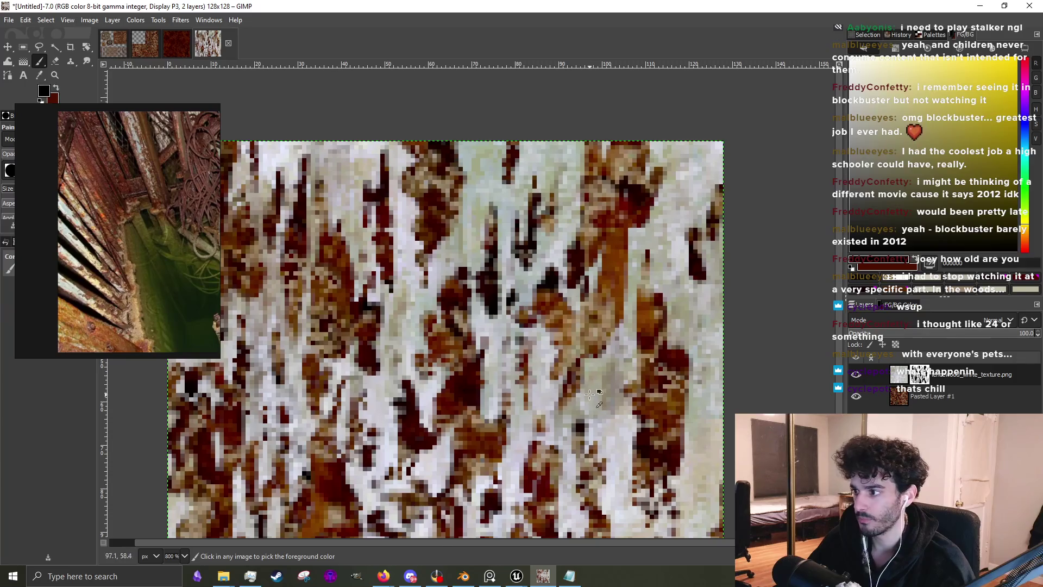
ctrl+scroll(590, 395, up, 3)
mouse_move(609, 296)
mouse_down()
mouse_move(607, 399)
mouse_move(615, 288)
mouse_up()
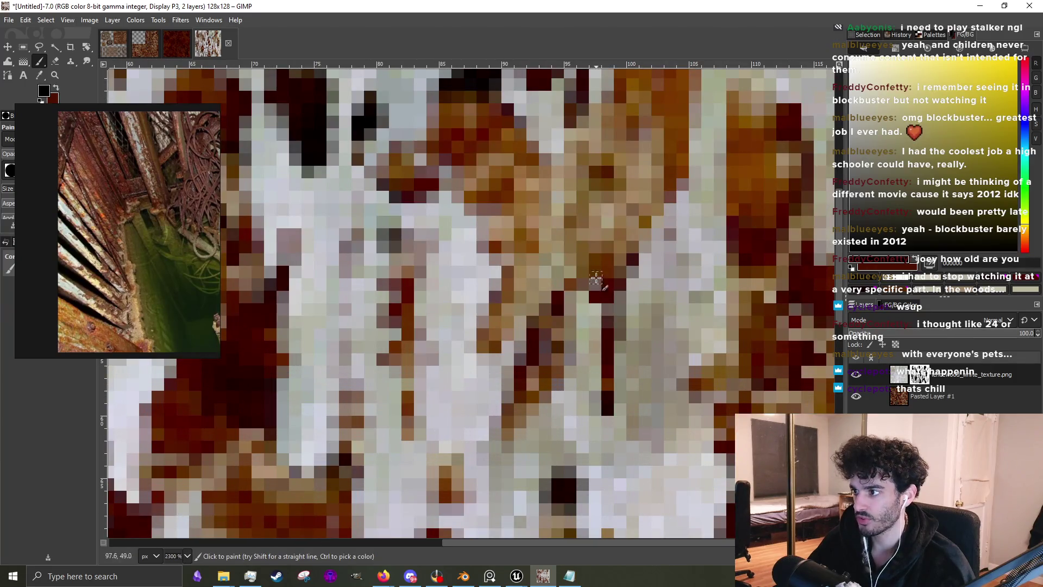
ctrl+scroll(562, 344, down, 3)
ctrl+scroll(603, 373, up, 2)
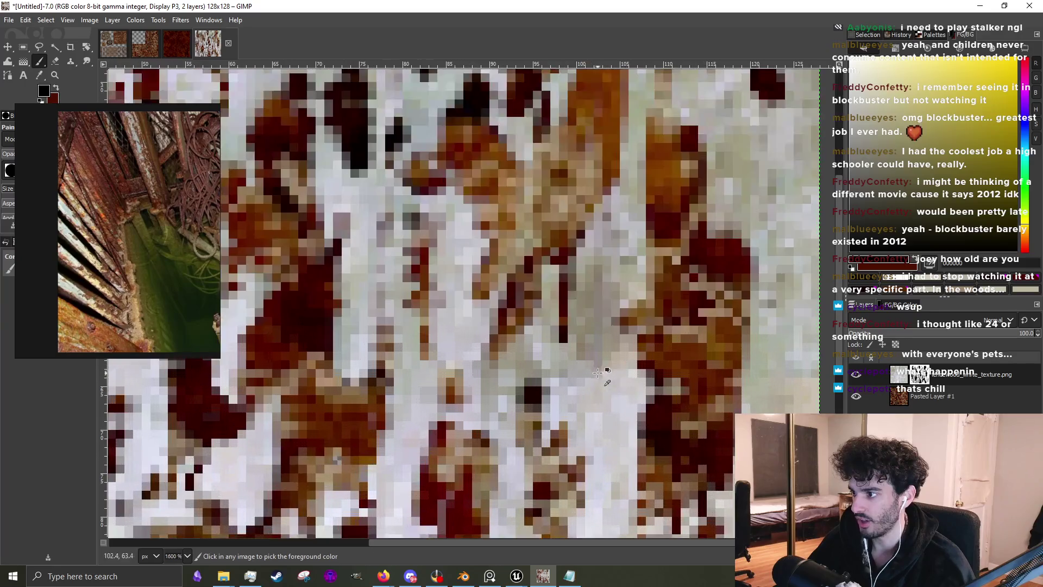
mouse_move(626, 332)
mouse_down()
mouse_move(622, 381)
mouse_move(626, 333)
mouse_up()
ctrl+scroll(642, 338, down, 2)
ctrl+scroll(696, 377, up, 3)
mouse_move(696, 380)
mouse_down()
mouse_move(695, 430)
mouse_move(696, 356)
mouse_move(689, 446)
mouse_up()
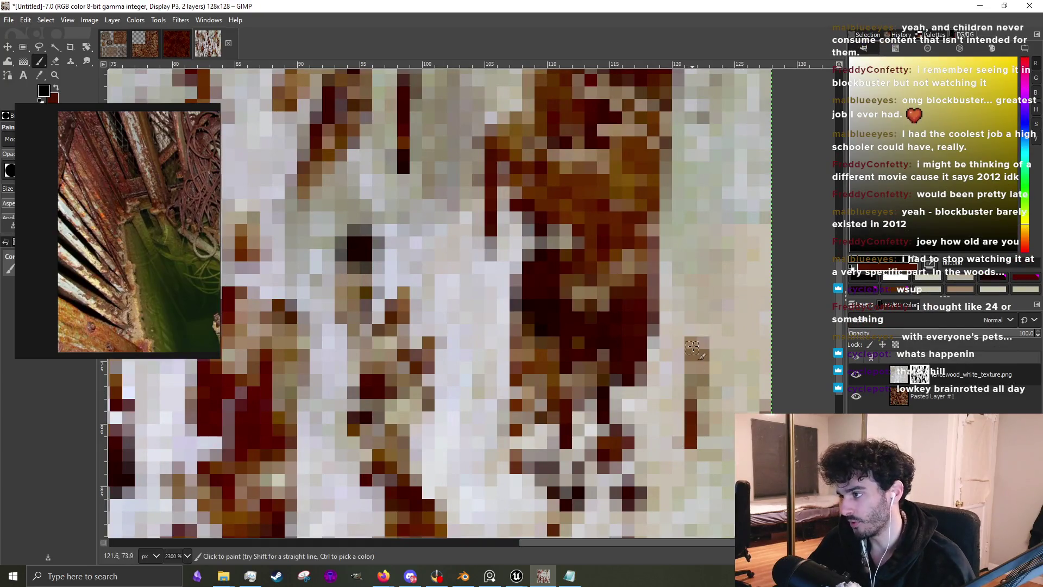
drag(692, 347, 702, 316)
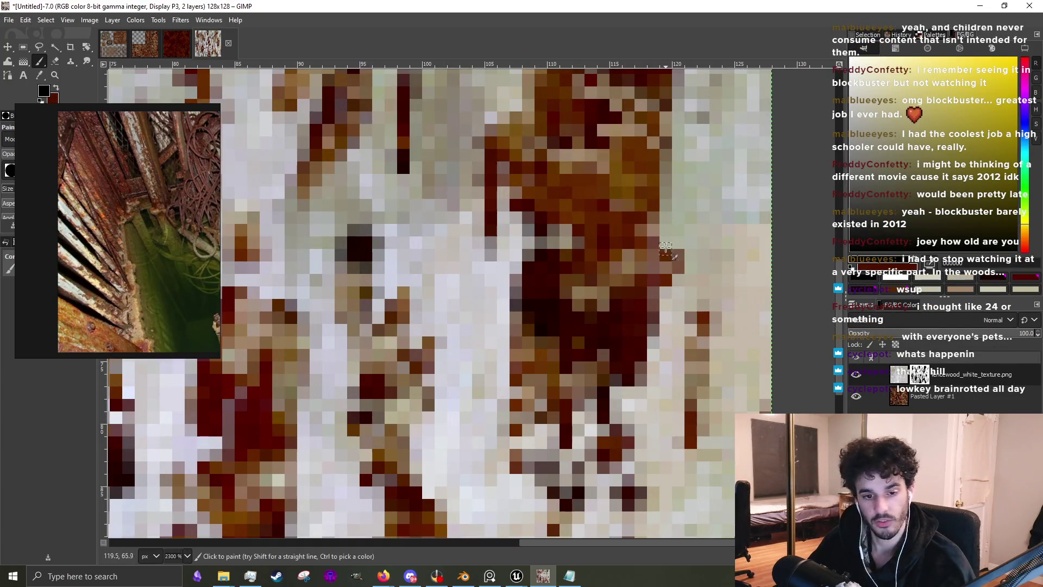
Add a short dark downward stroke in the lower middle of the texture
ctrl+scroll(651, 265, down, 2)
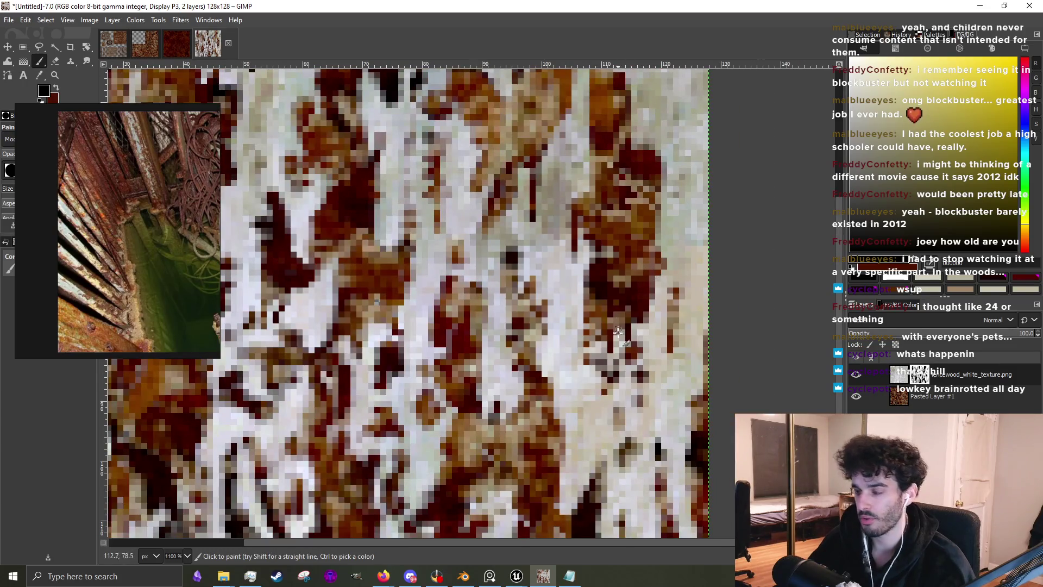
ctrl+scroll(541, 456, up, 3)
ctrl+scroll(543, 465, down, 3)
ctrl+scroll(543, 464, up, 3)
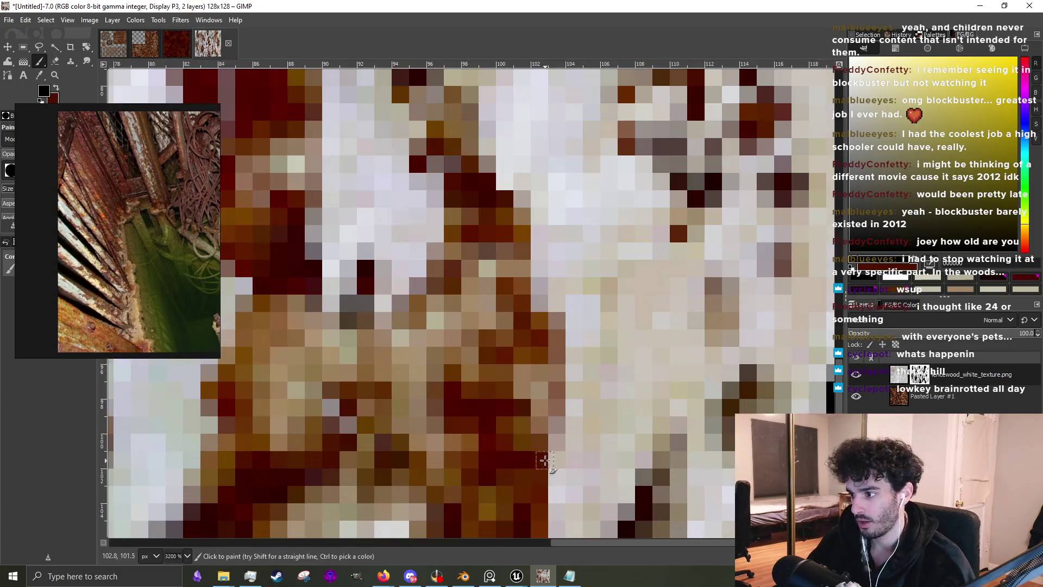
ctrl+scroll(505, 440, down, 2)
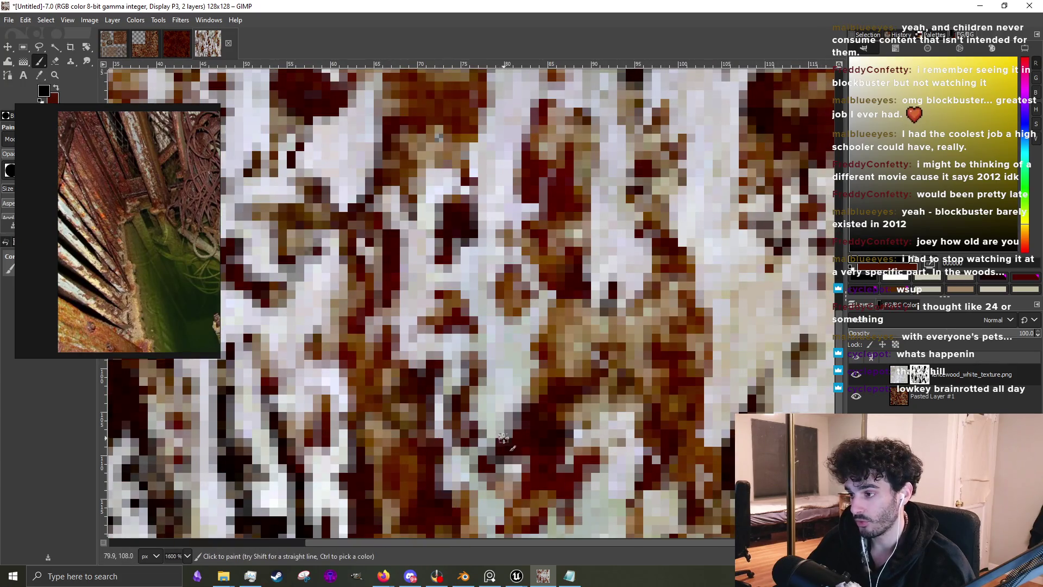
drag(509, 378, 530, 424)
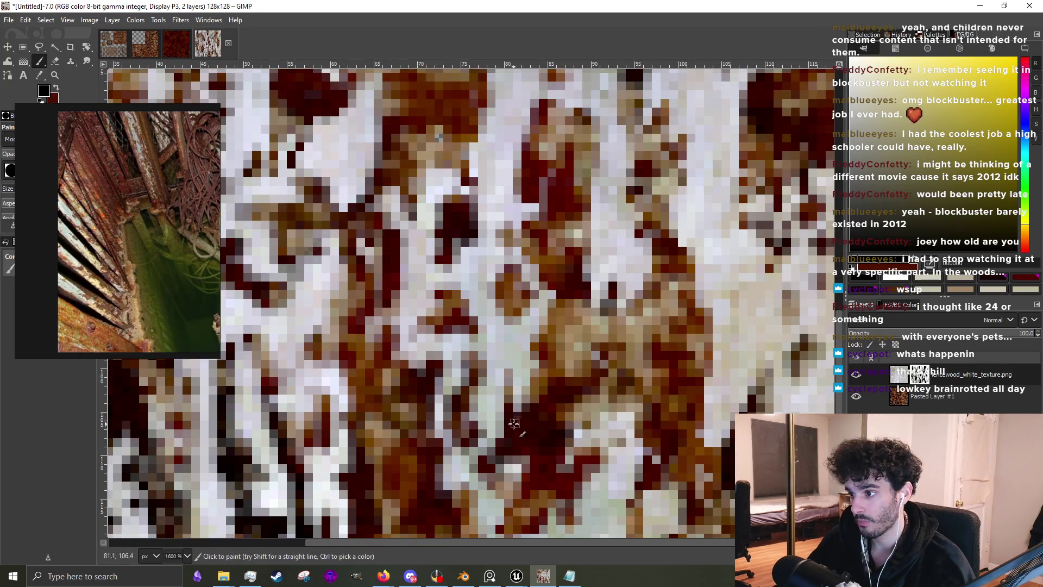
ctrl+scroll(517, 423, down, 3)
ctrl+scroll(572, 438, up, 4)
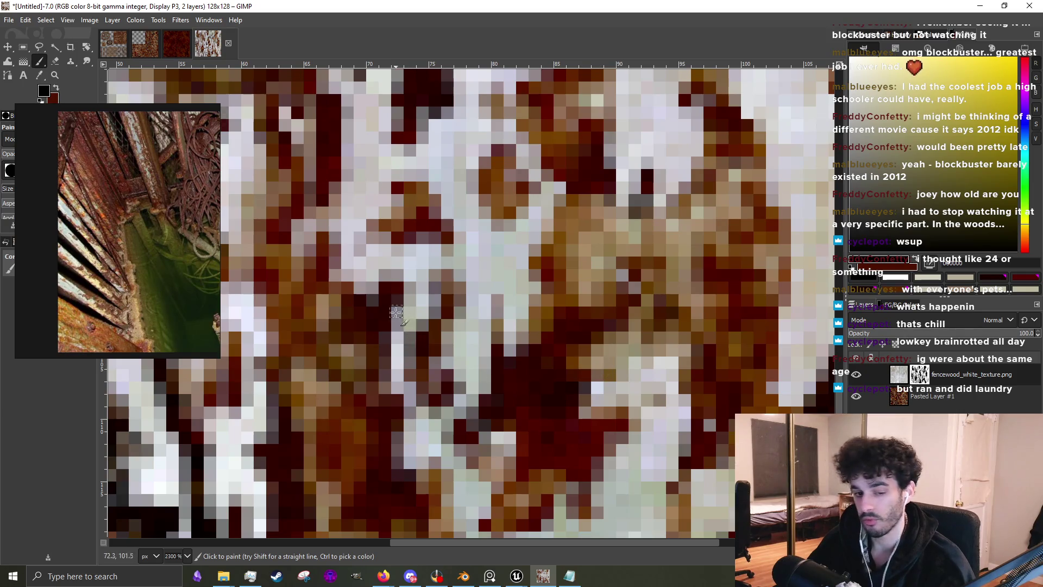
ctrl+scroll(615, 390, down, 3)
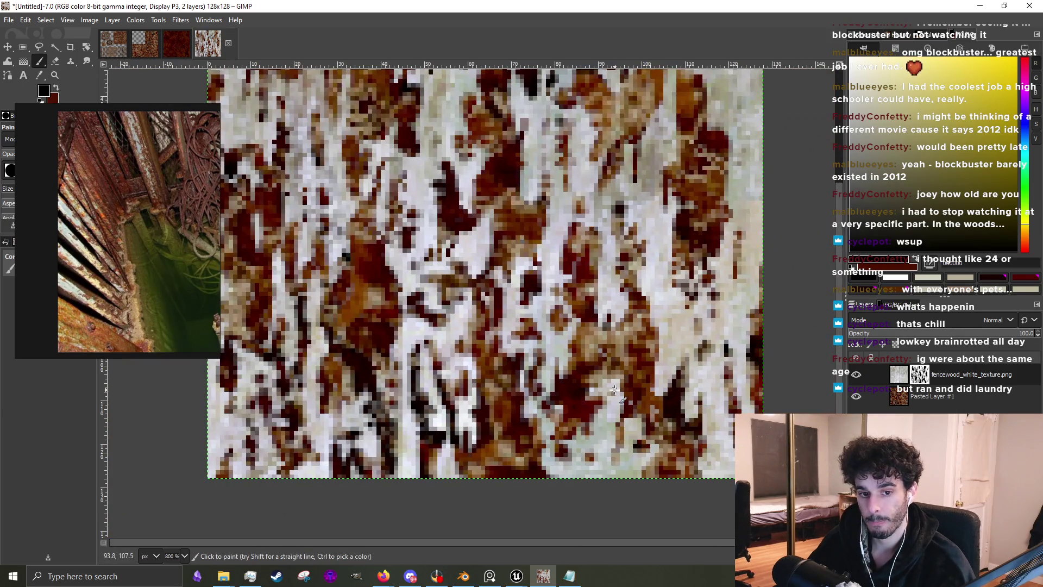
ctrl+scroll(614, 390, down, 2)
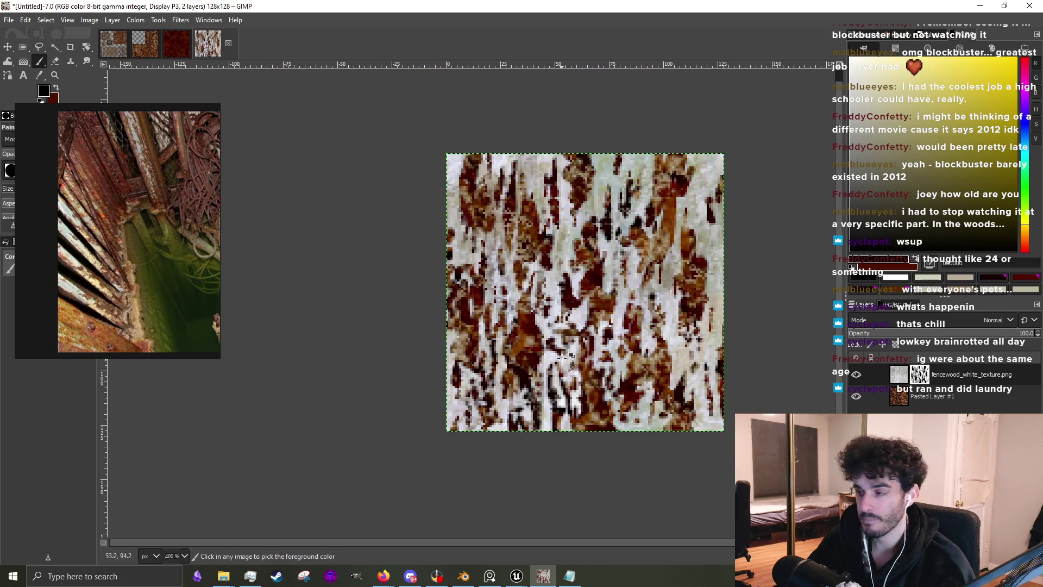
Paint a dark streak running downward with extra dark pixels to its lower left
ctrl+scroll(503, 341, up, 6)
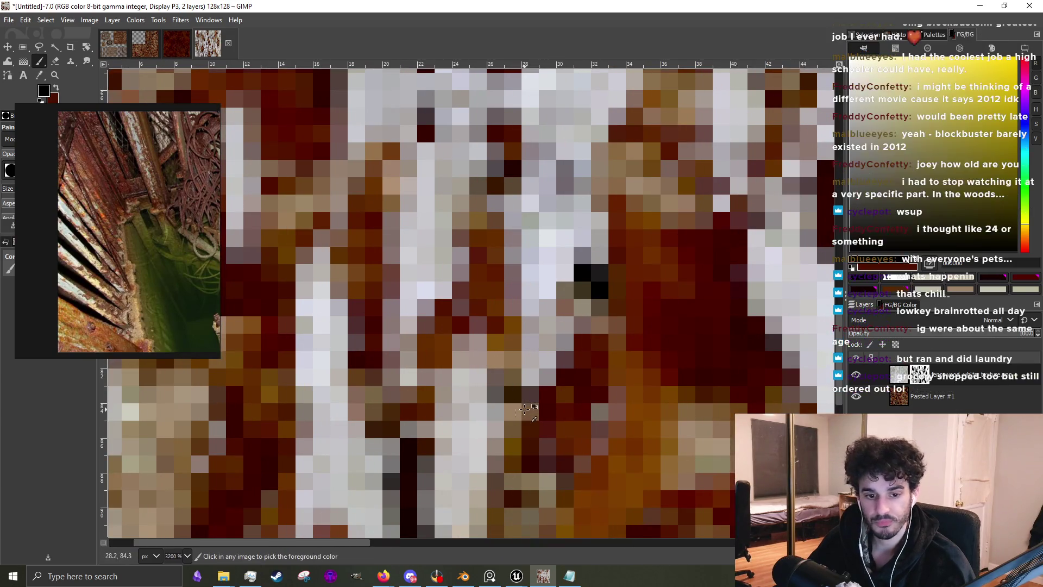
ctrl+scroll(520, 408, down, 4)
ctrl+scroll(465, 389, up, 3)
drag(466, 389, 479, 449)
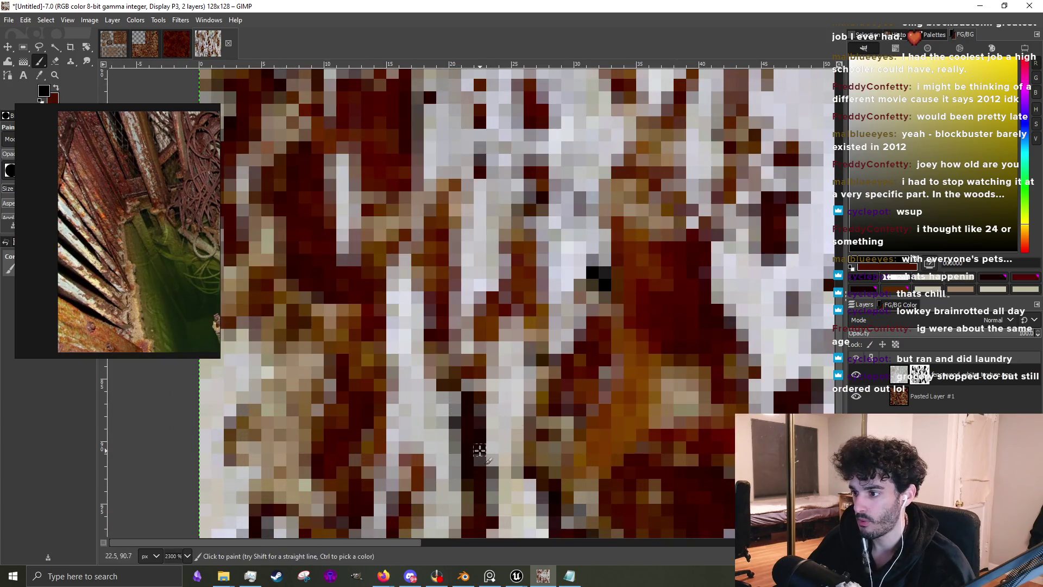
drag(479, 412, 459, 467)
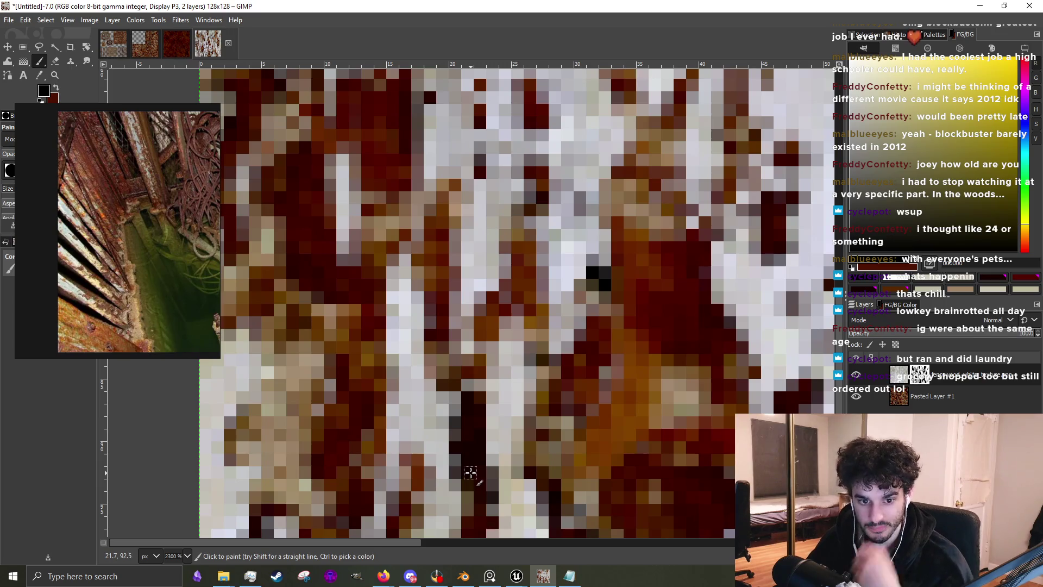
Add more dark rust strokes, including two streaks running upward on the left
scroll(472, 468, down, 5)
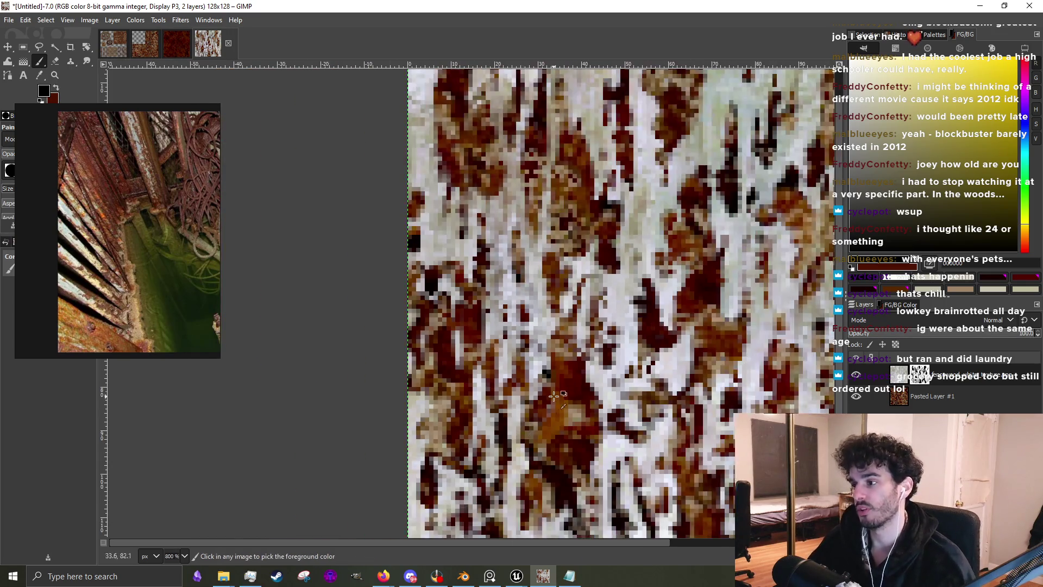
scroll(544, 435, up, 5)
scroll(538, 429, down, 4)
scroll(519, 394, up, 4)
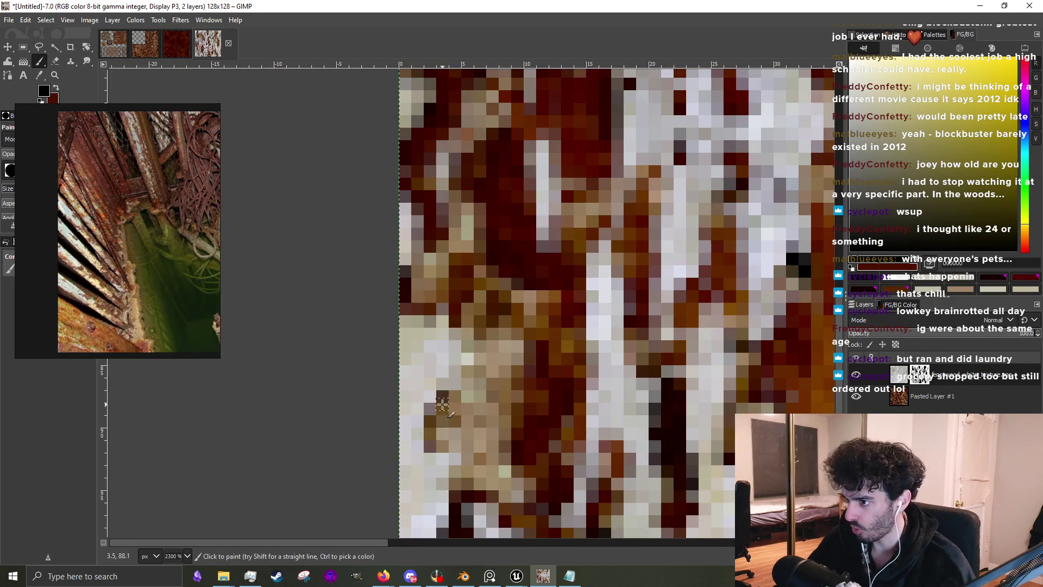
scroll(433, 411, down, 5)
scroll(514, 395, up, 3)
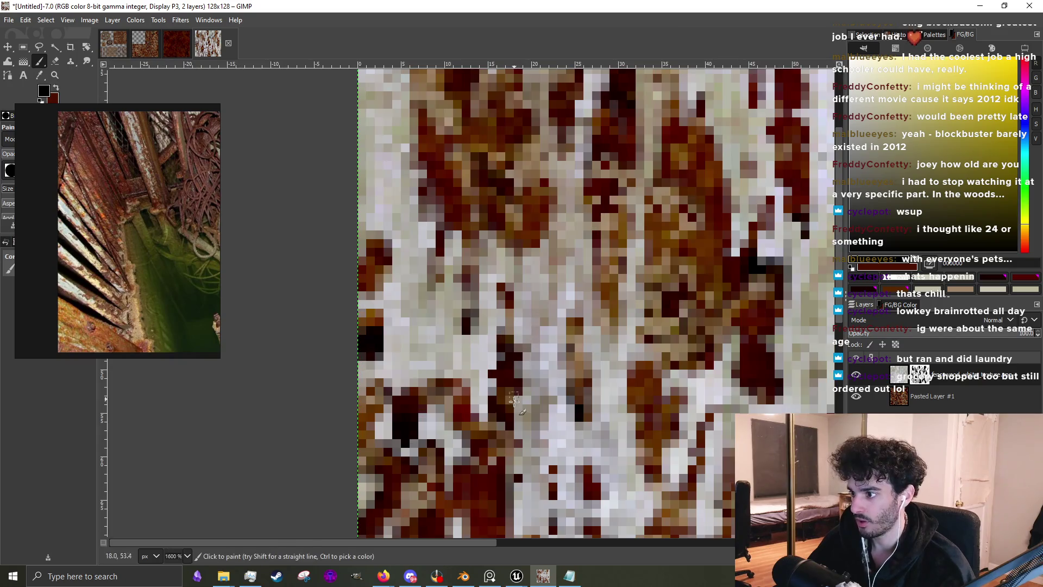
mouse_move(515, 451)
mouse_down()
mouse_move(535, 418)
mouse_move(537, 380)
mouse_move(525, 453)
mouse_up()
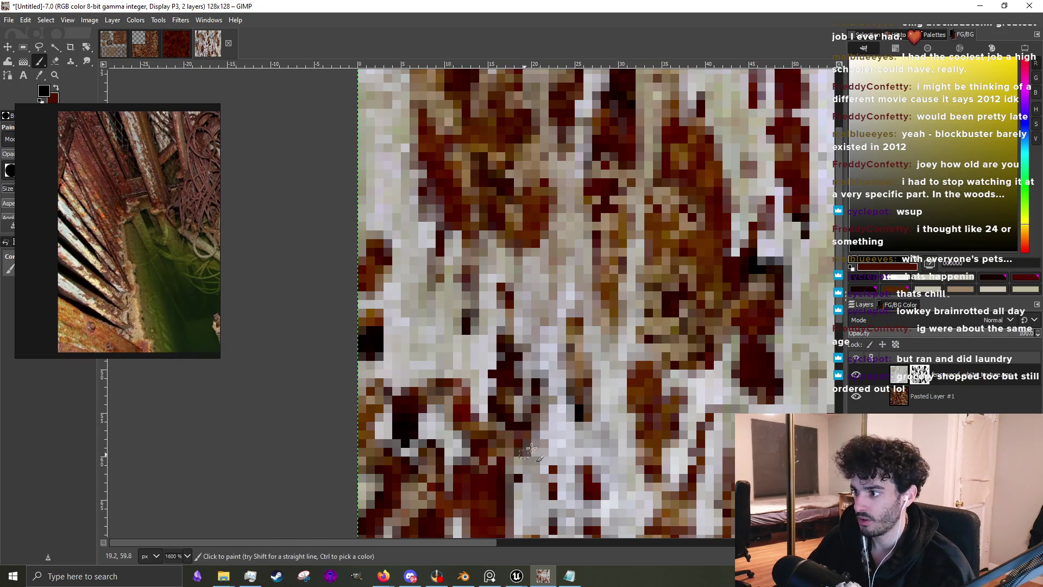
mouse_move(452, 363)
mouse_down()
mouse_move(465, 318)
mouse_move(427, 280)
mouse_up()
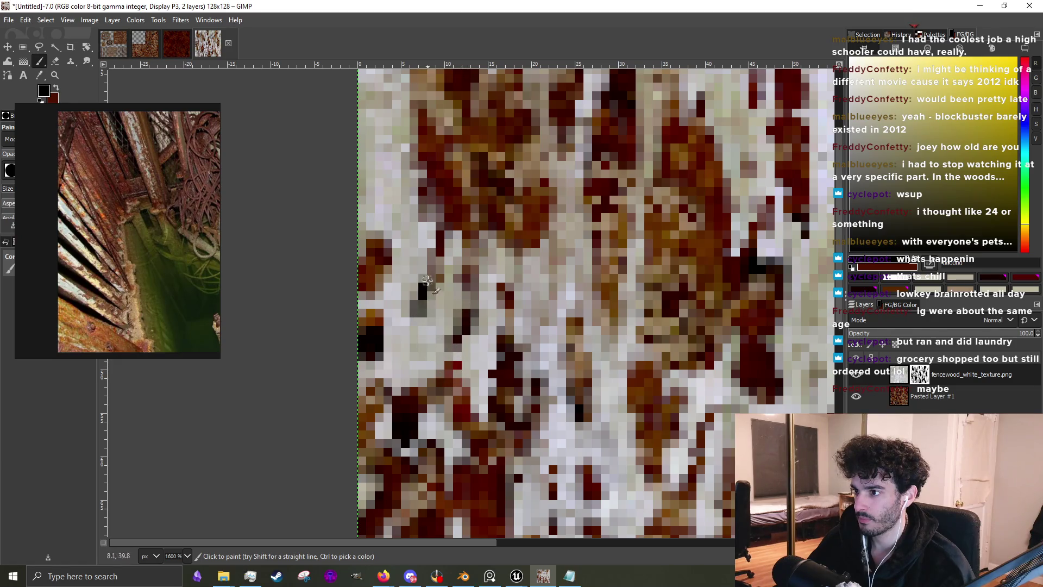
drag(418, 337, 434, 280)
scroll(494, 411, down, 2)
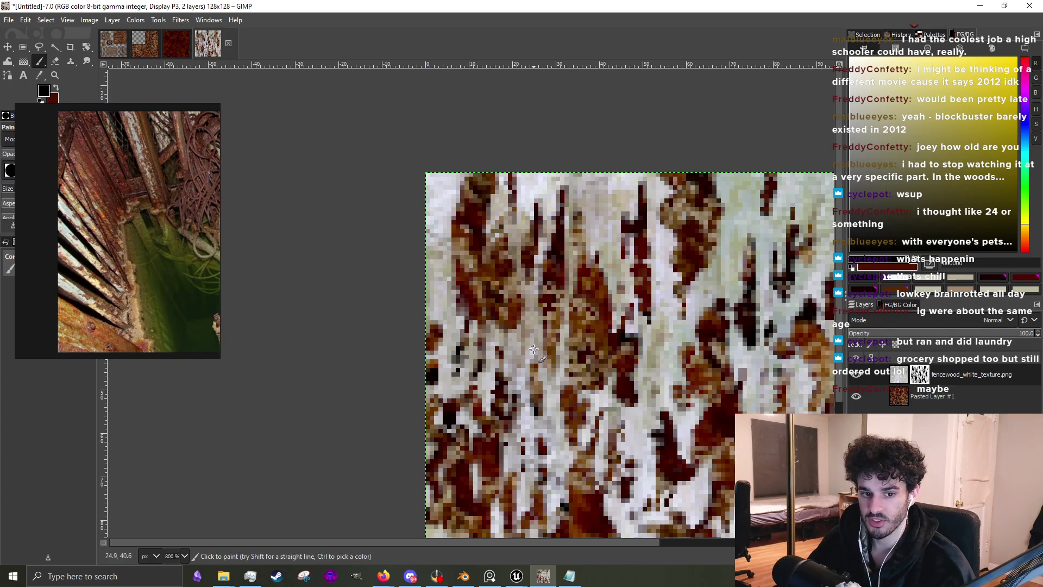
scroll(650, 303, up, 2)
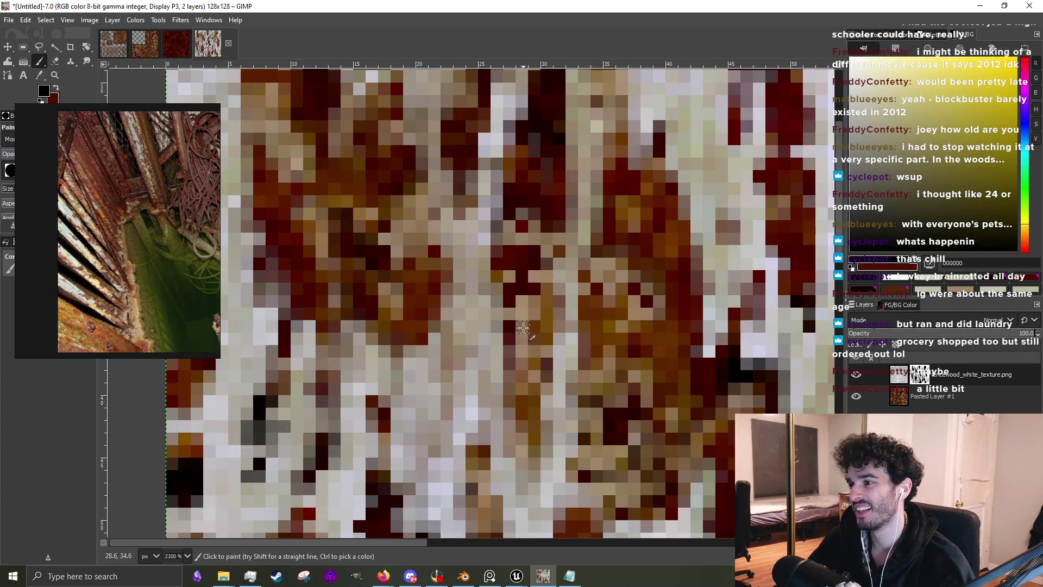
scroll(511, 335, down, 2)
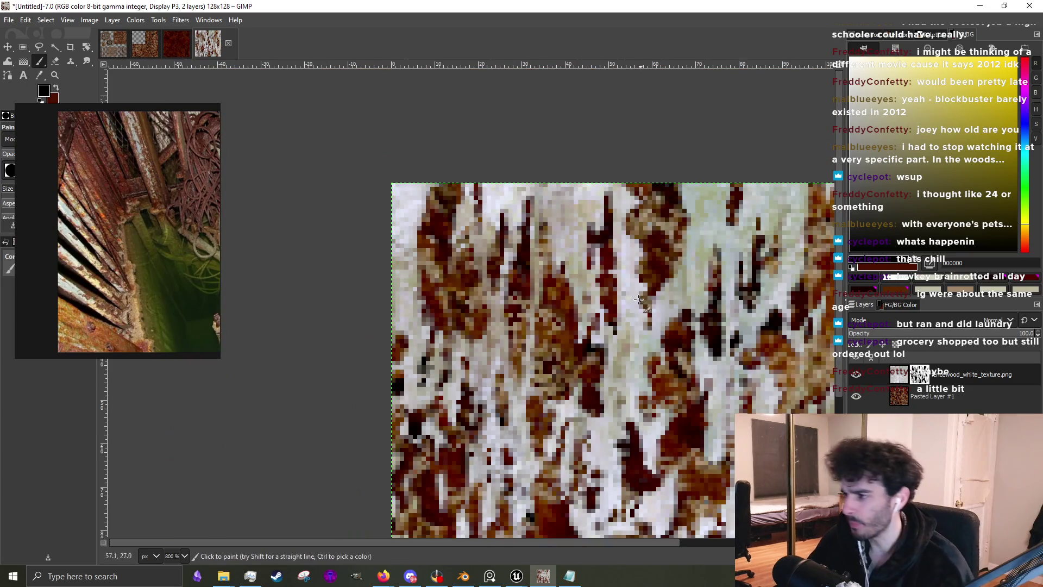
scroll(511, 335, down, 1)
scroll(616, 284, up, 2)
scroll(615, 285, up, 3)
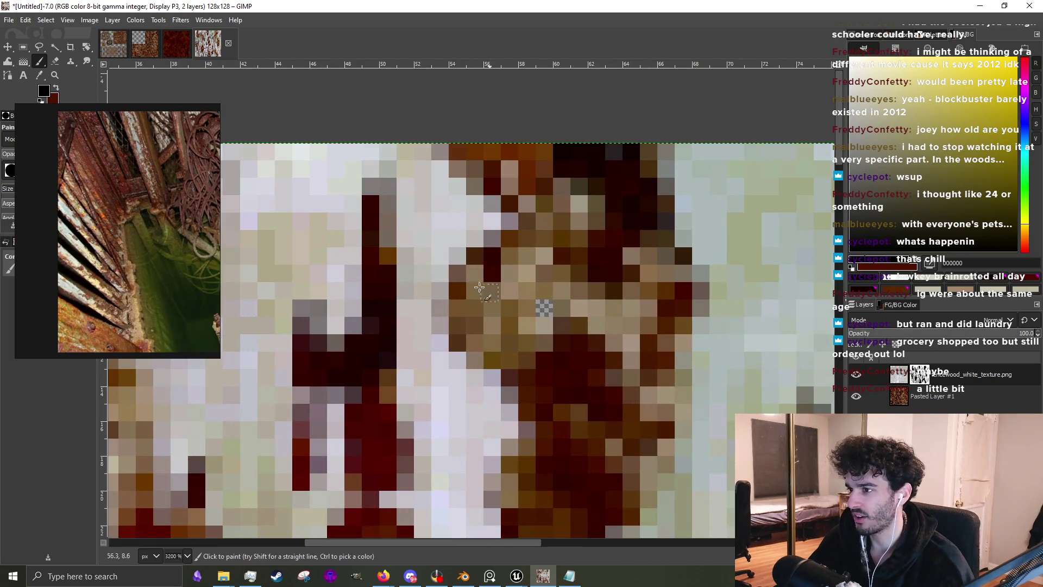
scroll(505, 305, down, 3)
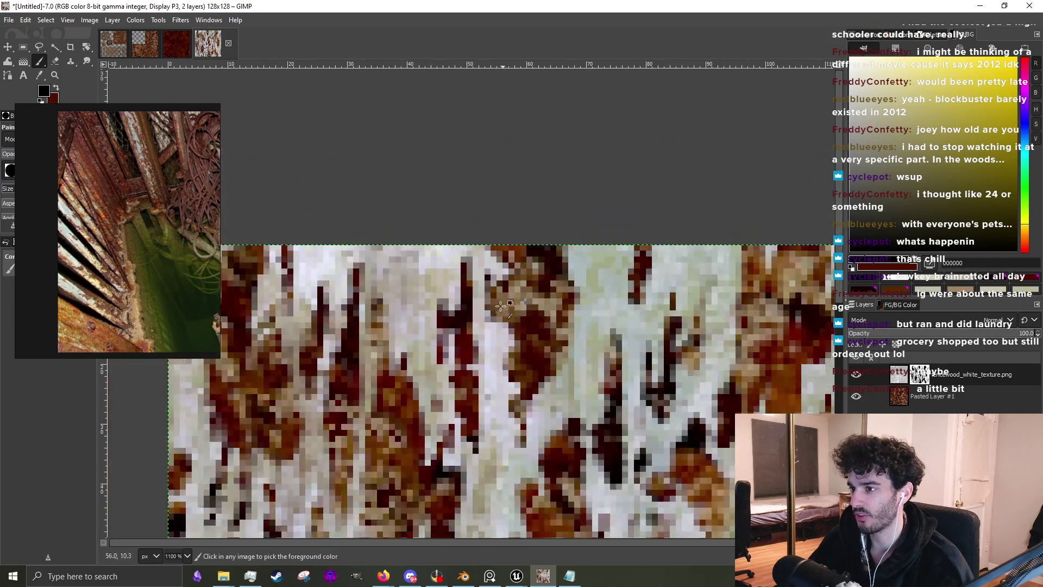
scroll(505, 305, up, 2)
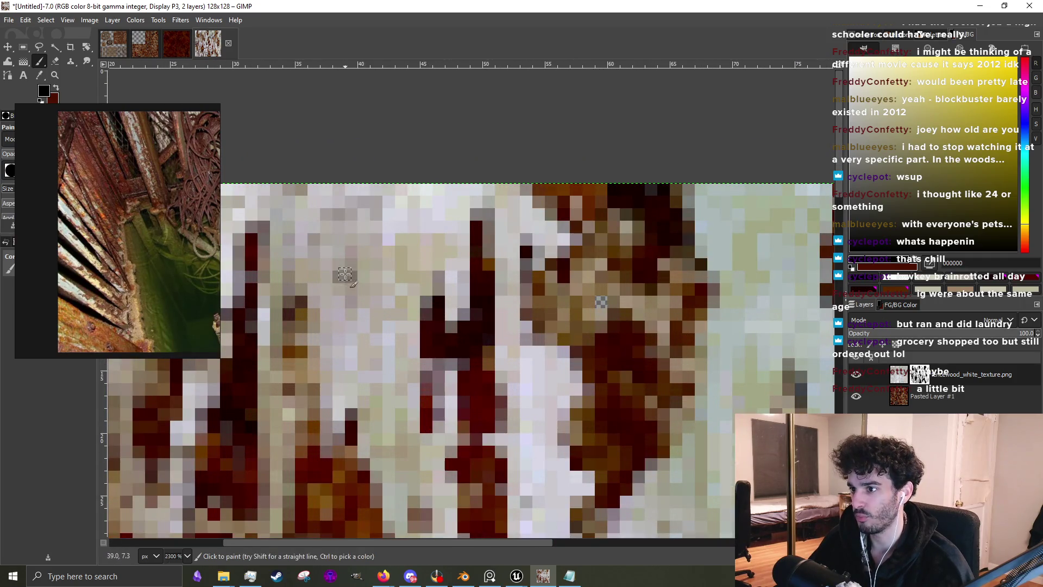
Offset the wood layer's mask by half its width and height with wrap-around
key(slash)
text(offset)
key(Return)
click(698, 243)
click(704, 351)
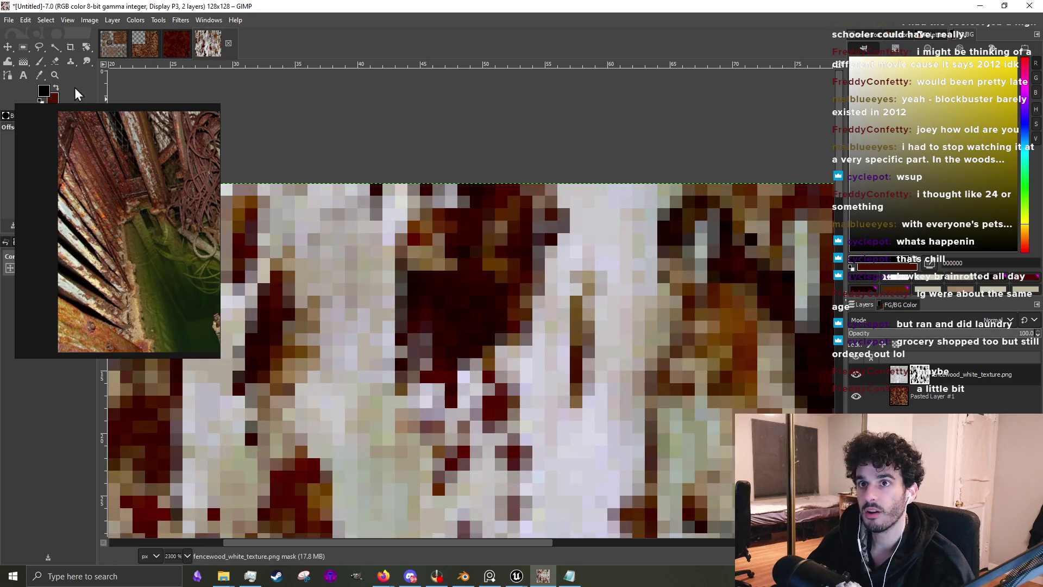
click(12, 47)
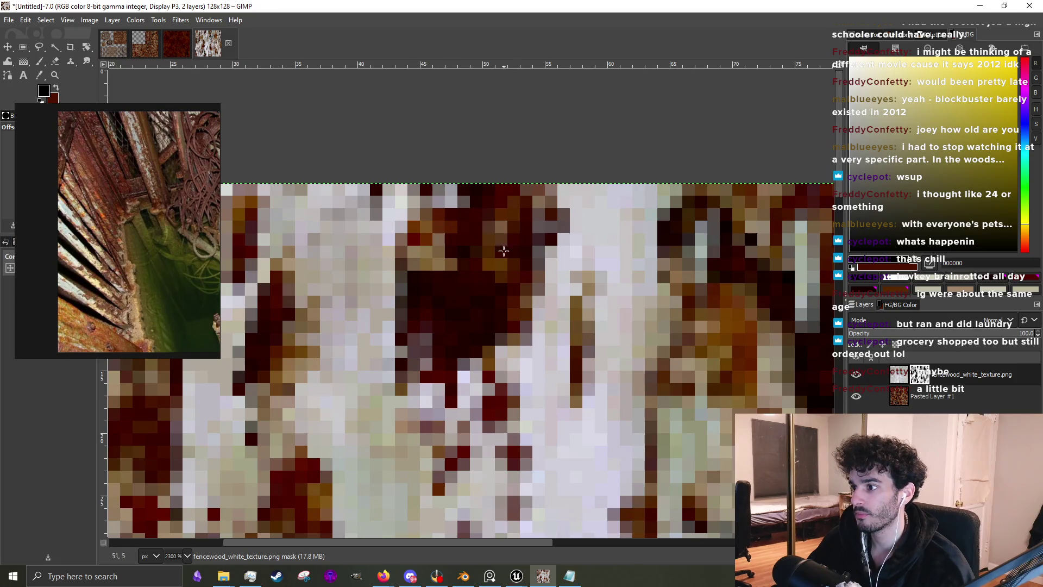
Undo the mask offset and instead offset Pasted Layer #1 by half width and height
key(3)
key(ctrl+z)
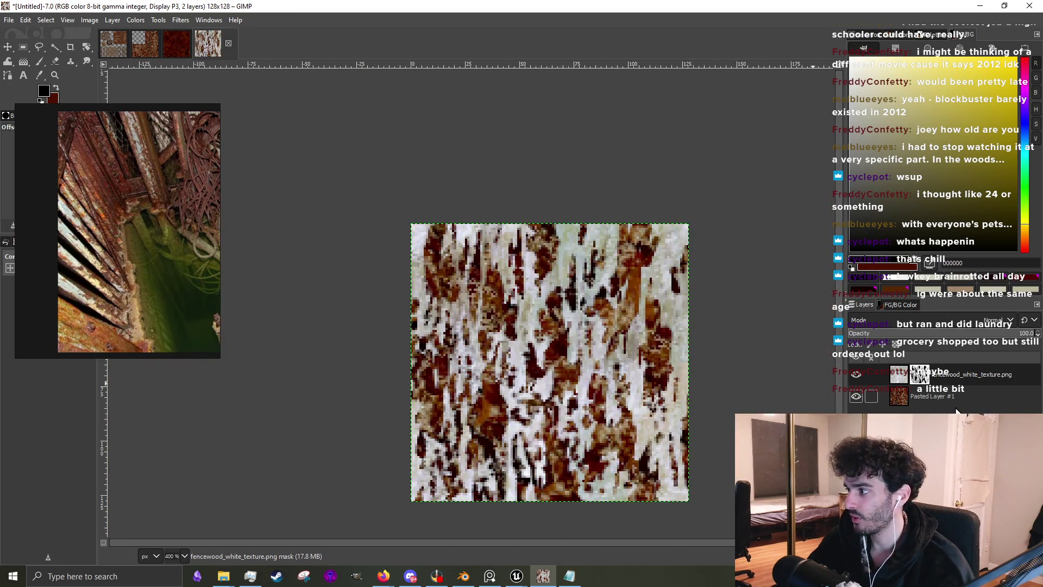
click(969, 399)
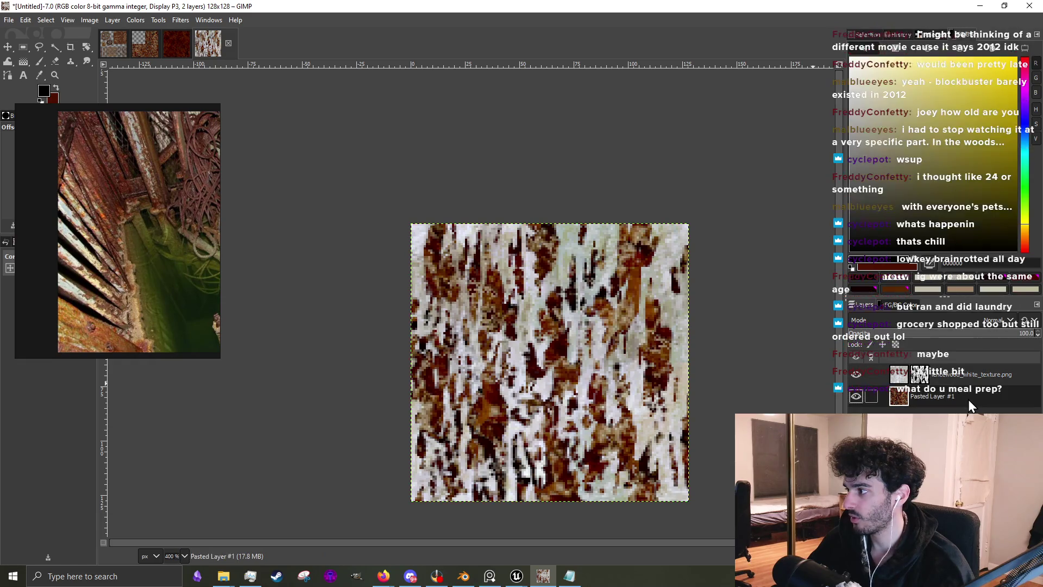
key(slash)
text(offset)
key(Return)
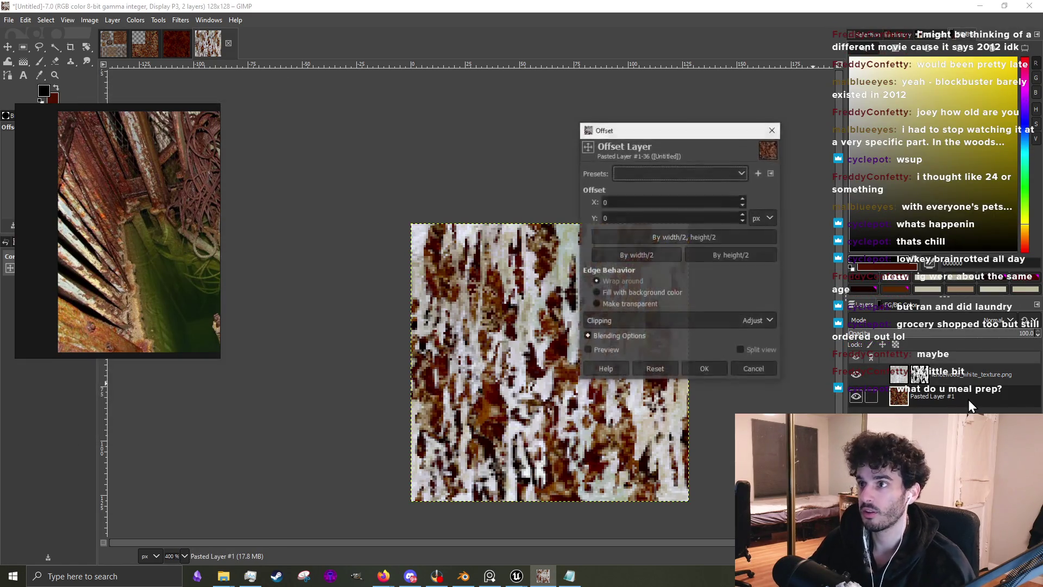
click(712, 237)
click(706, 369)
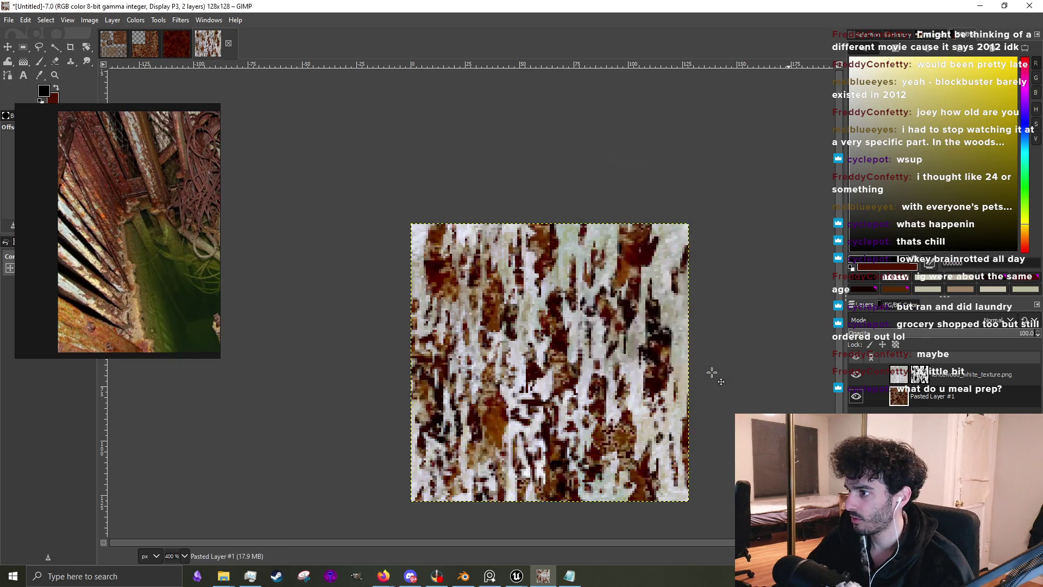
Offset the wood layer's mask by half width and height as well
click(920, 374)
right_click(920, 375)
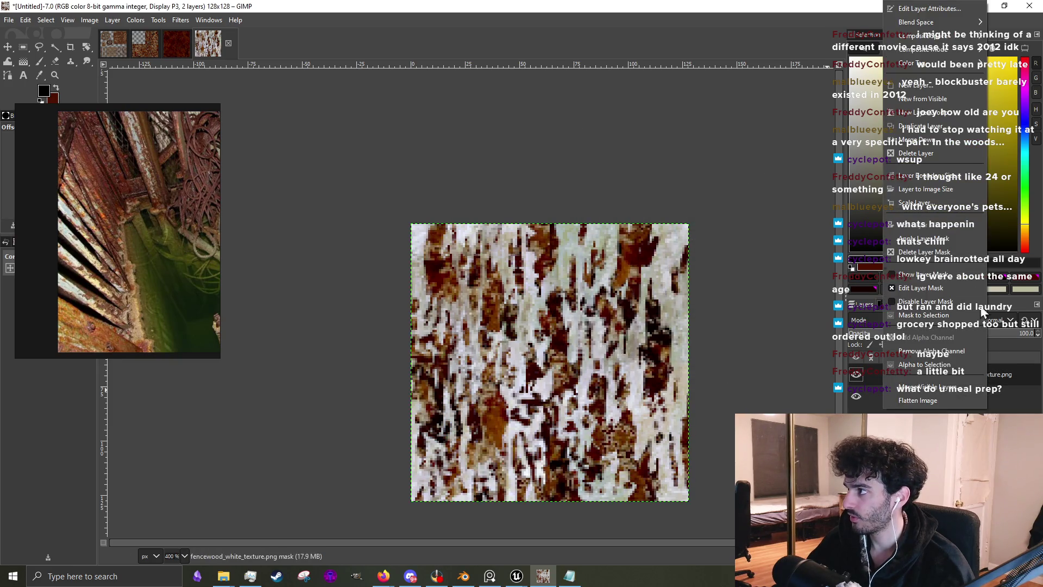
click(577, 313)
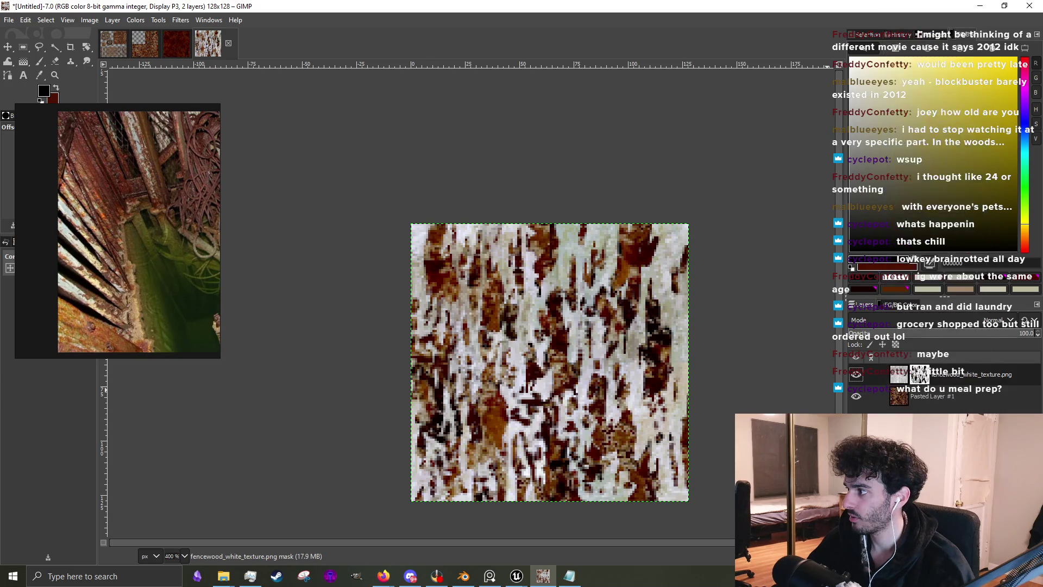
key(slash)
text(offset)
key(Return)
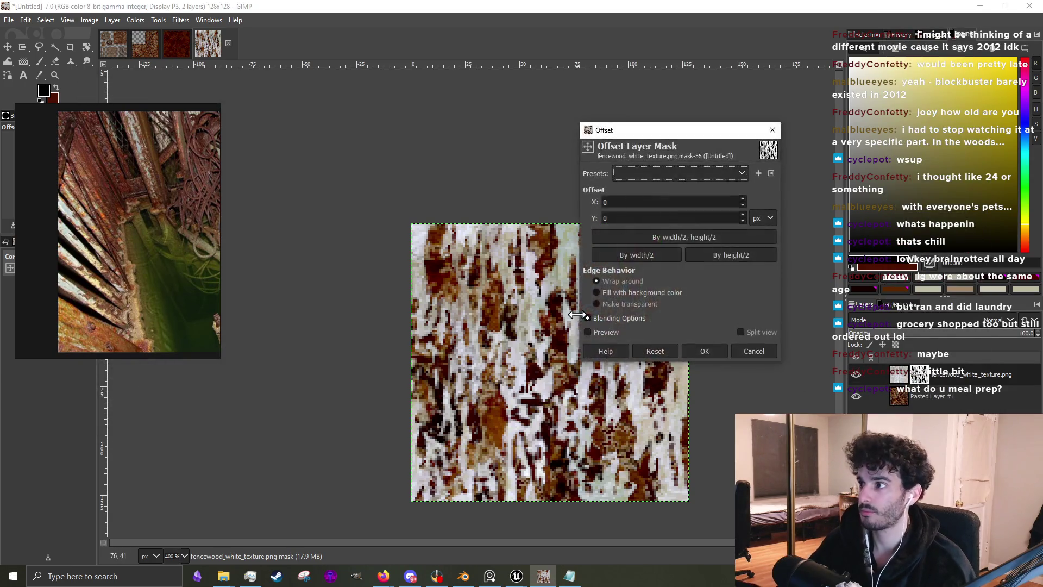
click(676, 235)
click(706, 352)
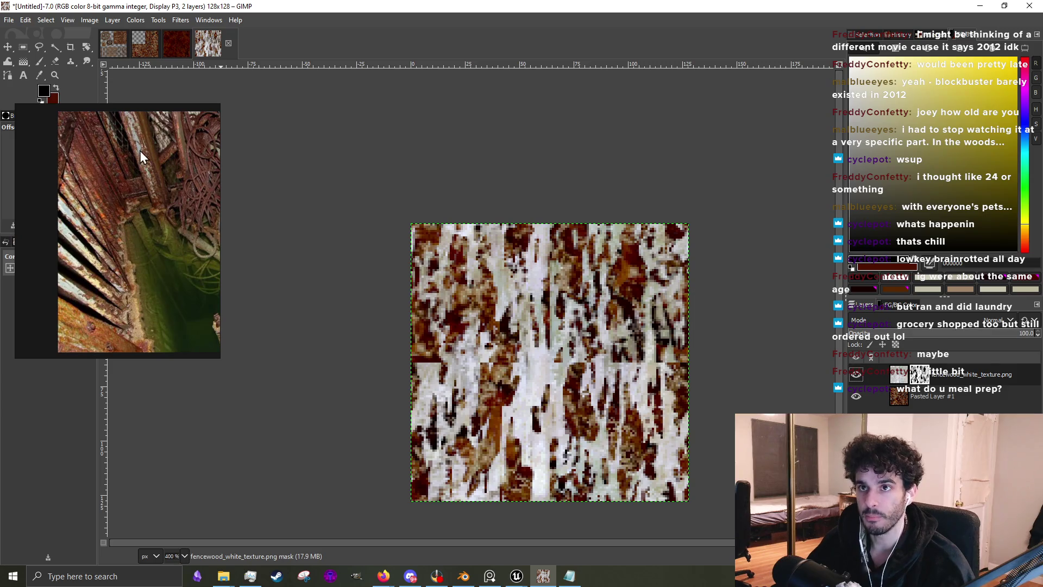
click(42, 62)
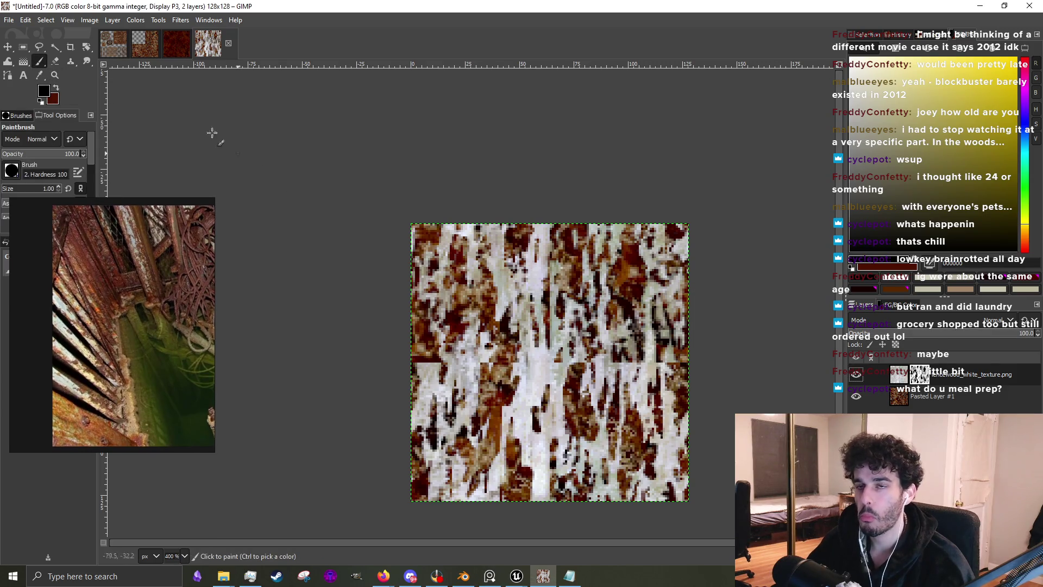
scroll(553, 405, up, 4)
scroll(489, 407, down, 3)
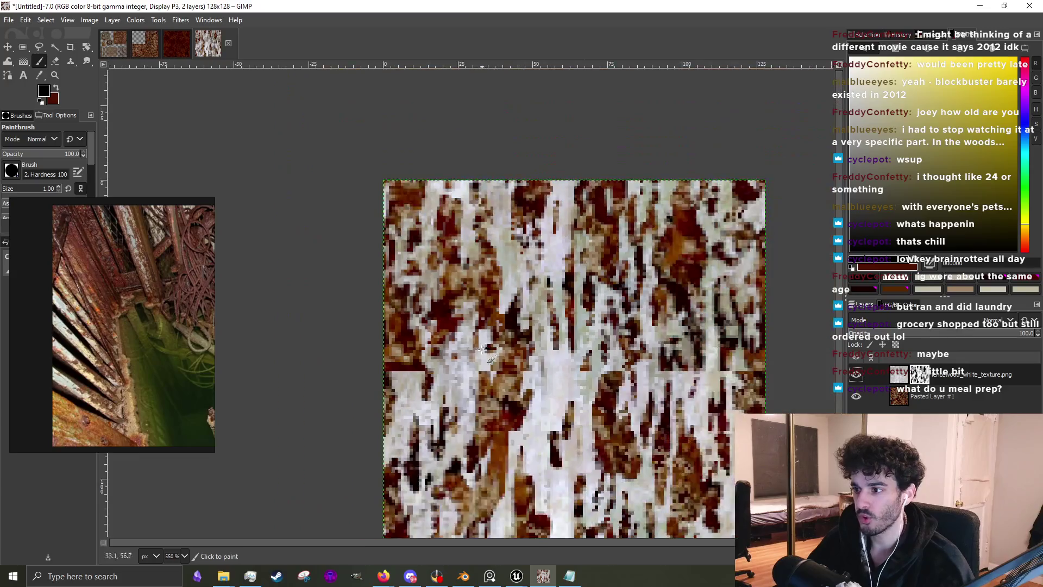
scroll(410, 411, up, 2)
scroll(410, 411, up, 3)
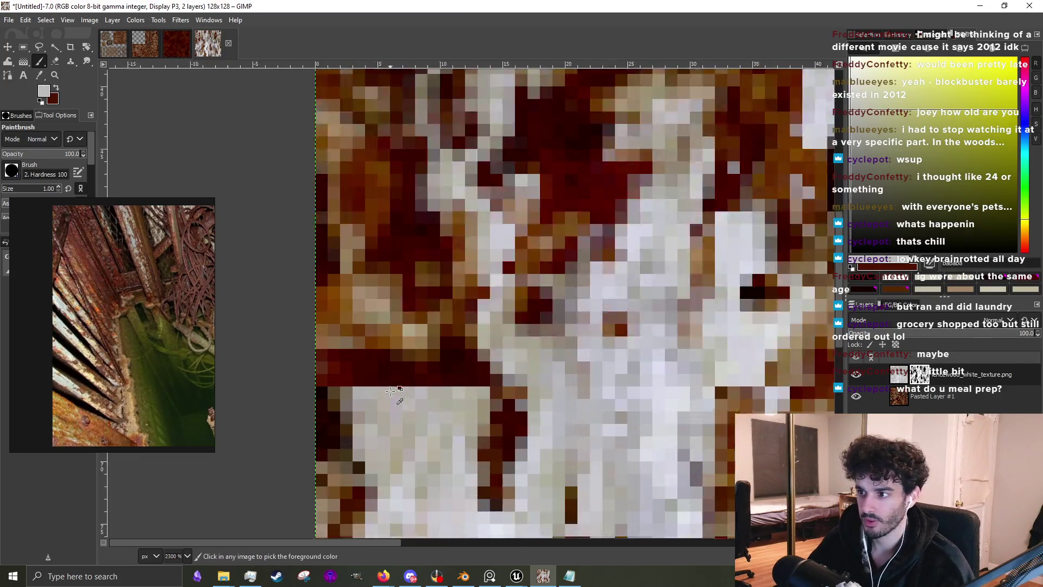
ctrl+click(424, 400)
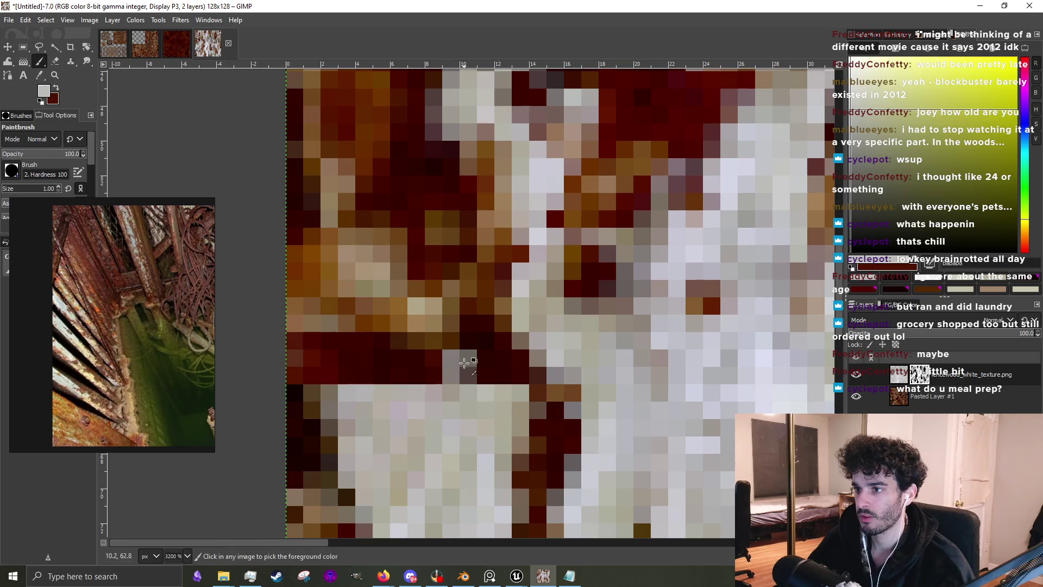
click(880, 247)
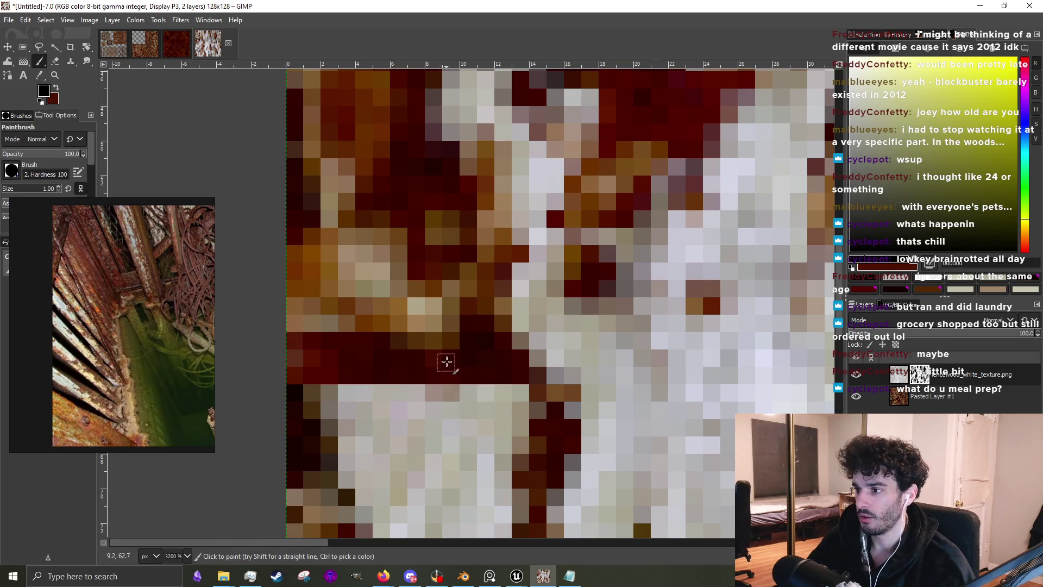
ctrl+click(451, 394)
drag(477, 323, 417, 360)
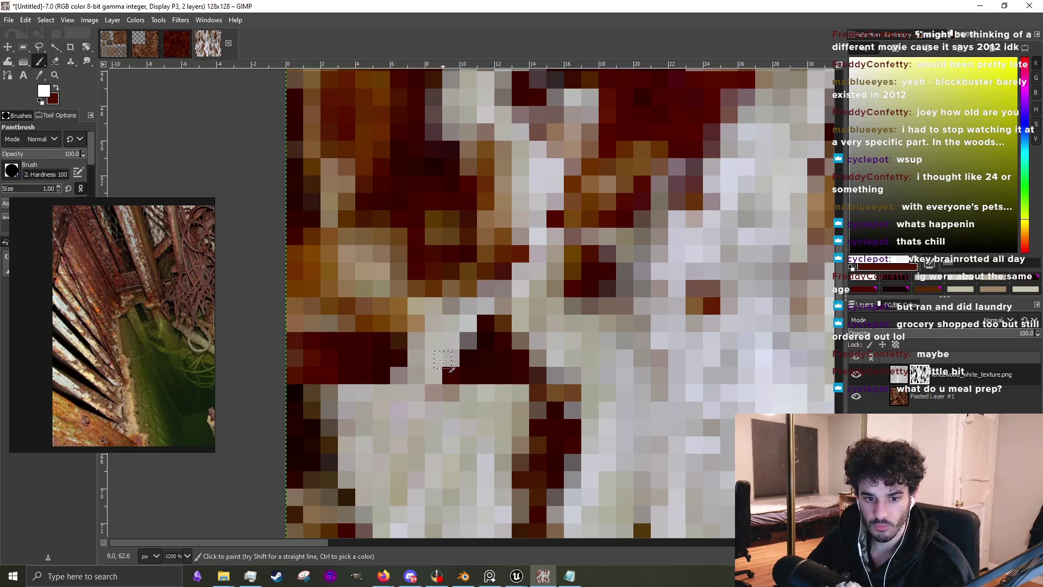
scroll(442, 359, down, 4)
scroll(440, 361, up, 3)
drag(421, 373, 410, 312)
key(bracketright)
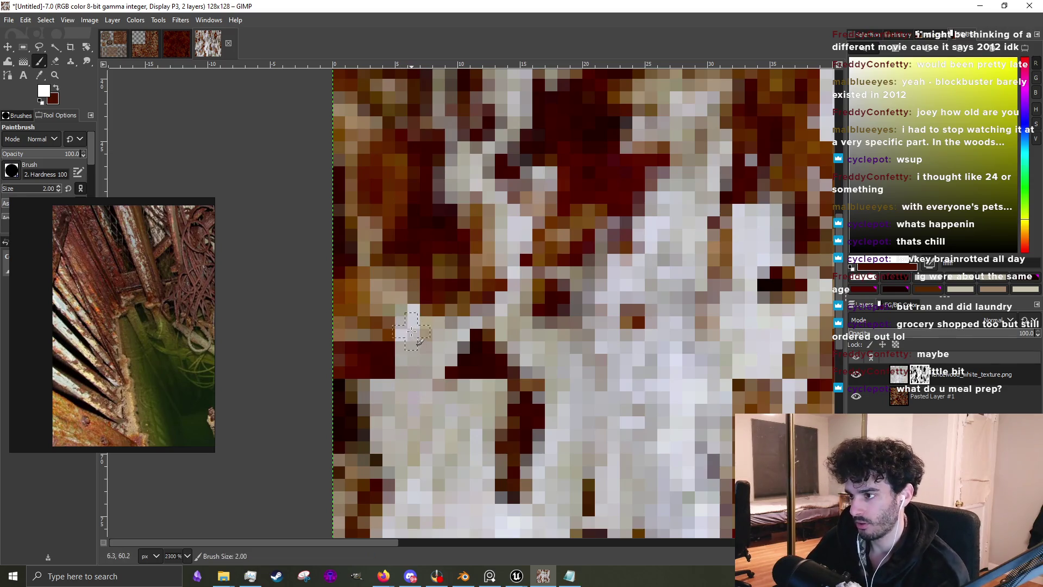
mouse_move(434, 360)
mouse_down()
mouse_move(478, 375)
mouse_move(435, 383)
mouse_move(385, 364)
mouse_move(415, 358)
mouse_move(408, 413)
mouse_move(383, 391)
mouse_move(391, 250)
mouse_up()
scroll(489, 298, down, 5)
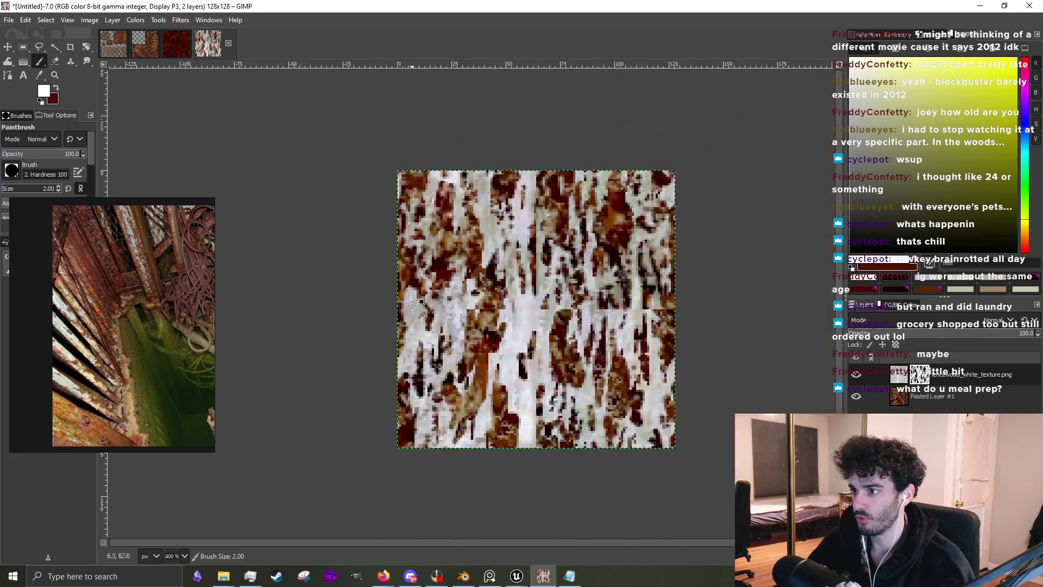
scroll(516, 299, up, 2)
scroll(516, 298, up, 1)
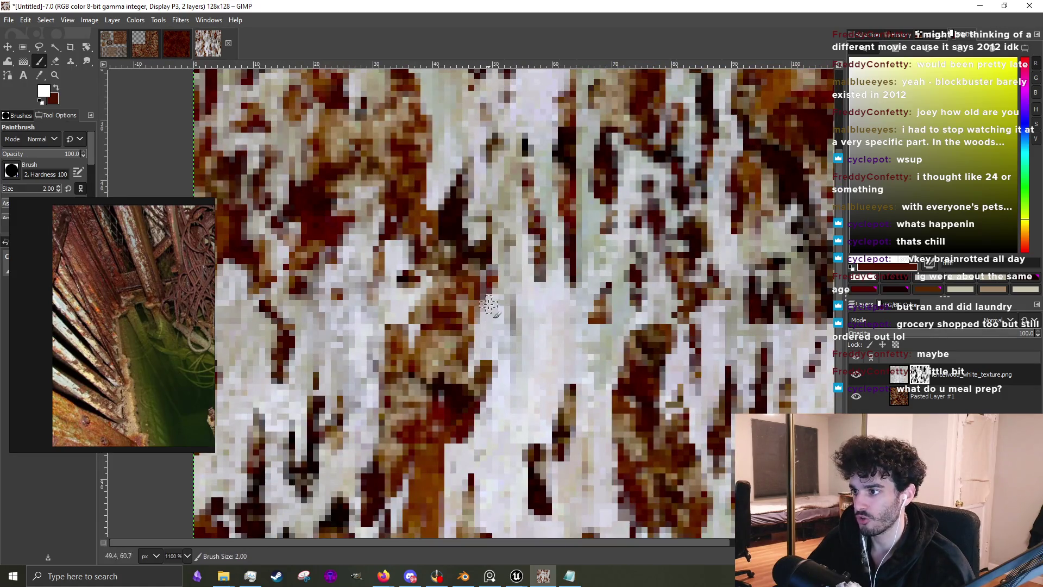
scroll(486, 295, down, 2)
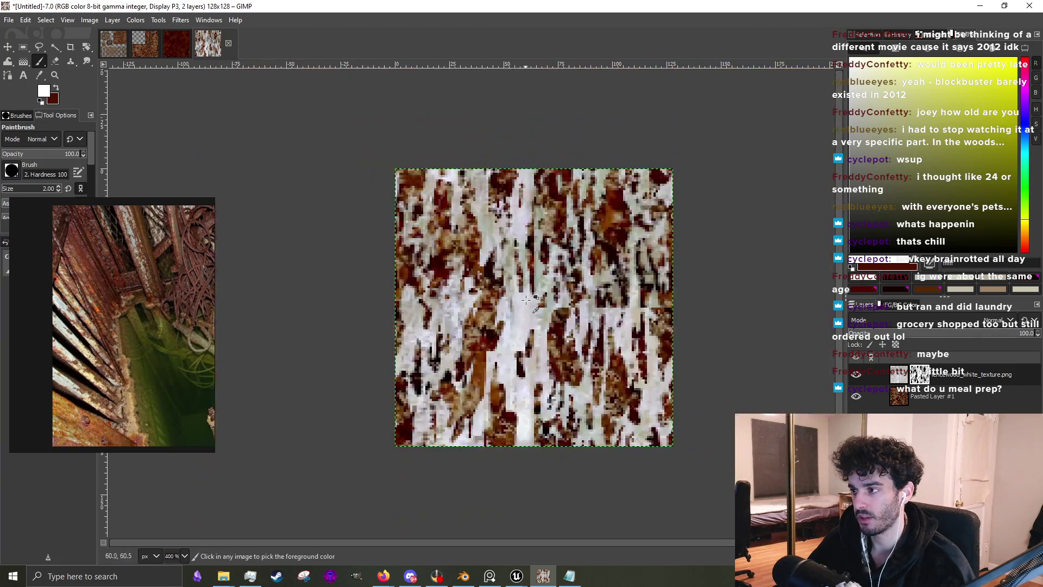
scroll(559, 317, up, 2)
scroll(550, 360, down, 3)
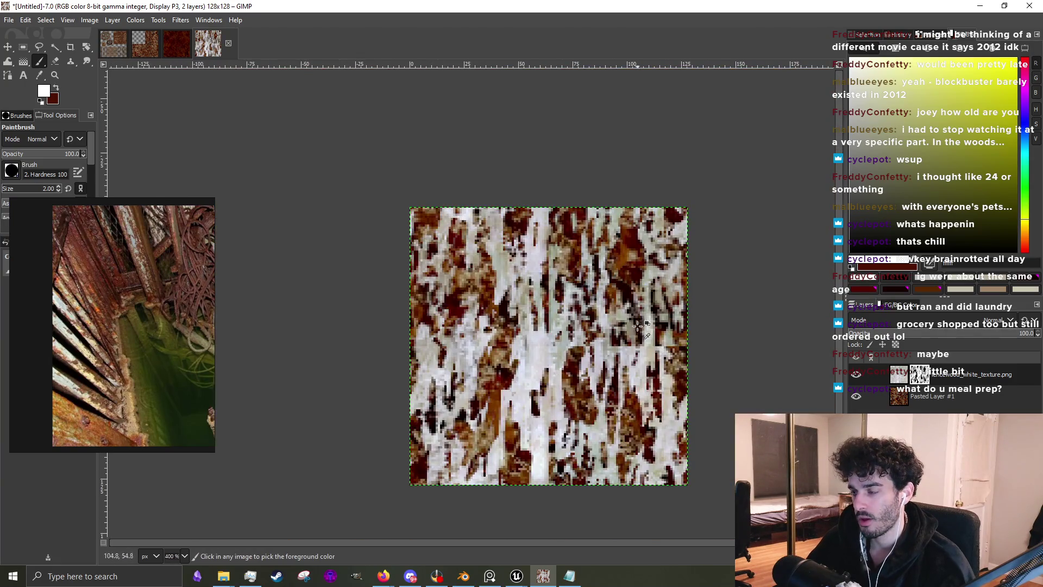
scroll(638, 326, up, 3)
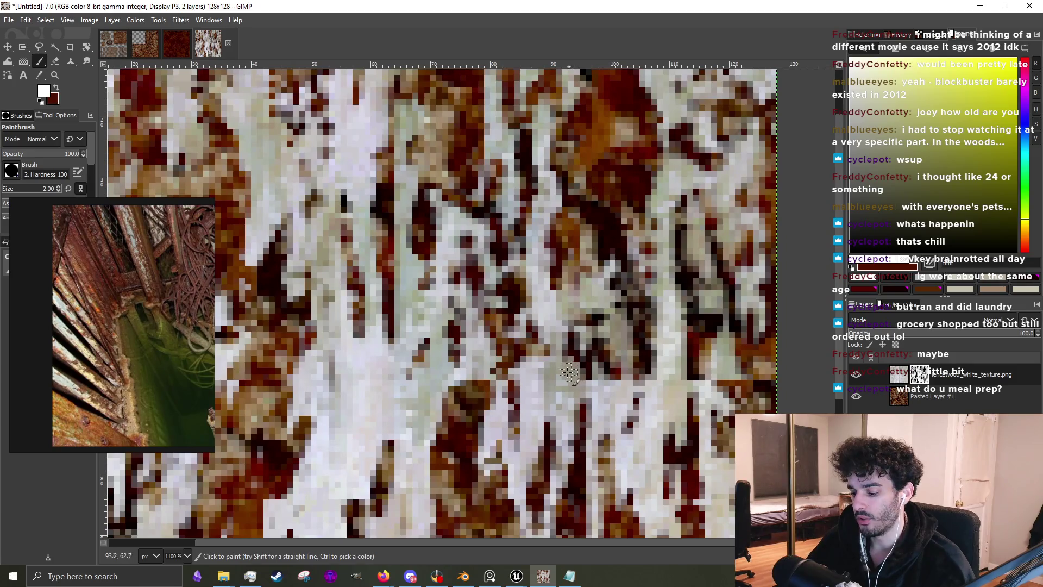
scroll(569, 373, down, 2)
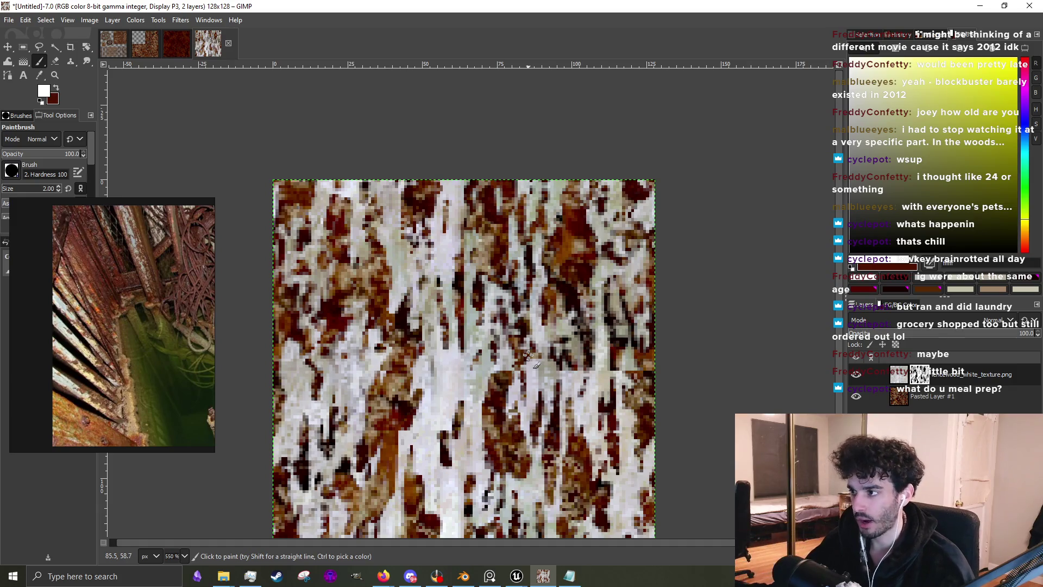
scroll(587, 368, up, 3)
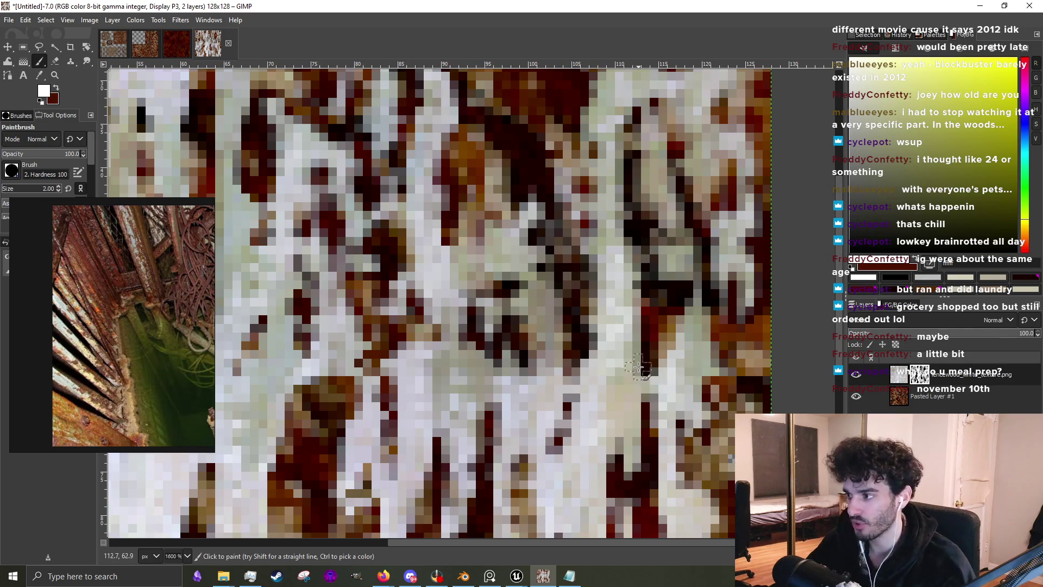
Lighten rust patches and a dark strip with white paint
scroll(638, 358, down, 3)
scroll(549, 345, up, 3)
mouse_move(549, 344)
mouse_down()
mouse_move(538, 380)
mouse_move(522, 341)
mouse_up()
scroll(521, 353, down, 4)
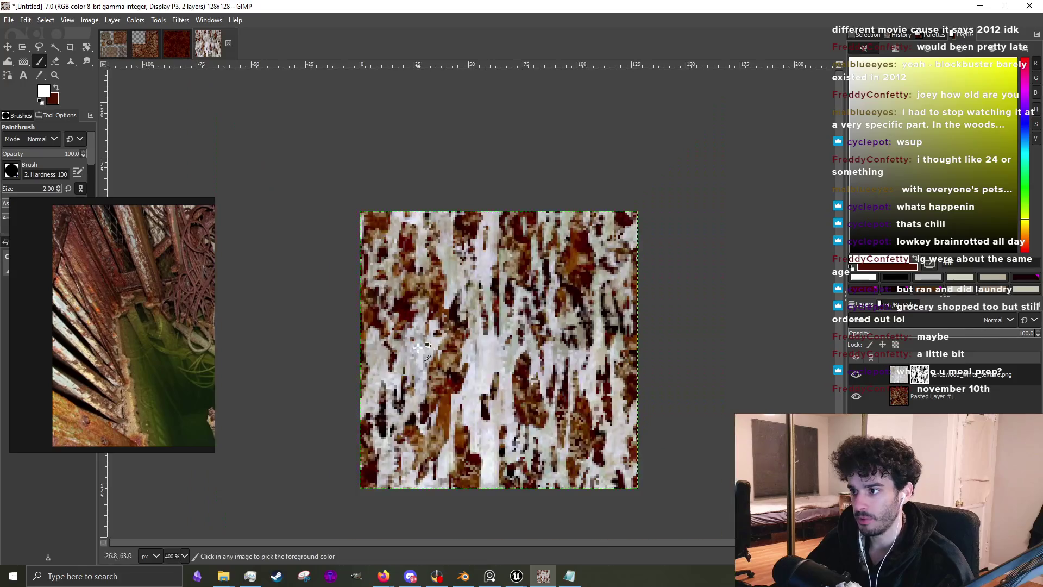
scroll(415, 324, up, 4)
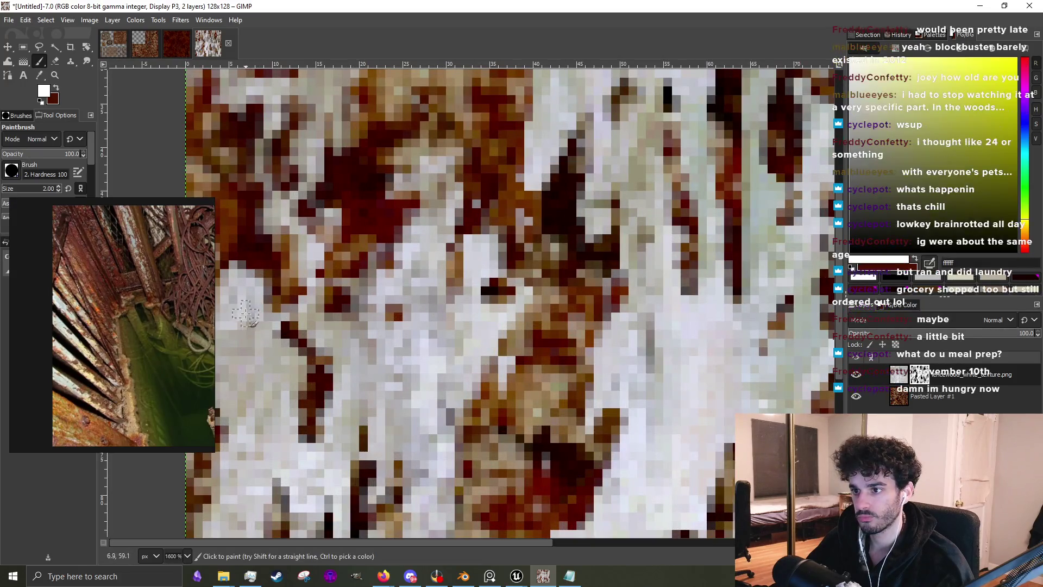
scroll(439, 358, down, 3)
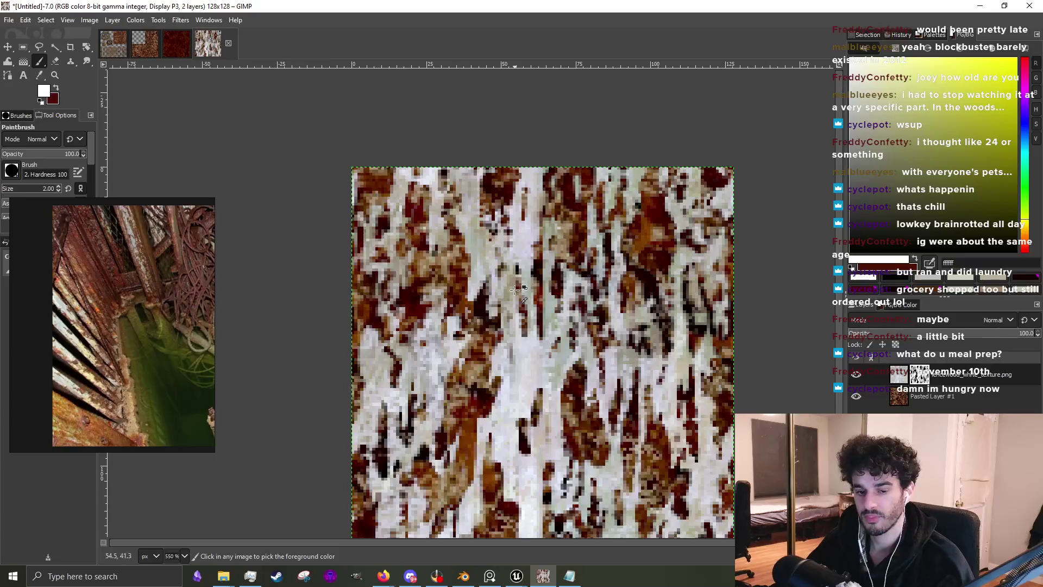
scroll(477, 248, up, 2)
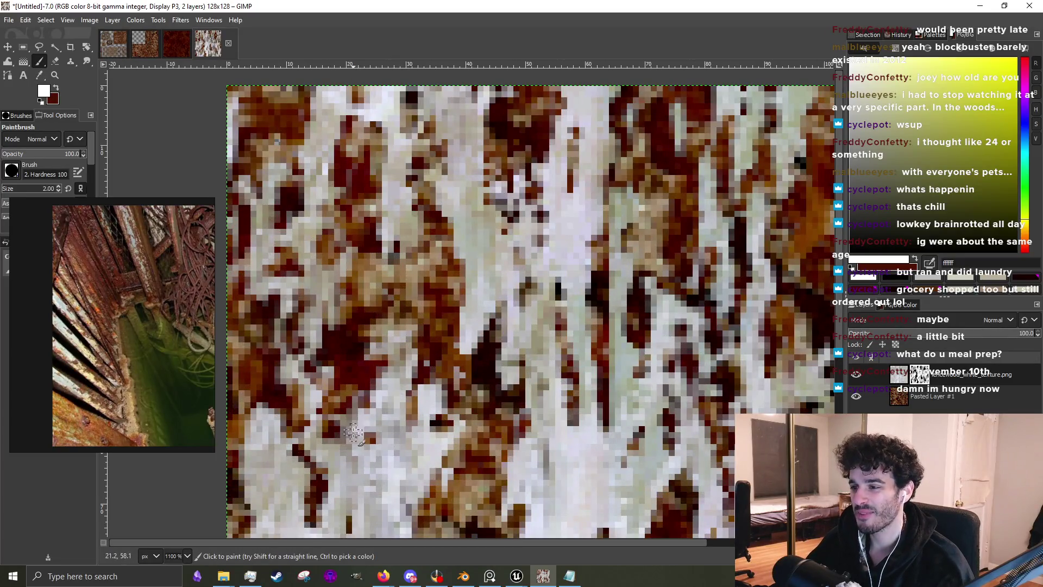
scroll(353, 433, down, 2)
scroll(567, 318, up, 2)
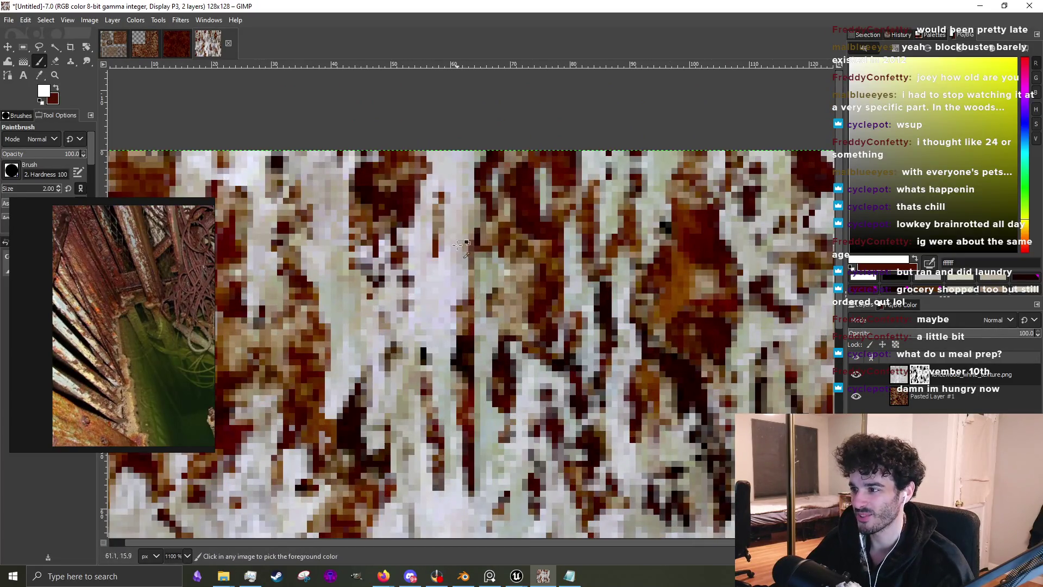
scroll(407, 336, down, 5)
scroll(412, 410, up, 4)
scroll(411, 410, up, 4)
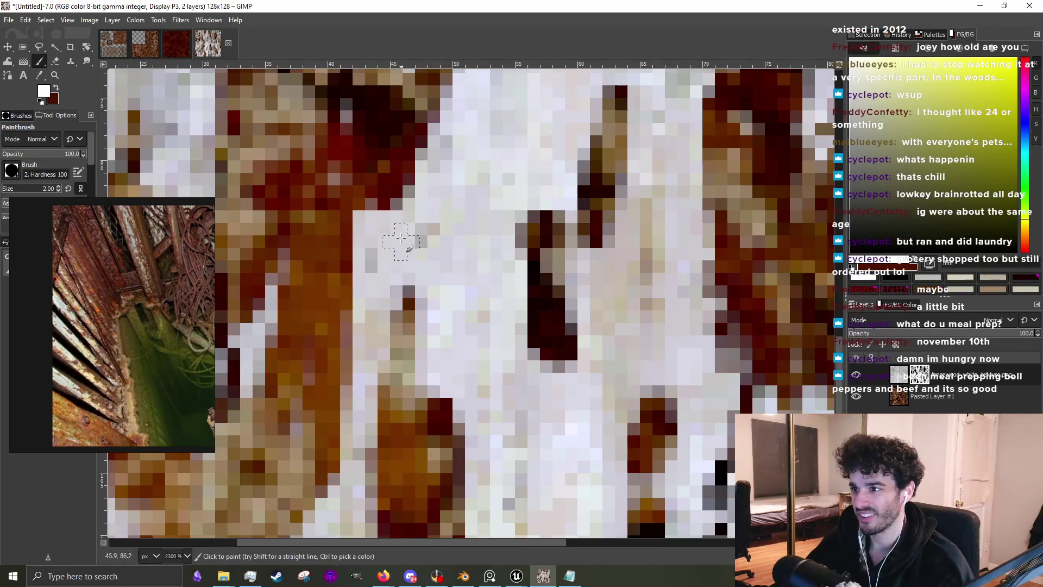
scroll(381, 201, down, 4)
scroll(423, 329, up, 4)
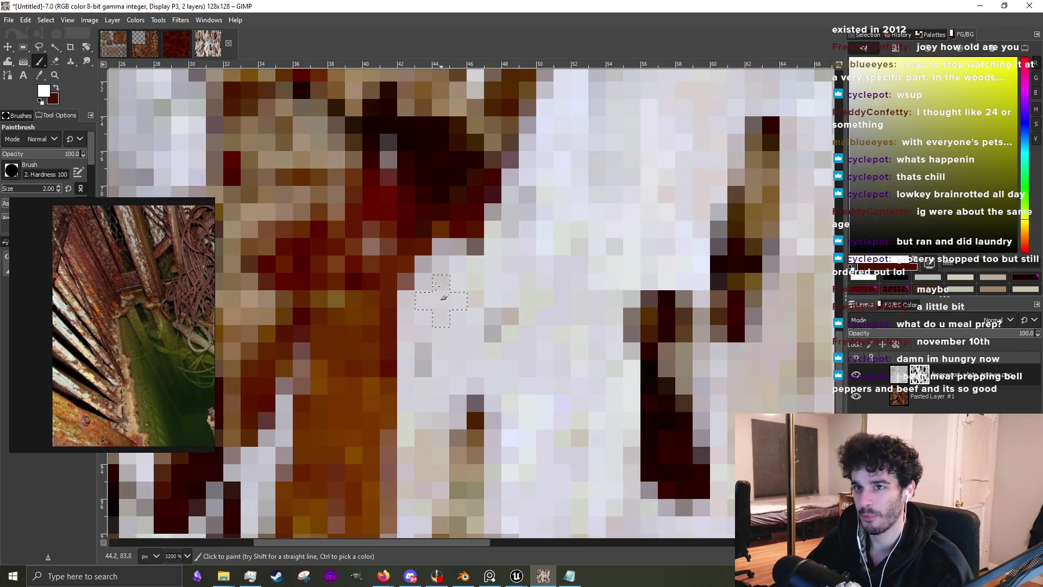
ctrl+click(650, 374)
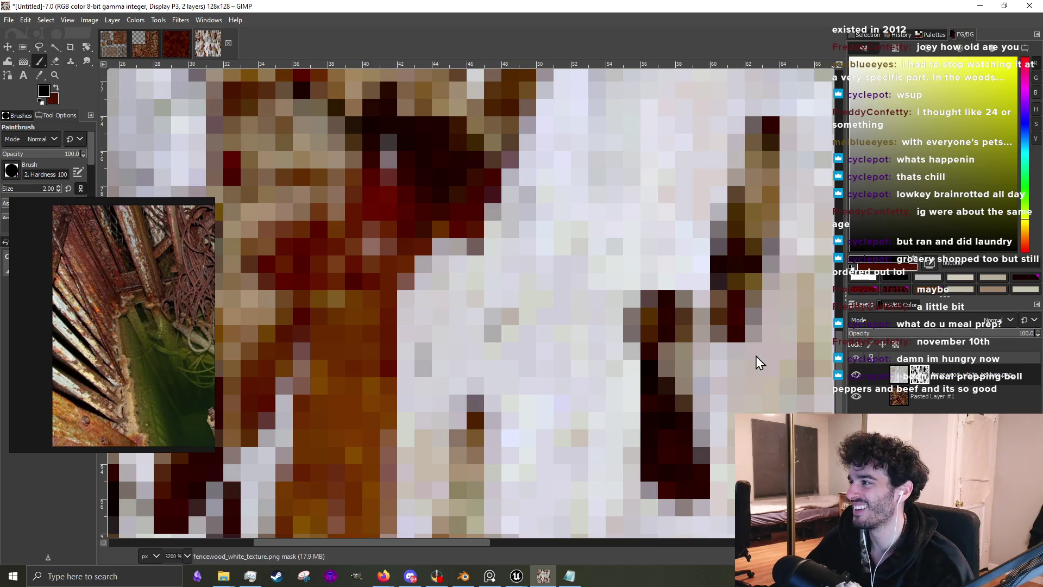
ctrl+click(413, 266)
drag(408, 245, 375, 391)
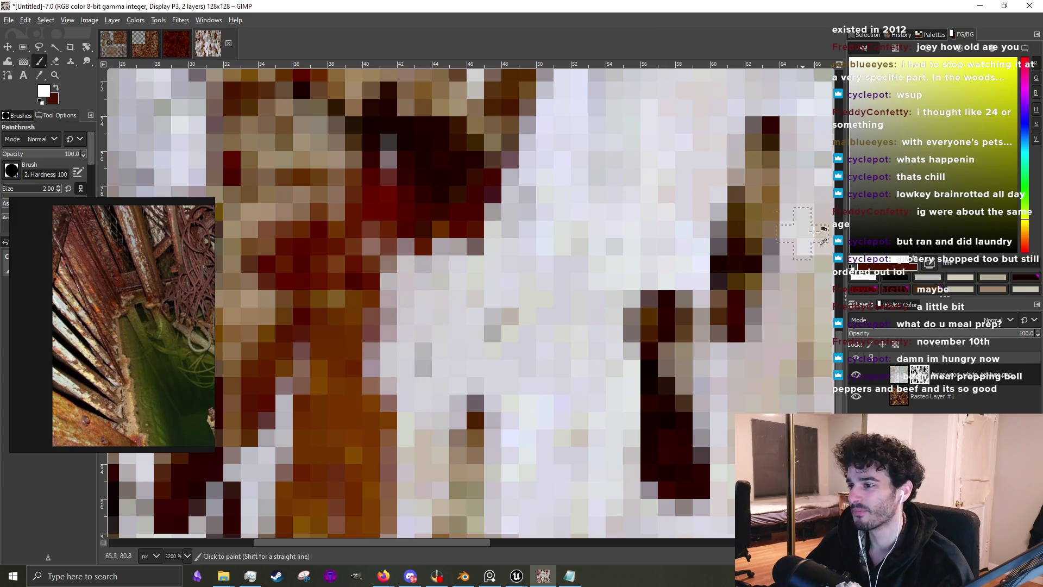
Paint dark red pixels into the rust patch, then bring Firefox with Scrandle forward
mouse_move(451, 250)
mouse_down()
mouse_move(400, 322)
mouse_move(391, 279)
mouse_move(411, 271)
mouse_up()
key(bracketleft)
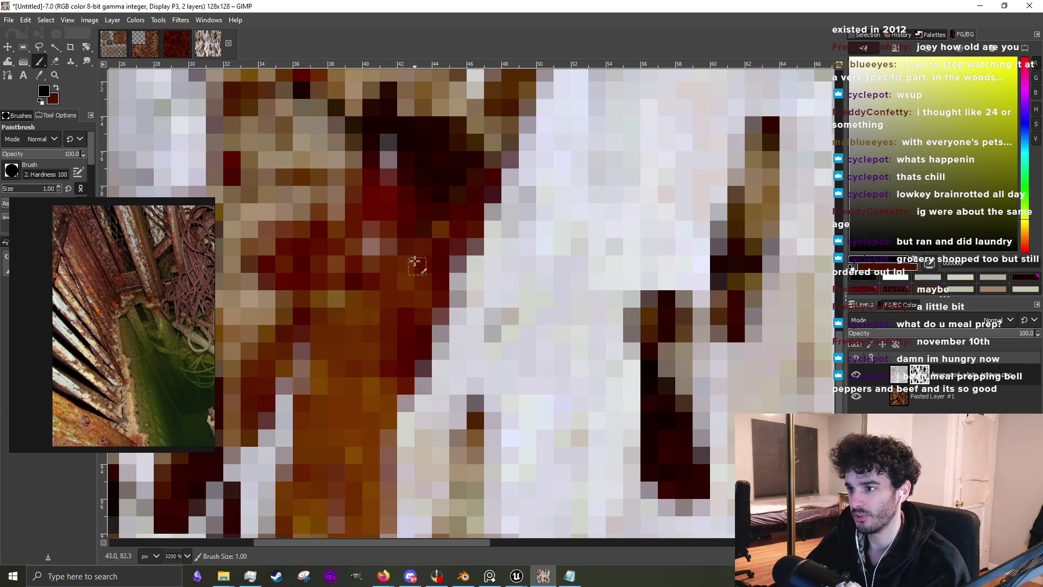
key(bracketright)
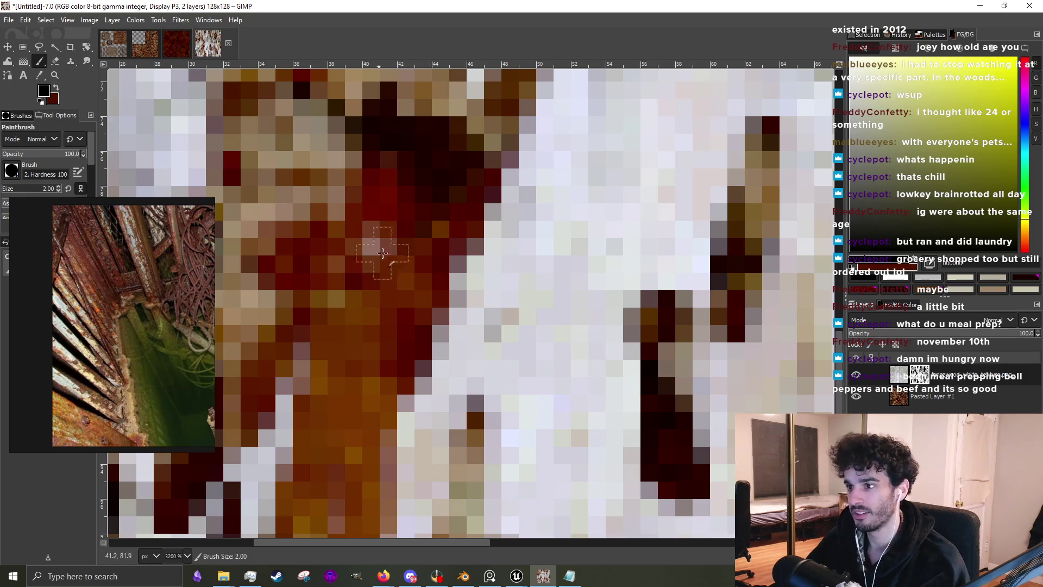
key(alt+Tab)
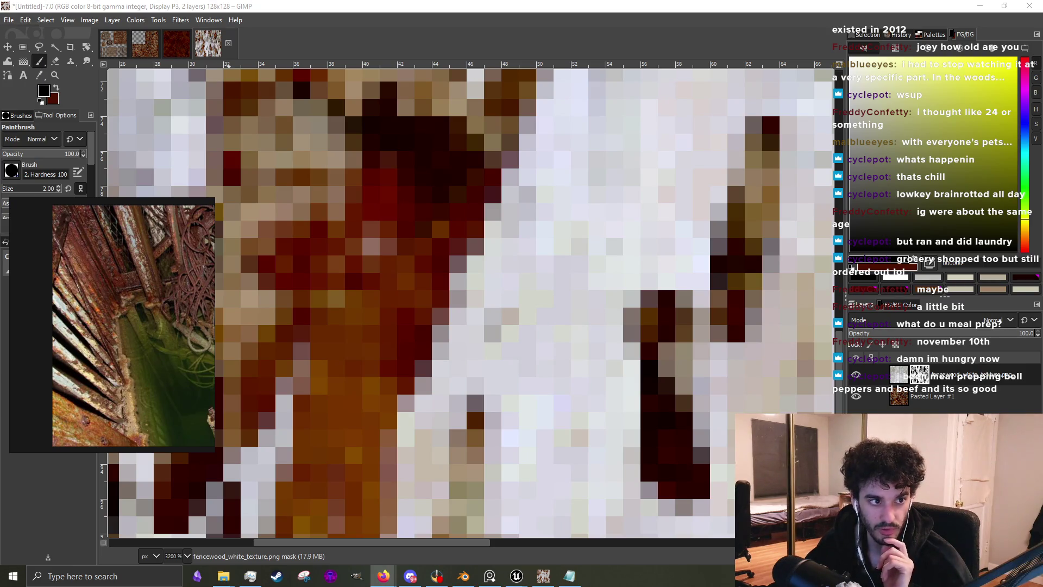
key(alt+Tab)
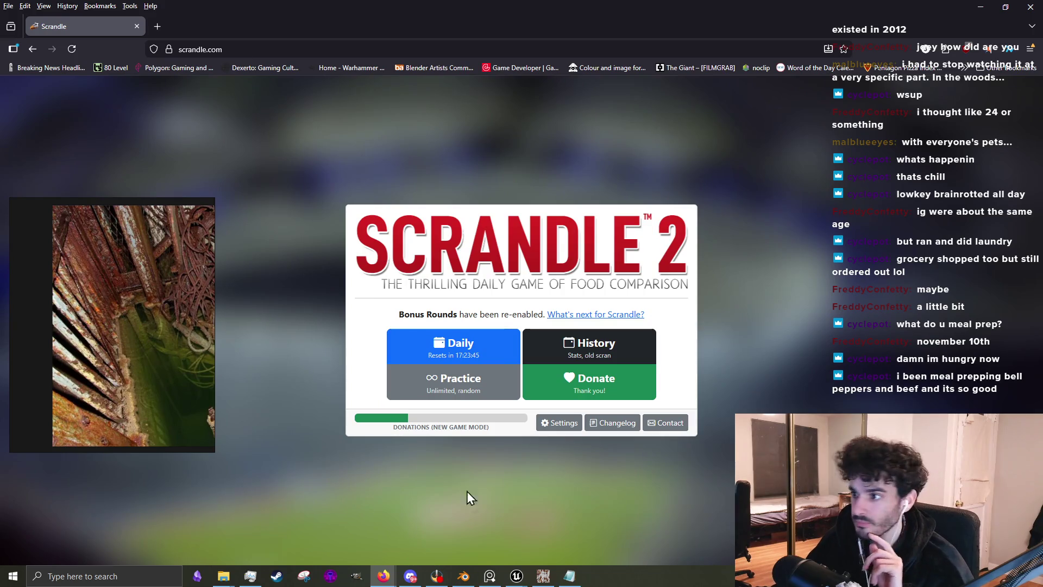
Vote Margherita pizza in the bonus round, then pick Brazilian BBQ and the beef brisket burger
click(487, 359)
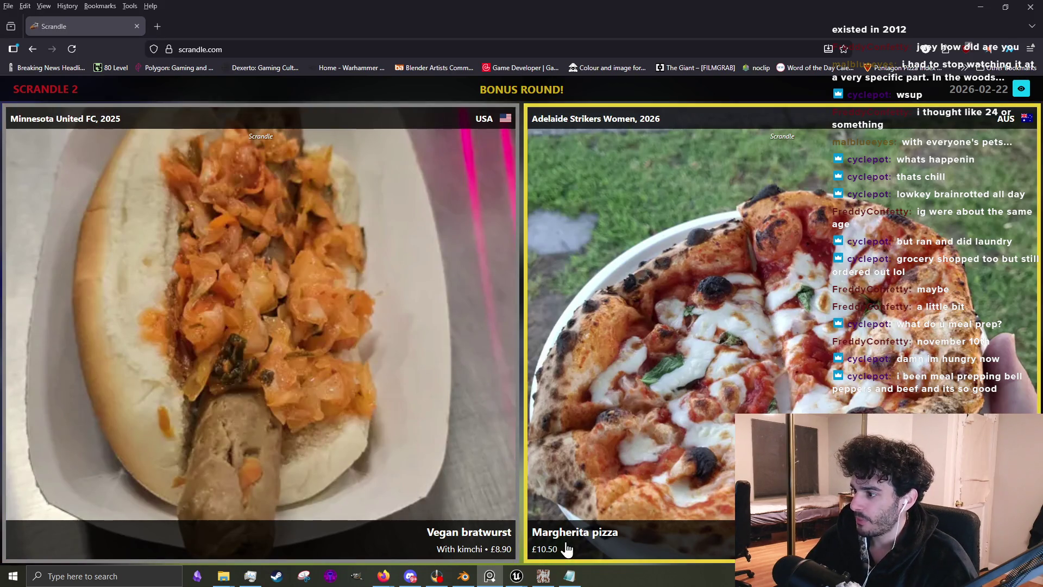
click(657, 372)
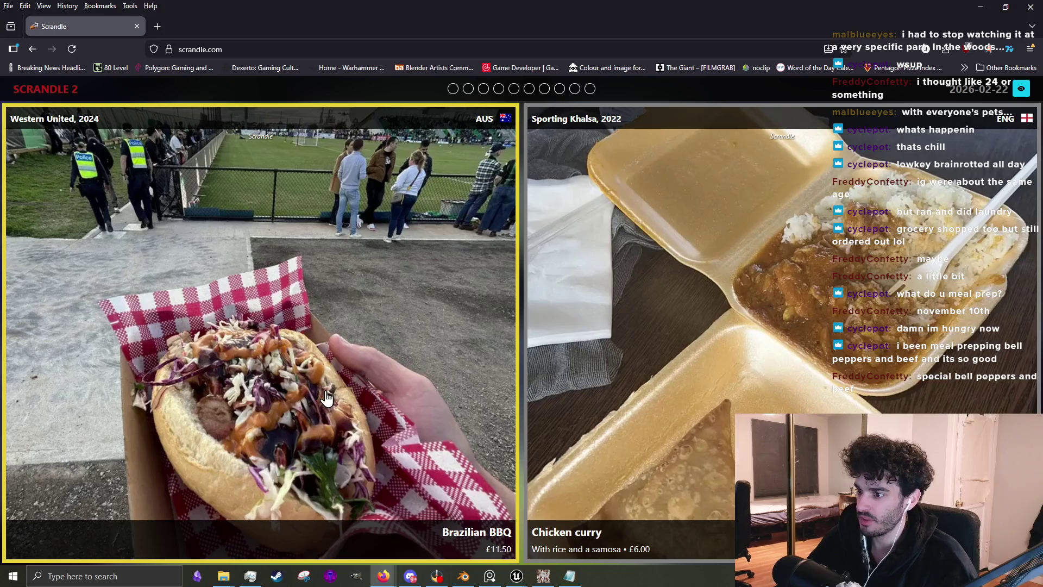
click(327, 398)
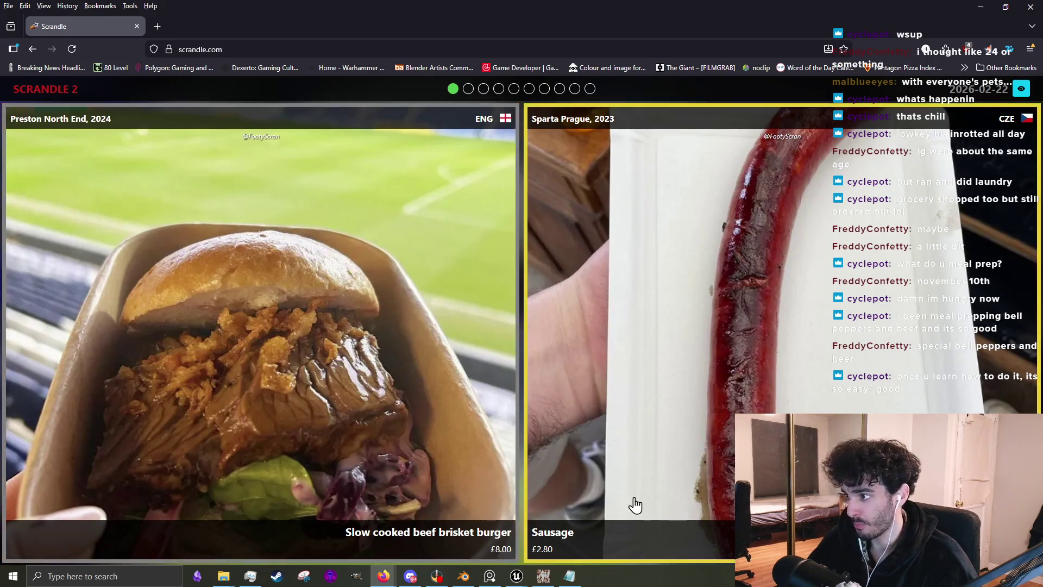
click(343, 417)
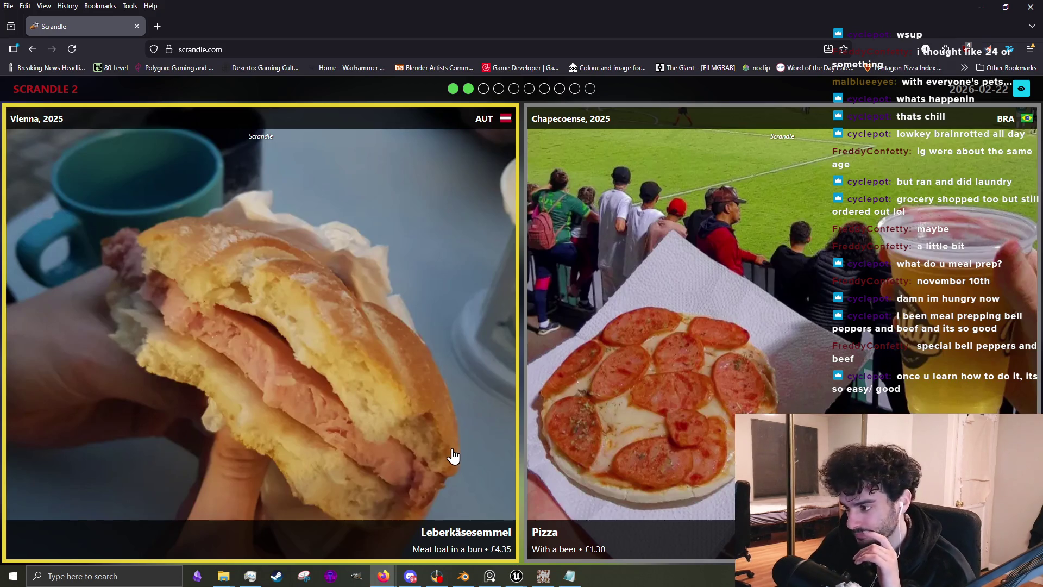
Pick Leberkäsesemmel, Barcelona hot dog, pie with mushy peas, Steak sandwich, and Pie and mash
click(631, 426)
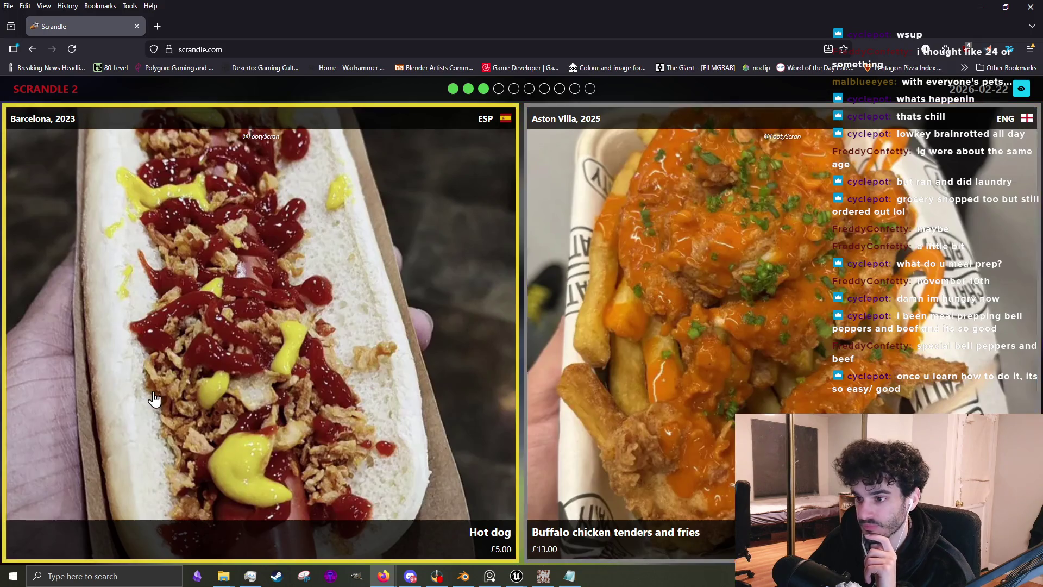
click(699, 371)
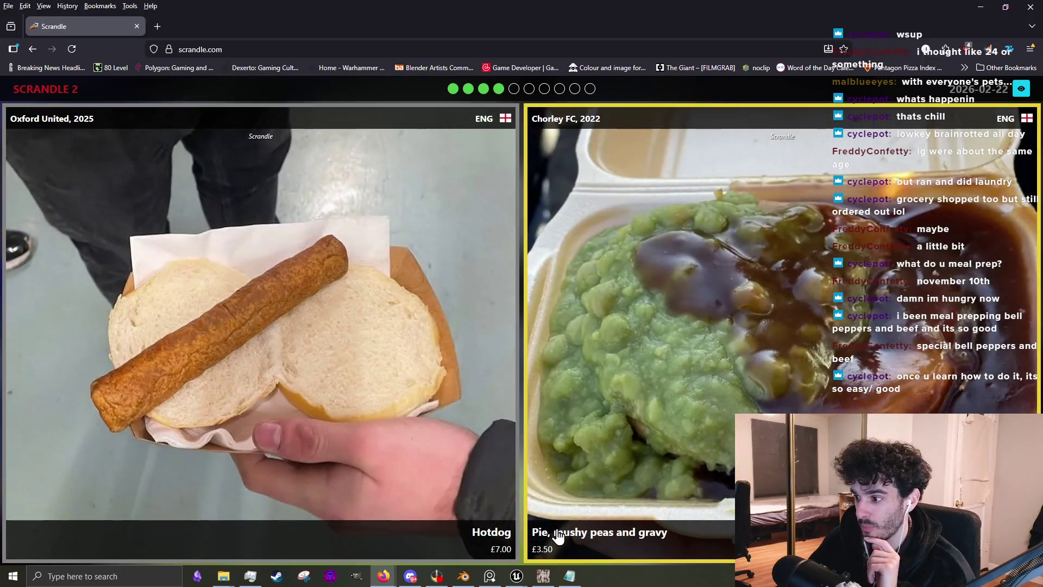
click(656, 413)
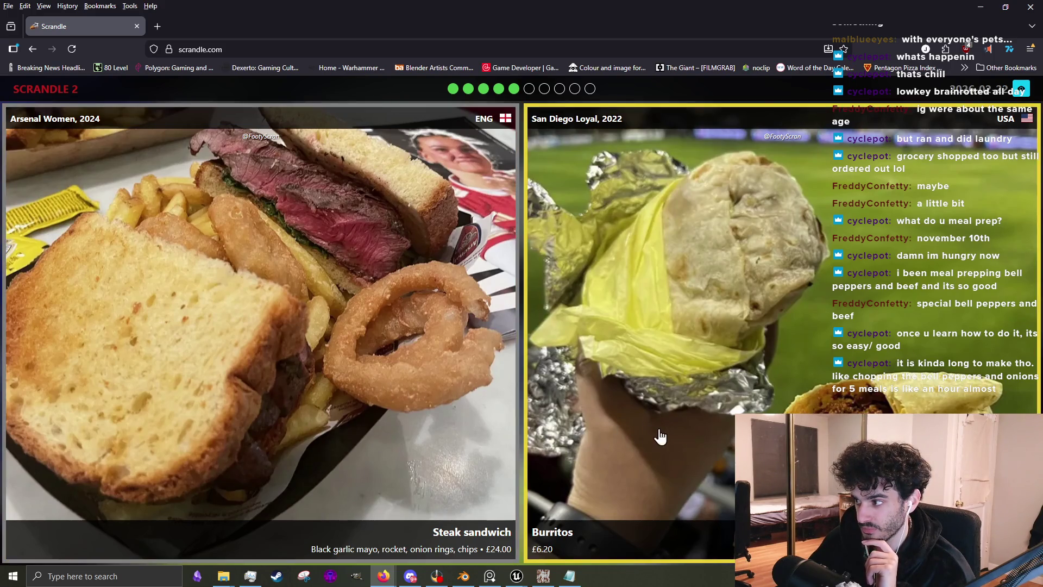
click(394, 426)
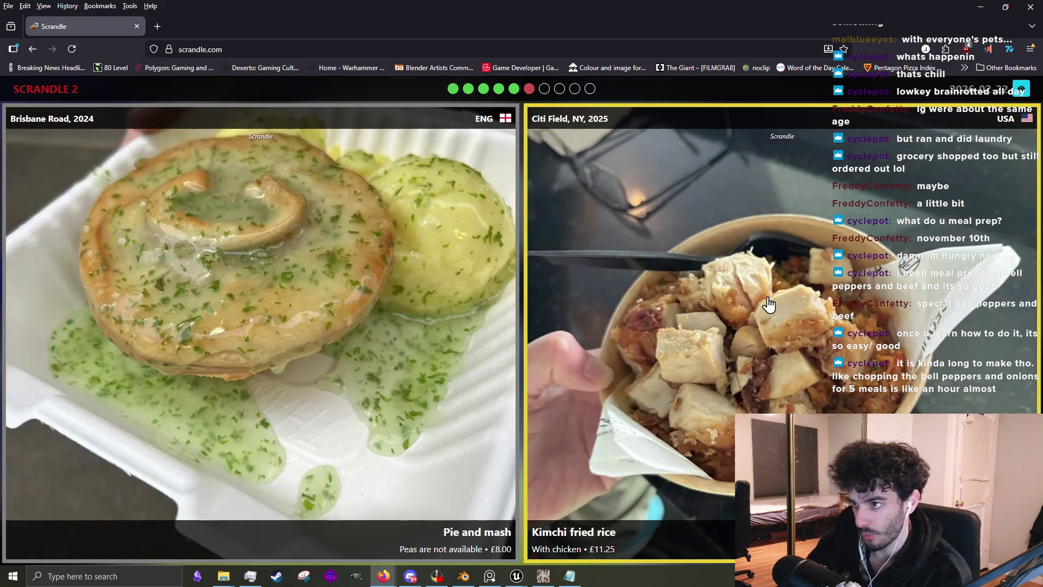
click(384, 244)
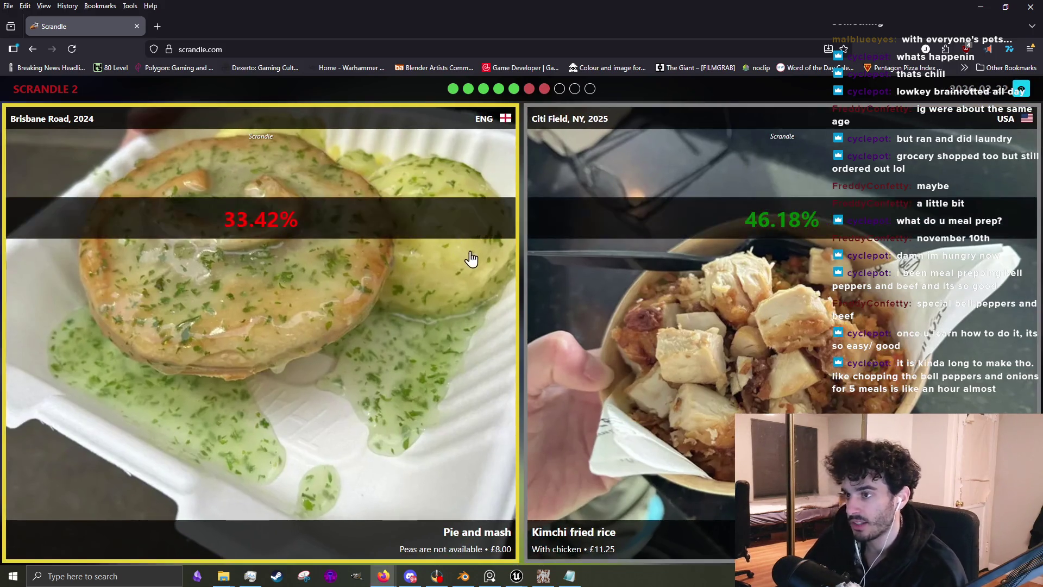
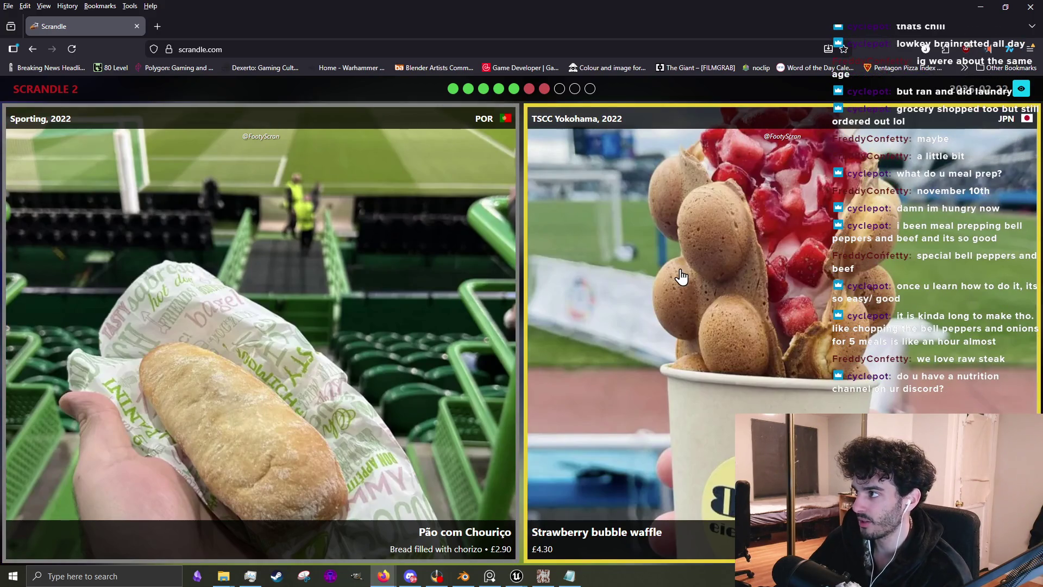
Choose the Strawberry bubble waffle, the Hot dog and the Pepperoni and cheese rolls in the final three Scrandle matchups
click(645, 262)
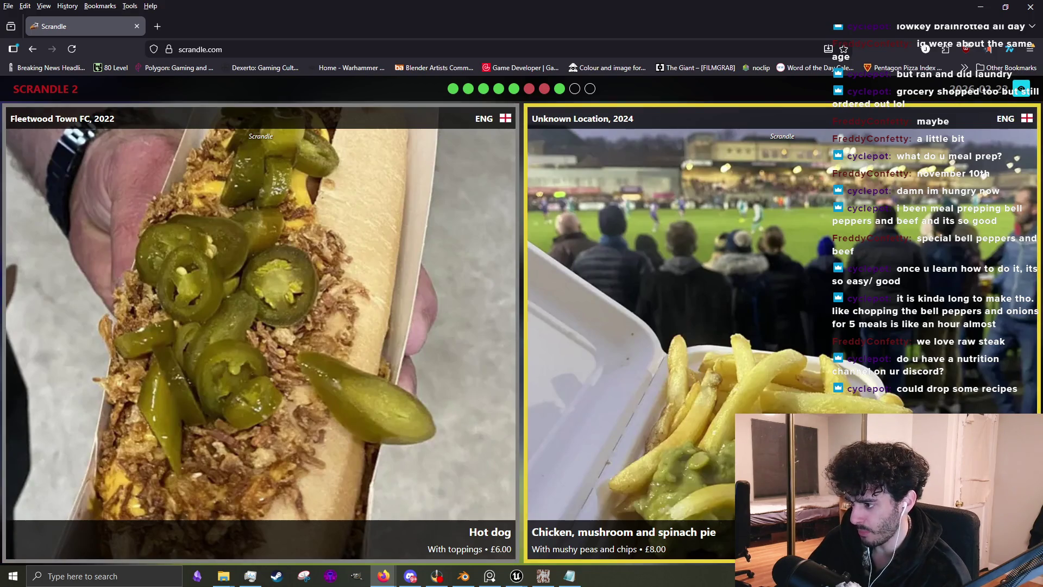
click(423, 447)
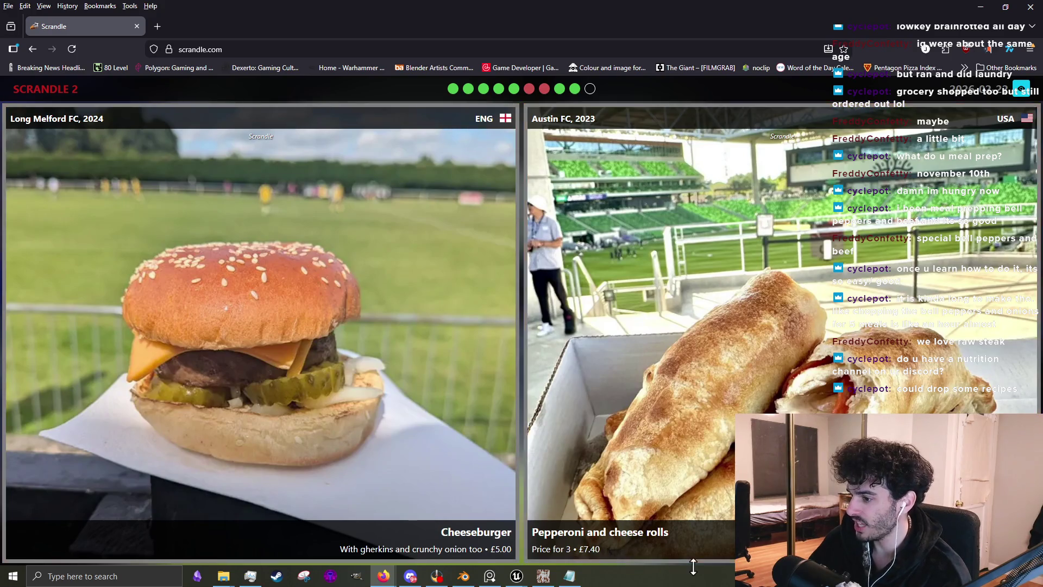
click(589, 404)
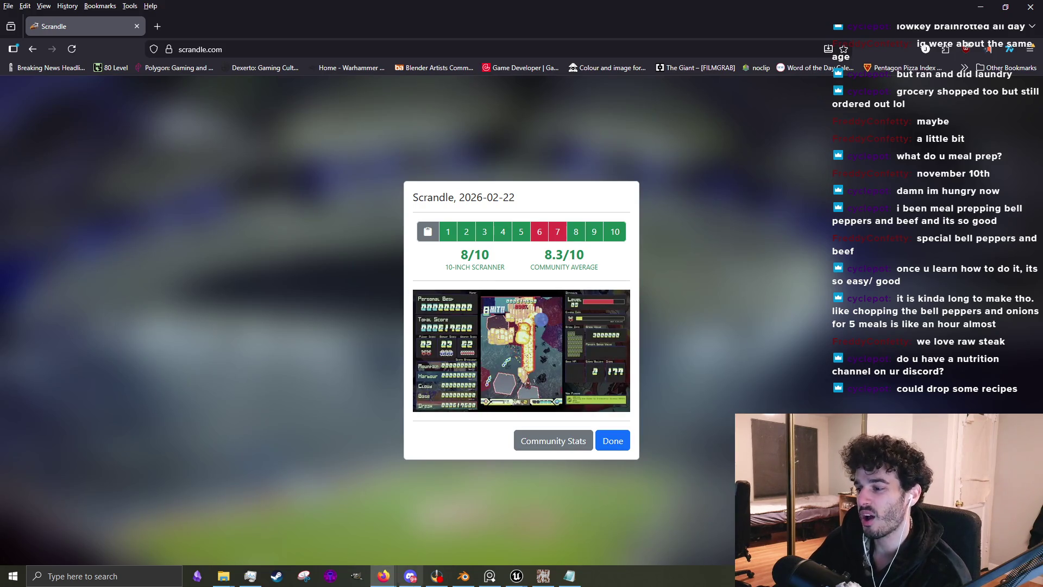
Glance at Discord, return to Firefox, and dismiss the Scrandle results summary with Done
click(411, 577)
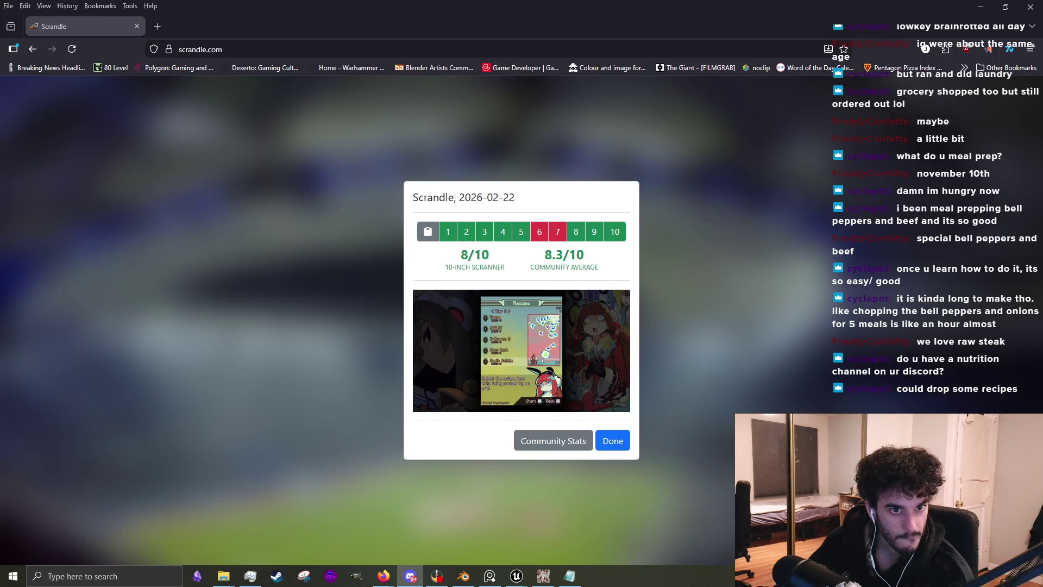
key(alt+Tab)
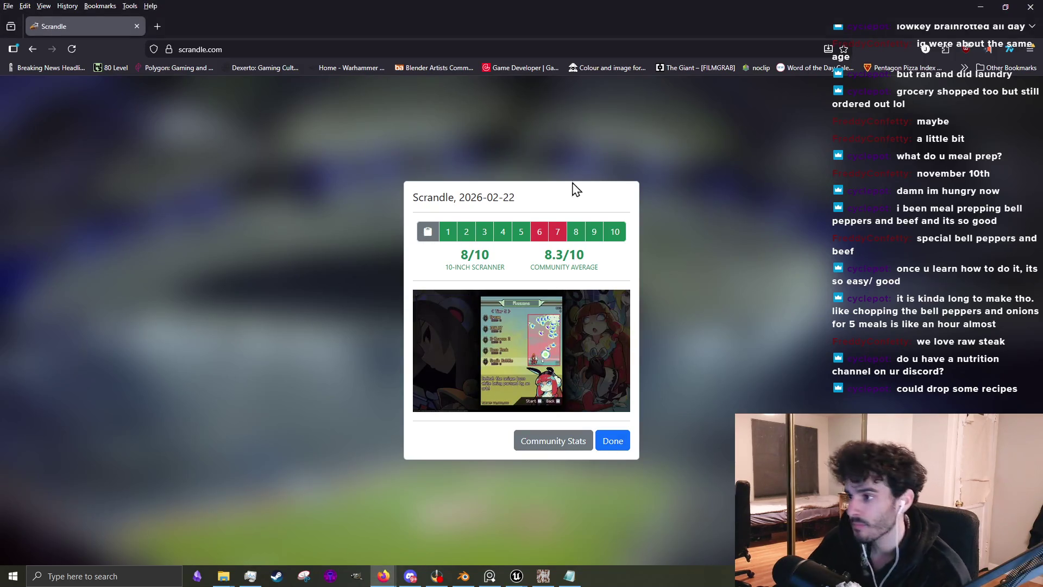
click(615, 441)
Back in GIMP, paint a dark vertical rust streak, then a thin one with a 1-pixel brush
click(980, 7)
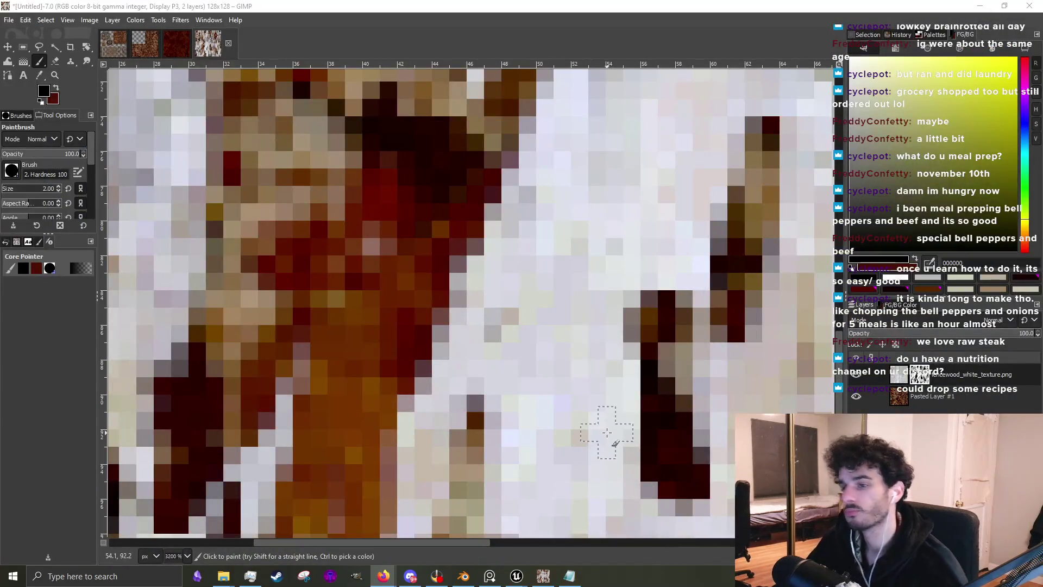
scroll(518, 374, down, 7)
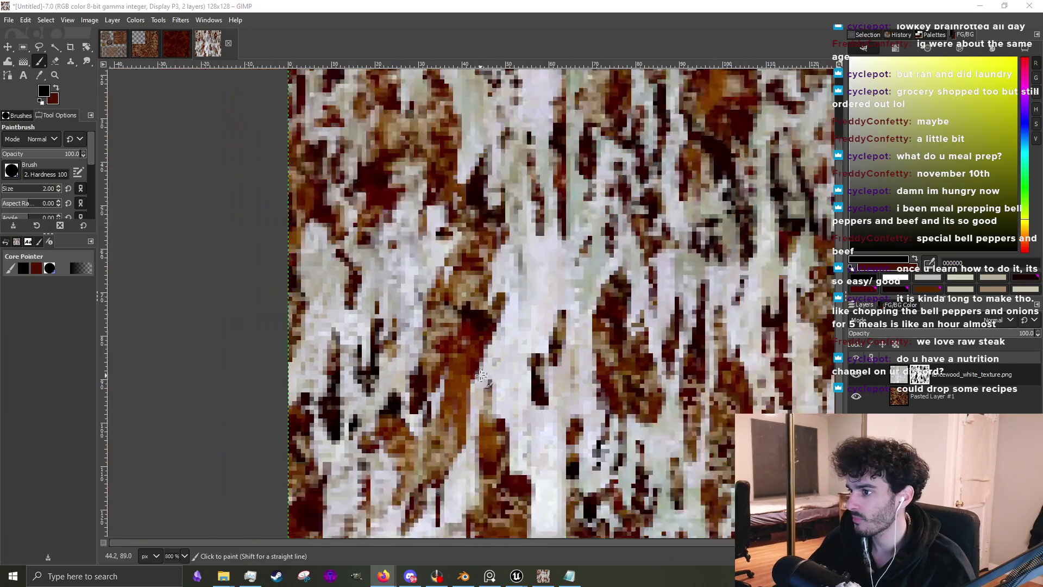
scroll(474, 373, up, 4)
scroll(474, 372, up, 3)
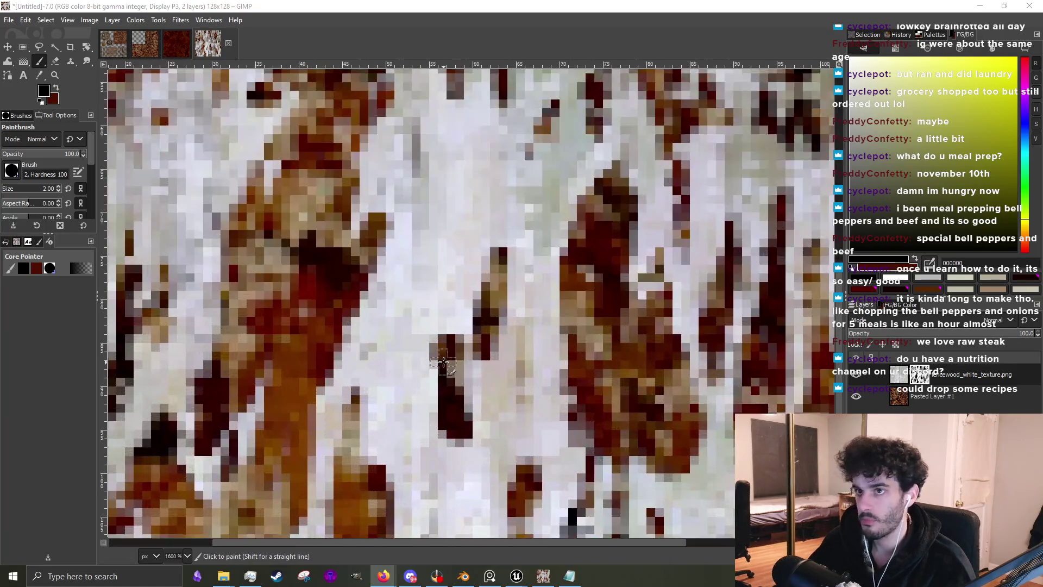
mouse_move(452, 342)
mouse_down()
mouse_move(451, 223)
mouse_move(434, 389)
mouse_up()
key(bracketleft)
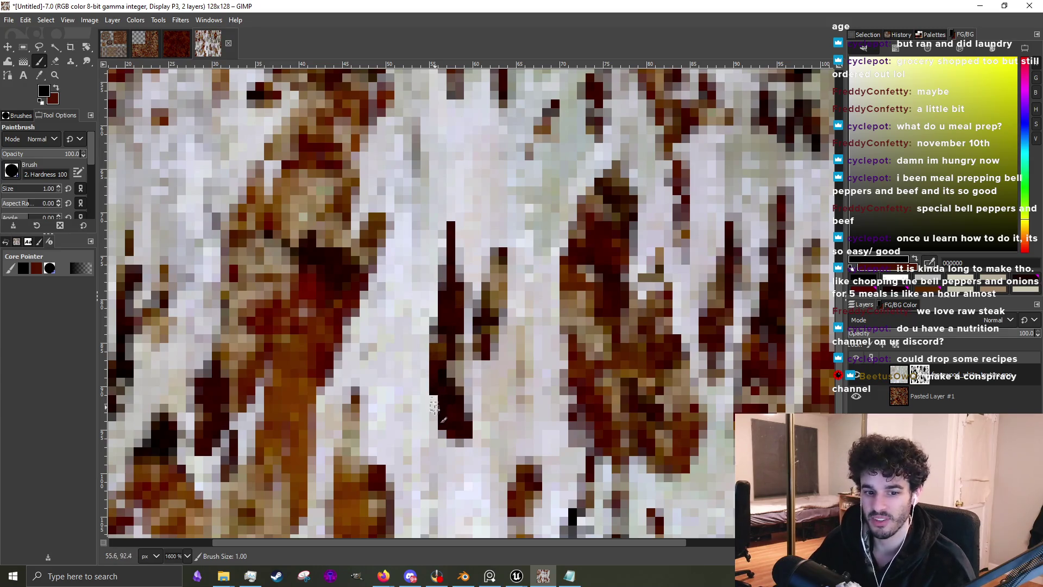
mouse_move(485, 353)
mouse_down()
mouse_move(492, 402)
mouse_move(490, 348)
mouse_move(489, 377)
mouse_up()
Paint thin dark rust streaks down several columns on the left of the fence texture
scroll(491, 326, up, 3)
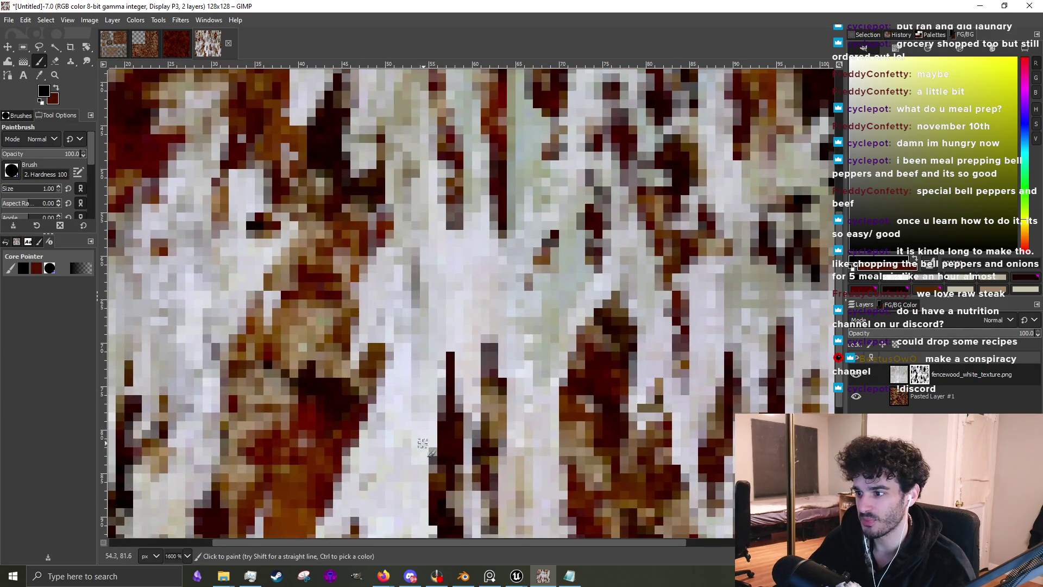
scroll(362, 411, down, 2)
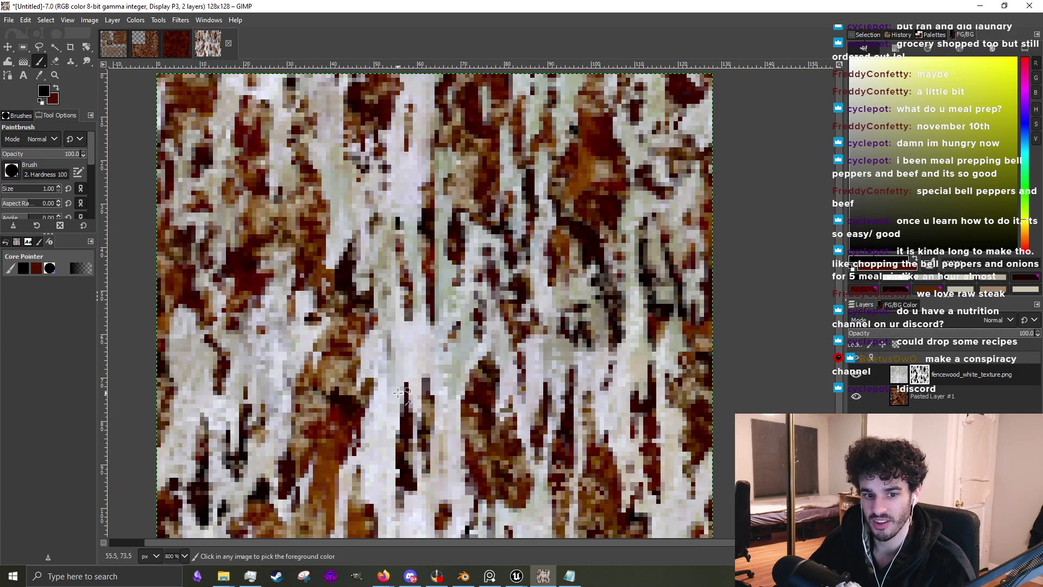
scroll(454, 353, up, 3)
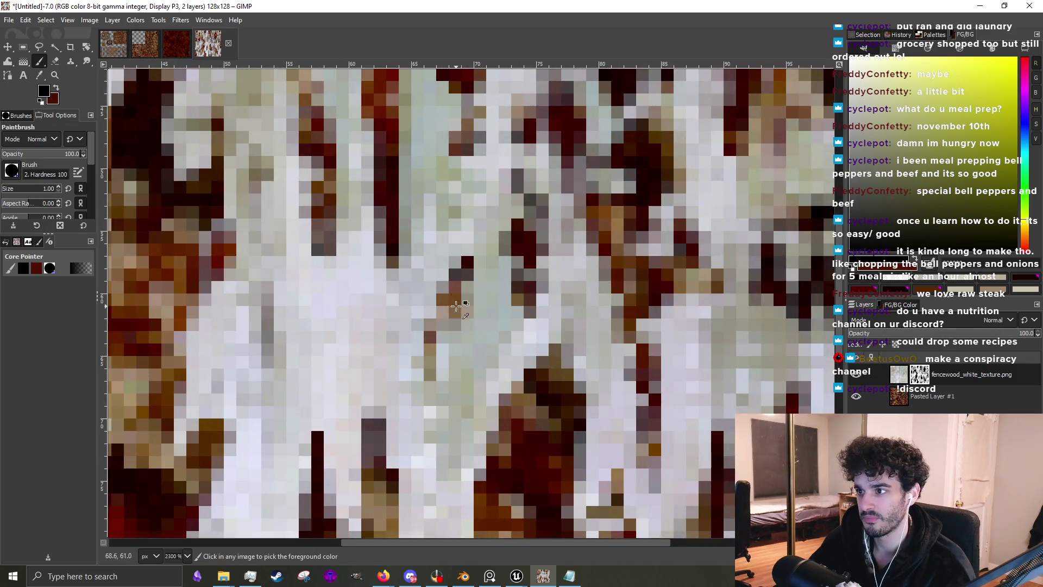
scroll(455, 301, left, 3)
mouse_move(391, 271)
mouse_down()
mouse_move(402, 361)
mouse_move(403, 253)
mouse_up()
scroll(403, 253, down, 3)
scroll(353, 283, up, 3)
mouse_move(361, 294)
mouse_down()
mouse_move(361, 250)
mouse_move(355, 260)
mouse_up()
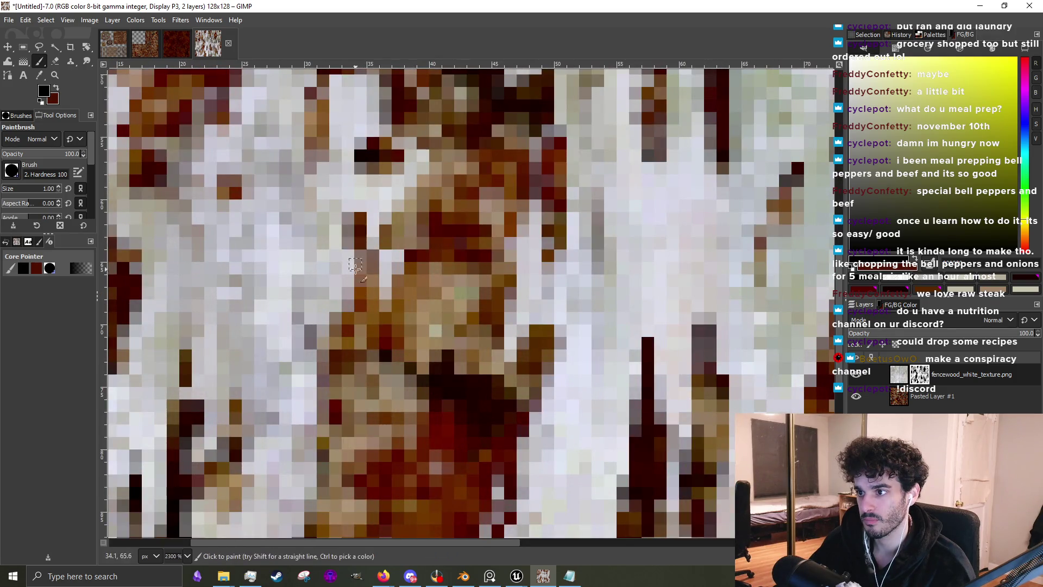
mouse_move(324, 348)
mouse_down()
mouse_move(320, 291)
mouse_move(315, 445)
mouse_up()
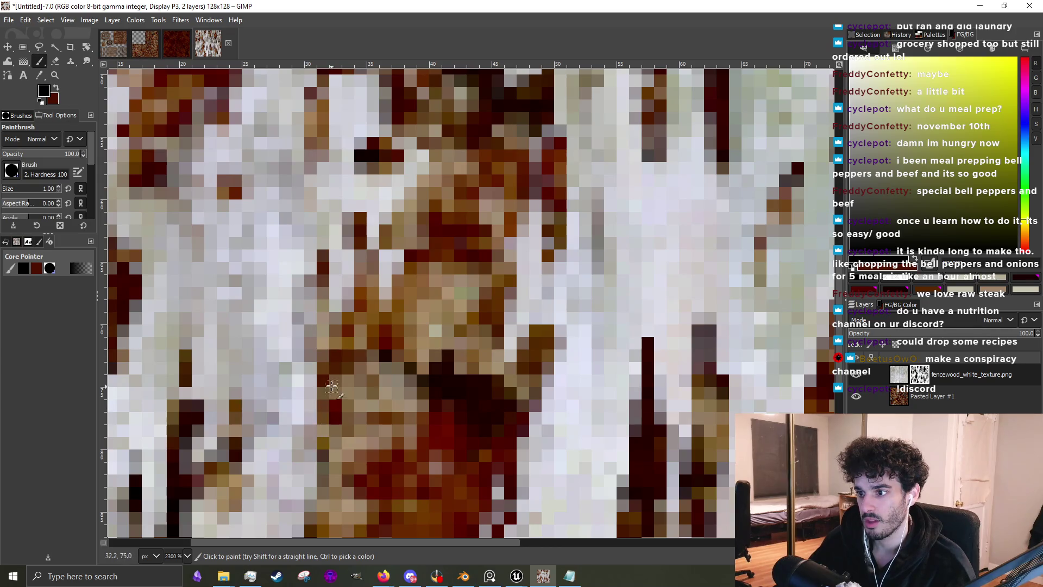
Add dark pixels to the lower streaks and a short dark vertical streak
scroll(474, 376, down, 5)
scroll(474, 376, up, 3)
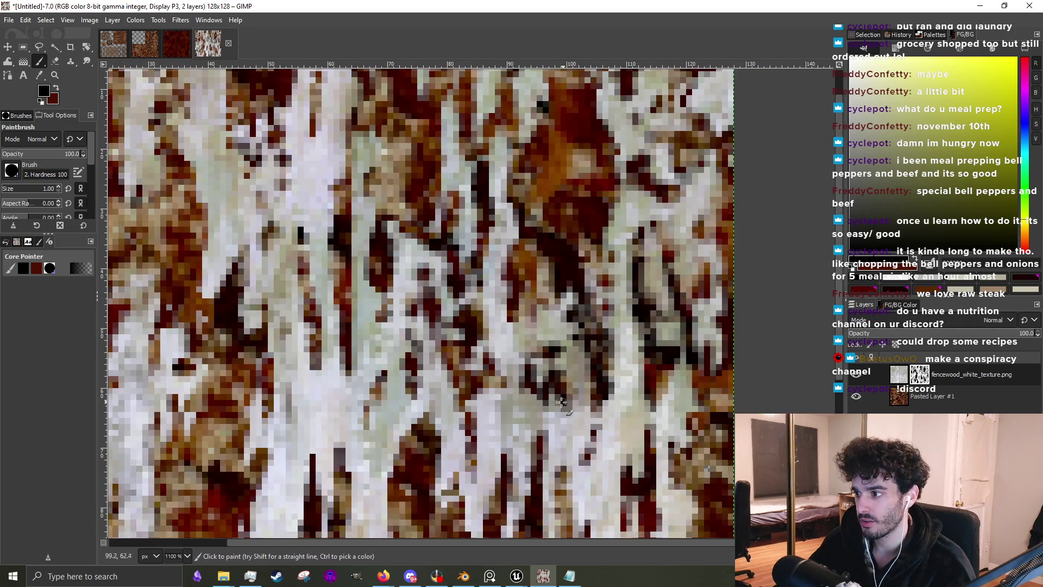
scroll(490, 403, up, 2)
mouse_move(402, 435)
mouse_down()
mouse_move(405, 516)
mouse_move(402, 405)
mouse_up()
scroll(466, 461, down, 3)
scroll(468, 459, up, 2)
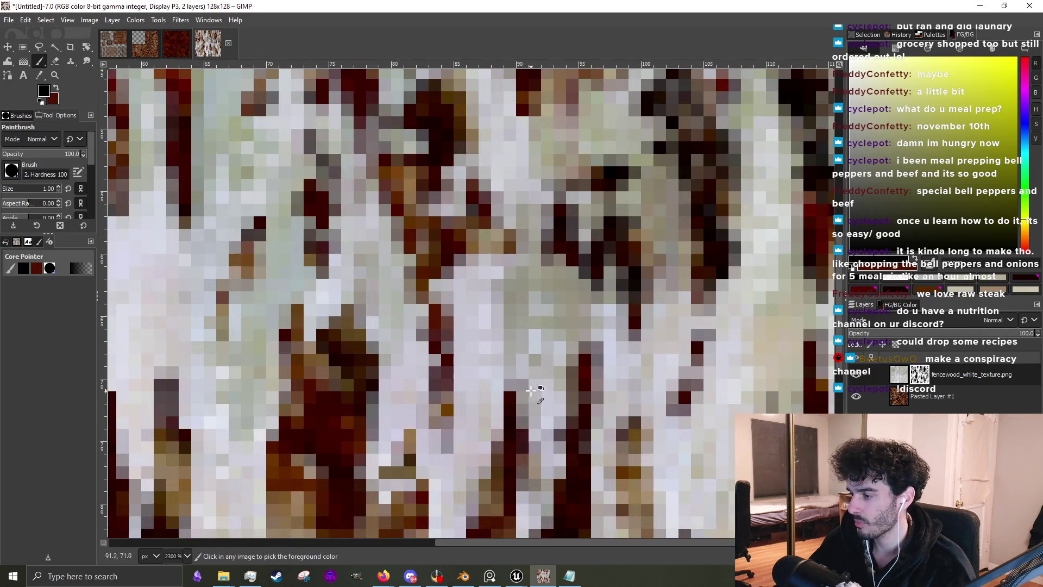
scroll(516, 451, down, 5)
scroll(522, 425, up, 3)
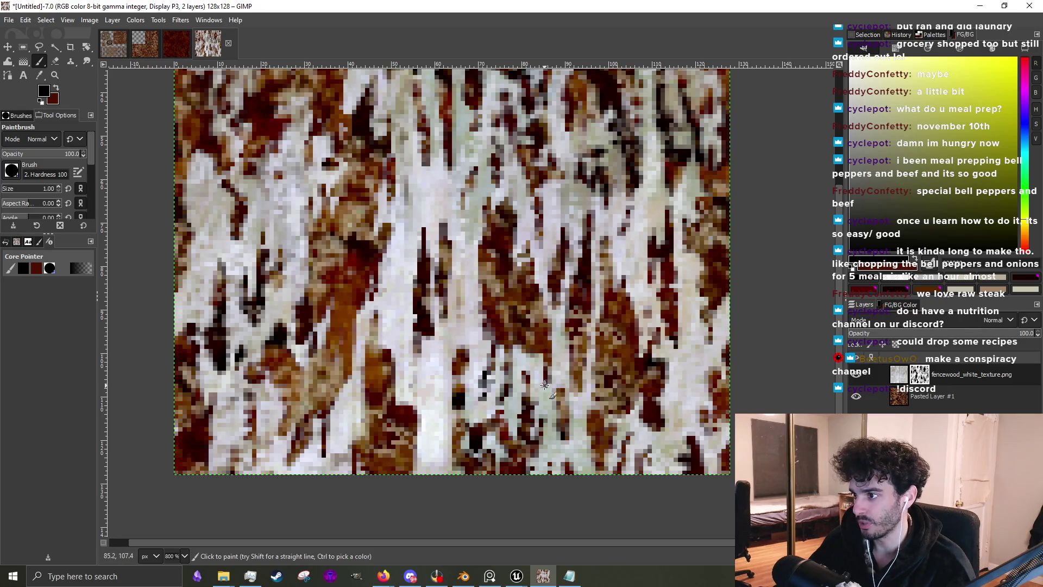
scroll(538, 354, up, 2)
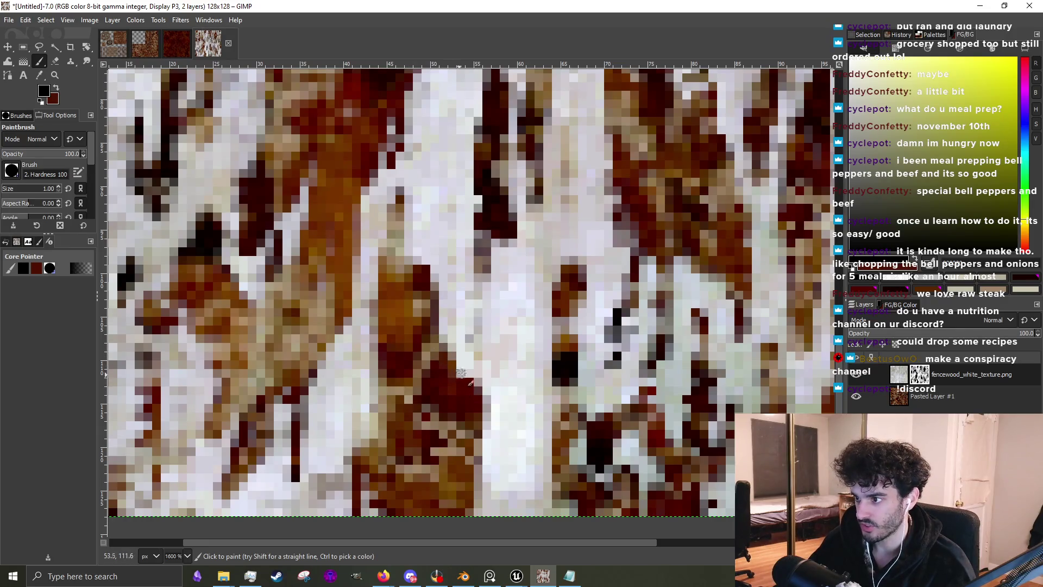
mouse_move(469, 356)
mouse_down()
mouse_move(468, 342)
mouse_move(466, 369)
mouse_up()
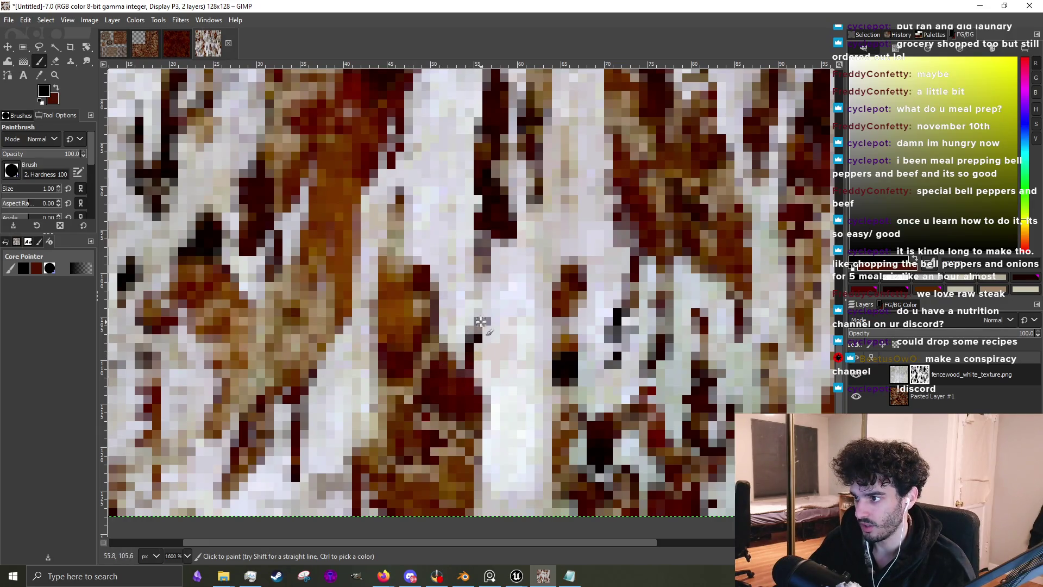
scroll(475, 350, down, 3)
scroll(446, 337, up, 3)
scroll(423, 324, down, 1)
scroll(423, 323, down, 1)
scroll(391, 324, up, 2)
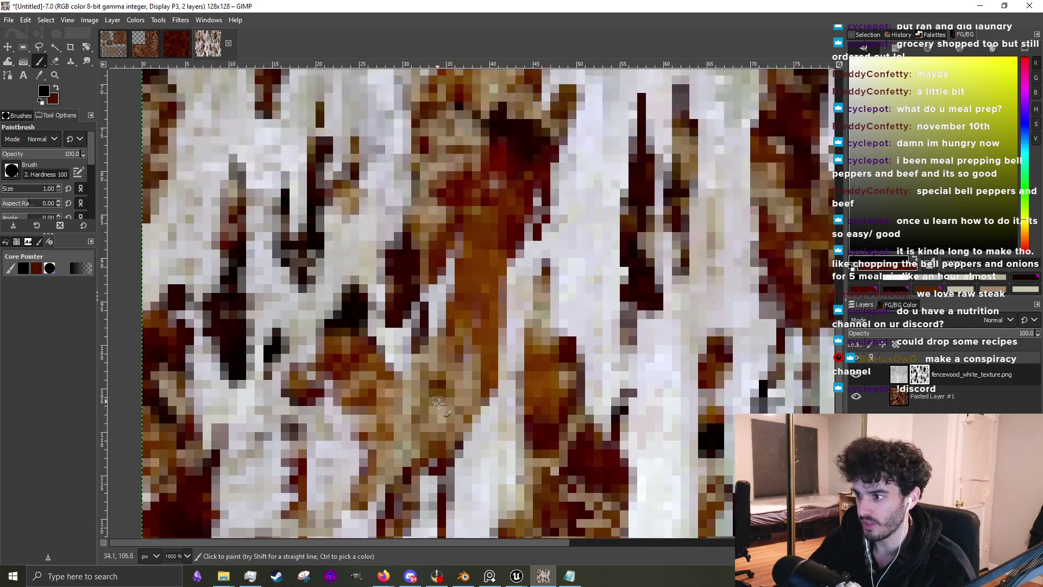
scroll(472, 432, down, 3)
scroll(451, 397, up, 3)
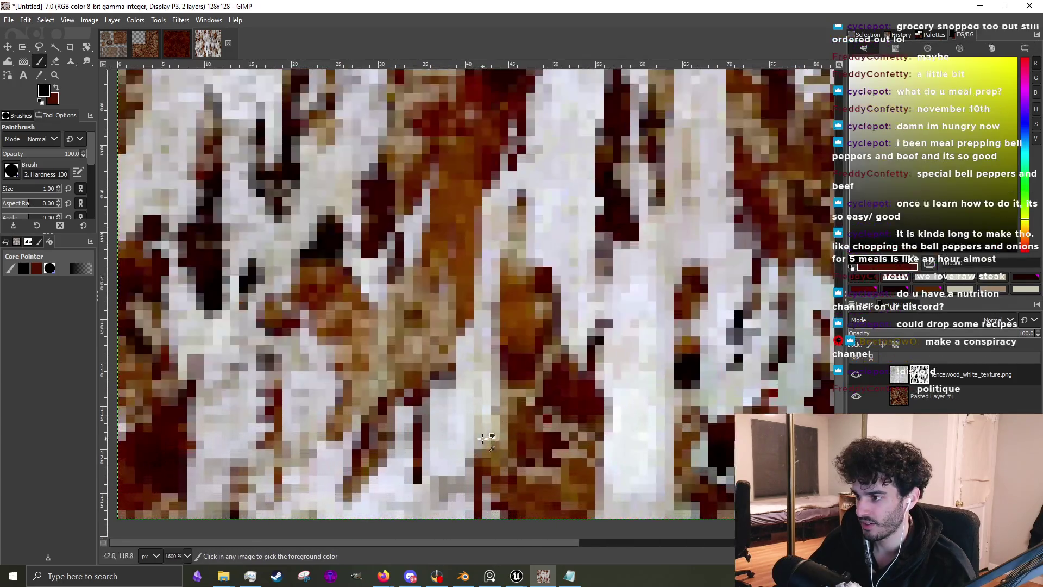
scroll(443, 370, down, 3)
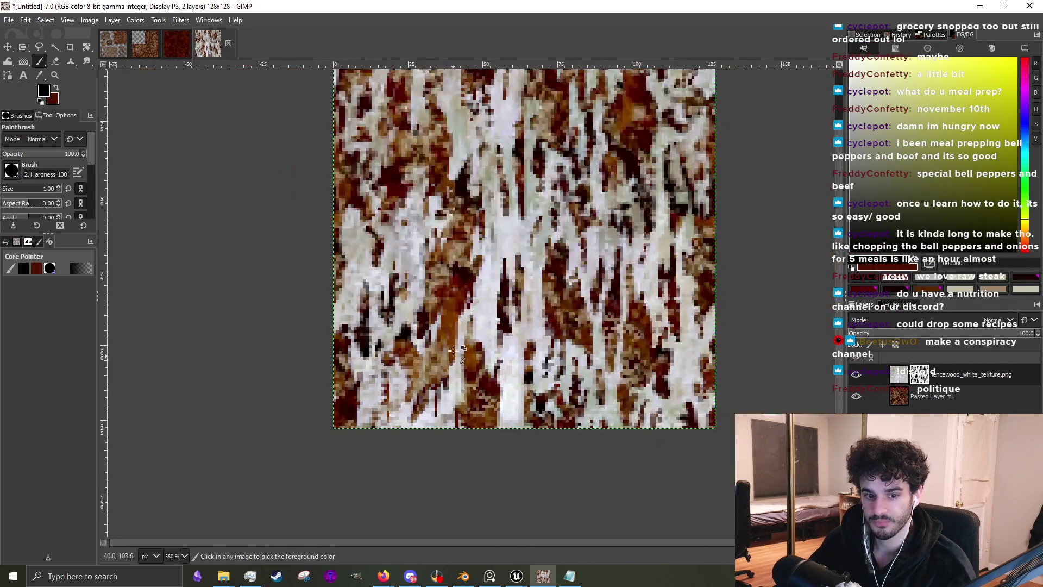
Paint one more 1-pixel dark rust drip into the pale wood and zoom out to review it
scroll(427, 240, up, 3)
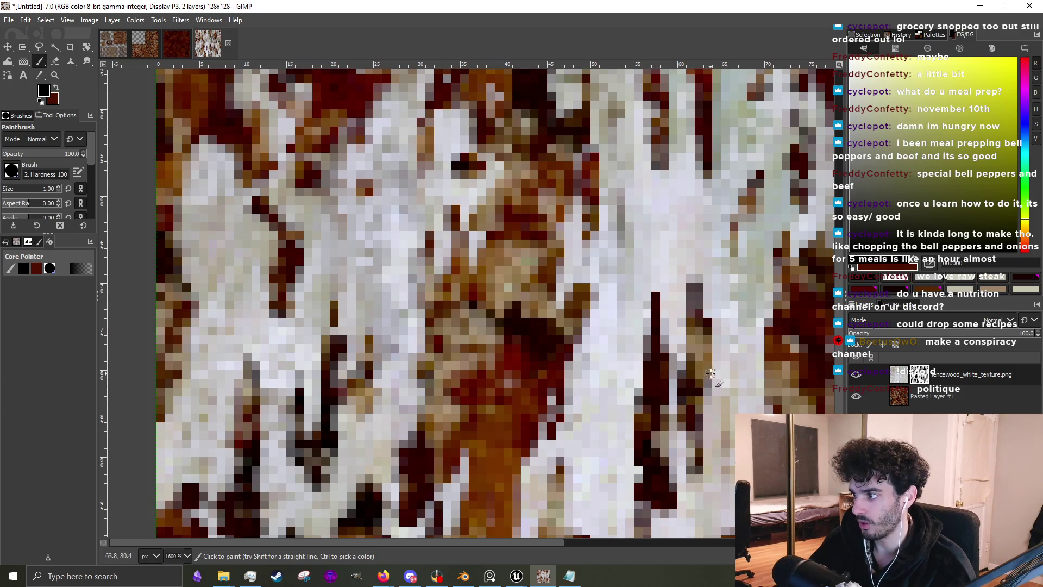
scroll(705, 395, down, 3)
scroll(569, 349, up, 3)
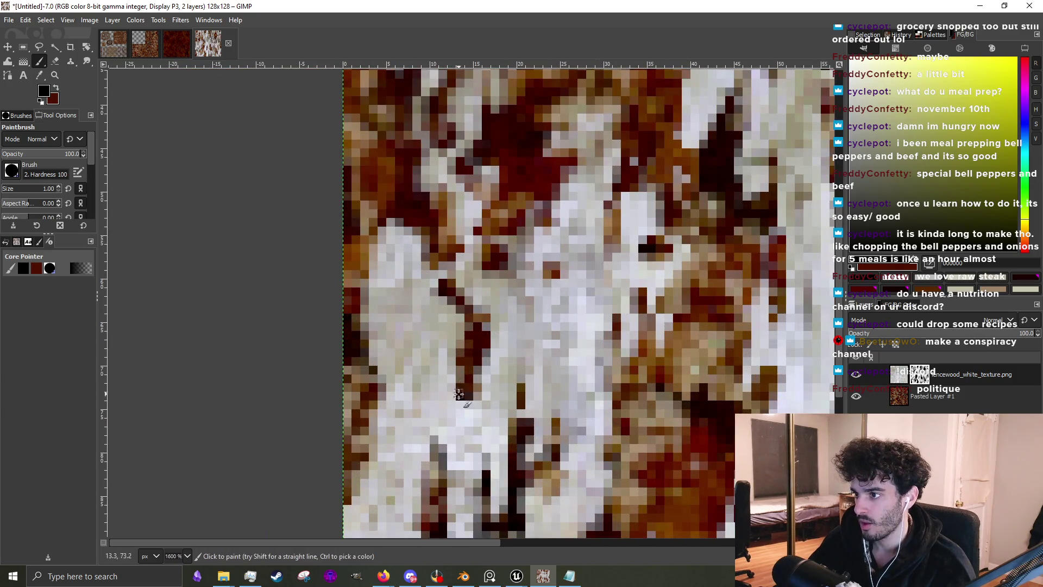
mouse_move(432, 279)
mouse_down()
mouse_move(426, 340)
mouse_move(425, 261)
mouse_up()
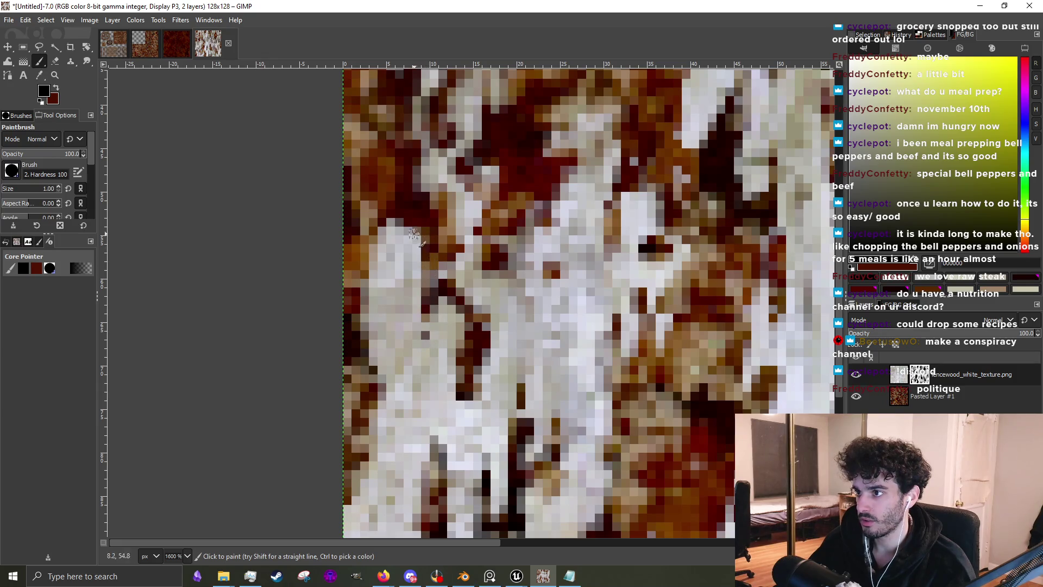
scroll(424, 247, down, 5)
scroll(536, 190, up, 2)
scroll(537, 191, down, 4)
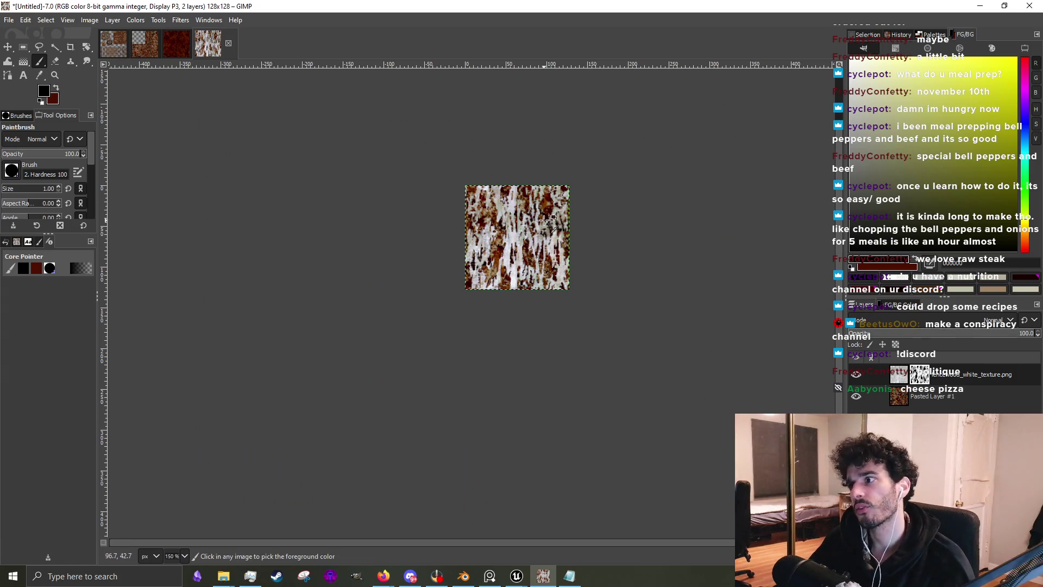
scroll(544, 219, up, 5)
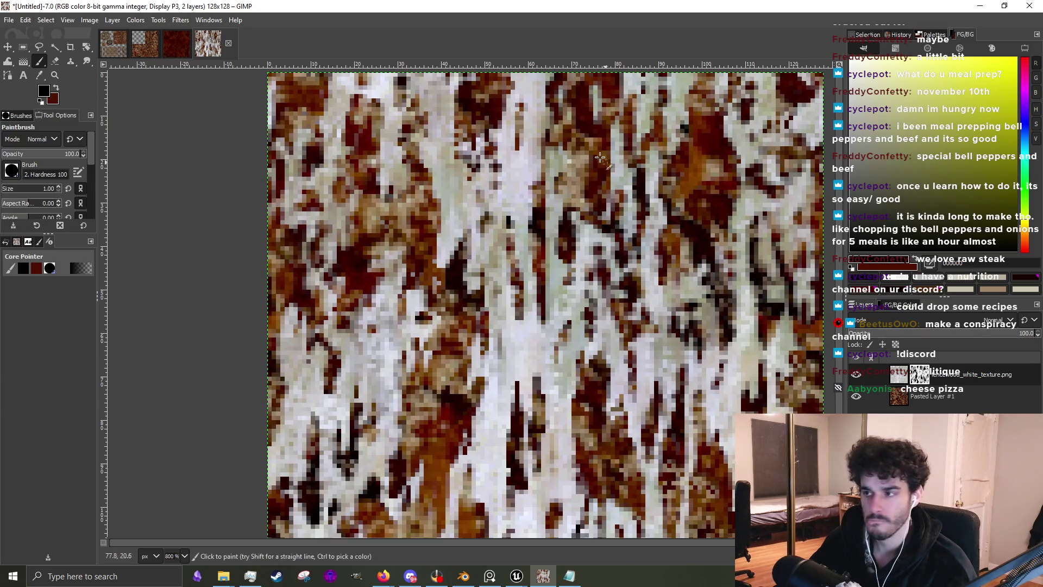
Dab small dark rust marks onto the white fence wood
ctrl+scroll(431, 282, up, 3)
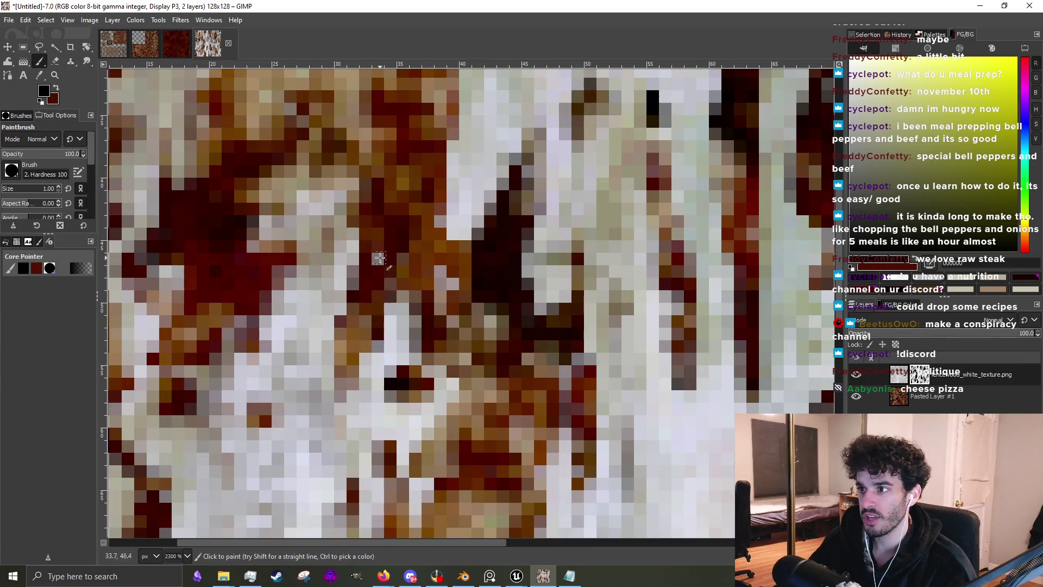
ctrl+scroll(380, 275, down, 3)
ctrl+scroll(418, 262, up, 3)
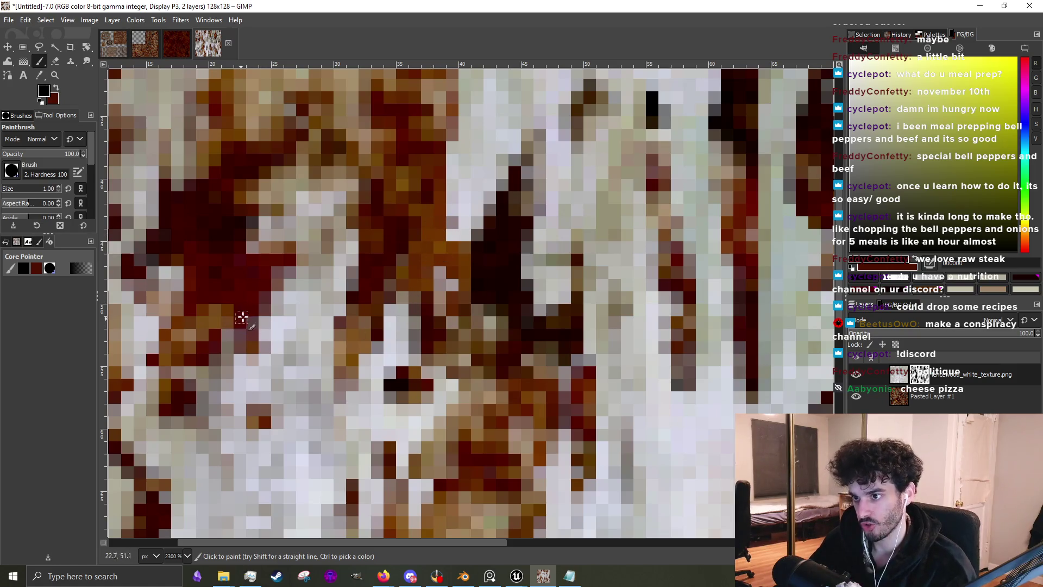
ctrl+scroll(338, 252, down, 3)
ctrl+scroll(338, 252, up, 4)
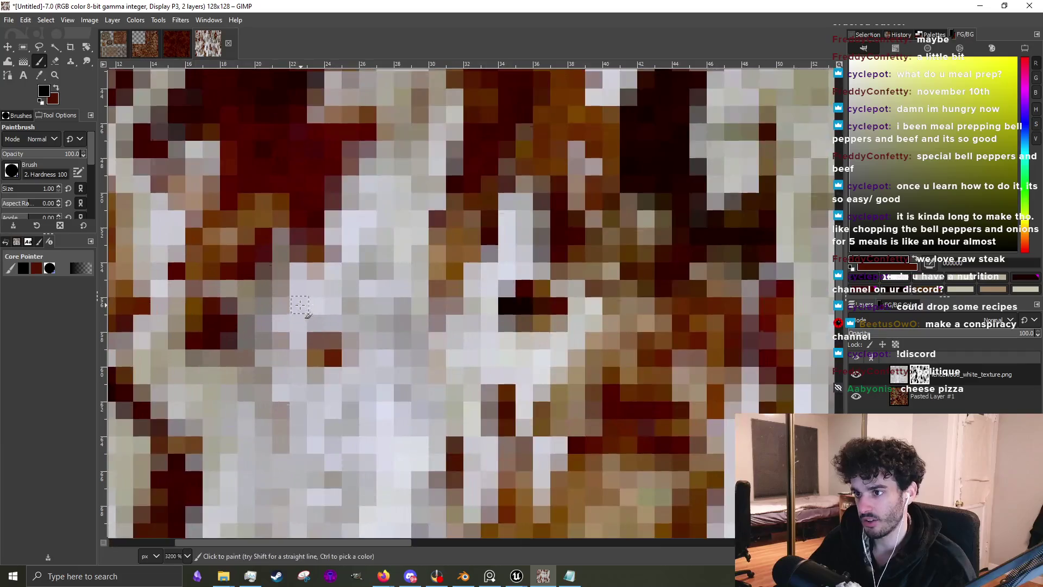
ctrl+scroll(228, 329, down, 5)
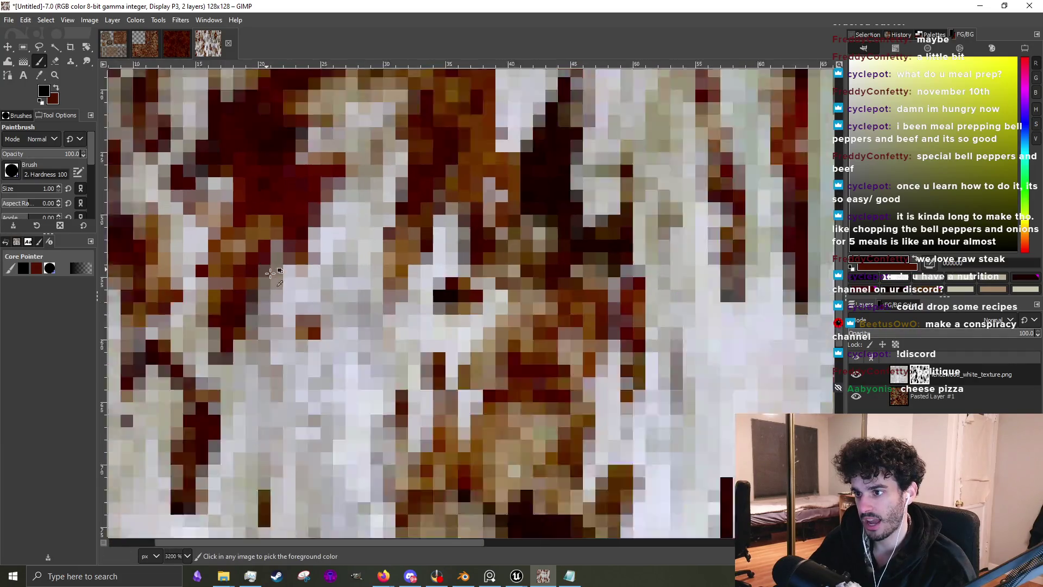
ctrl+scroll(375, 293, up, 6)
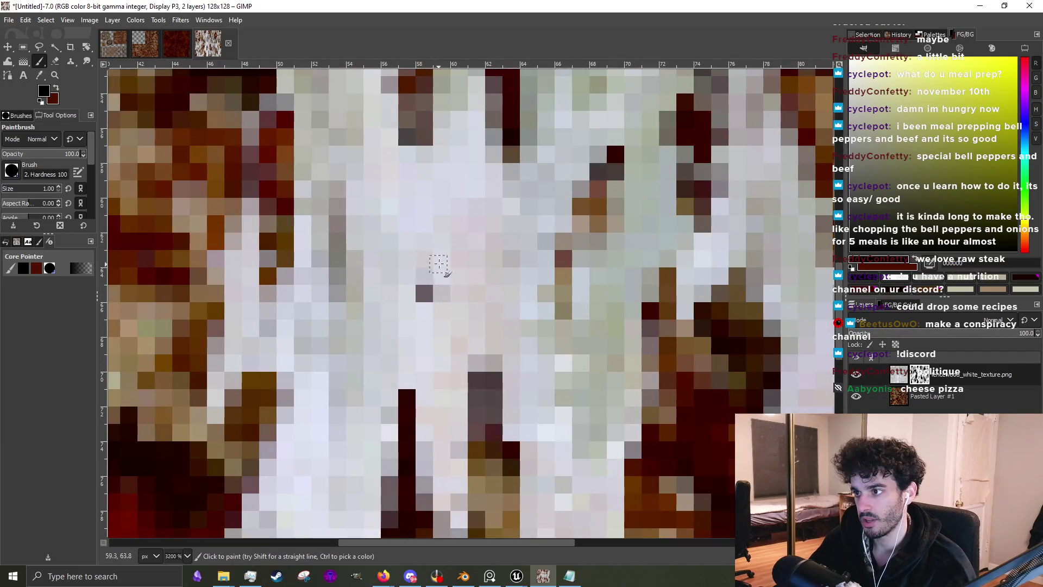
ctrl+scroll(442, 279, down, 3)
ctrl+scroll(454, 263, up, 1)
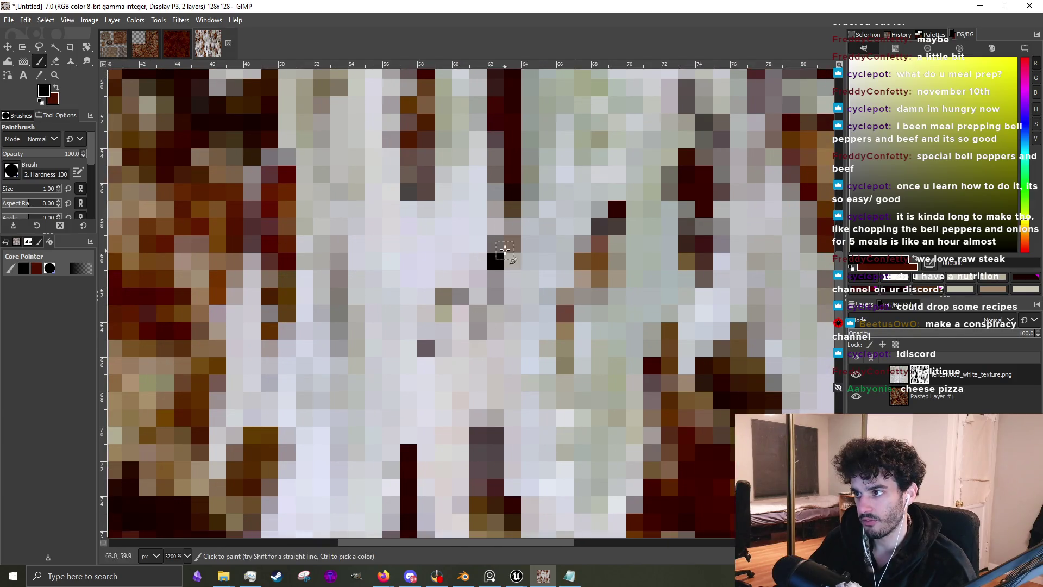
ctrl+scroll(494, 258, down, 3)
ctrl+scroll(518, 212, up, 4)
ctrl+scroll(480, 296, down, 3)
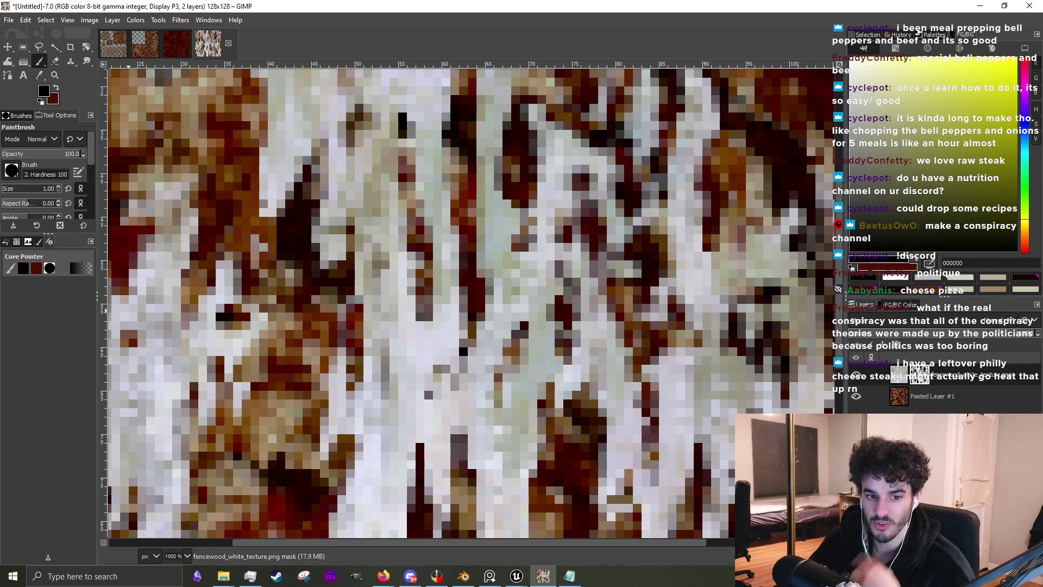
scroll(555, 294, down, 4)
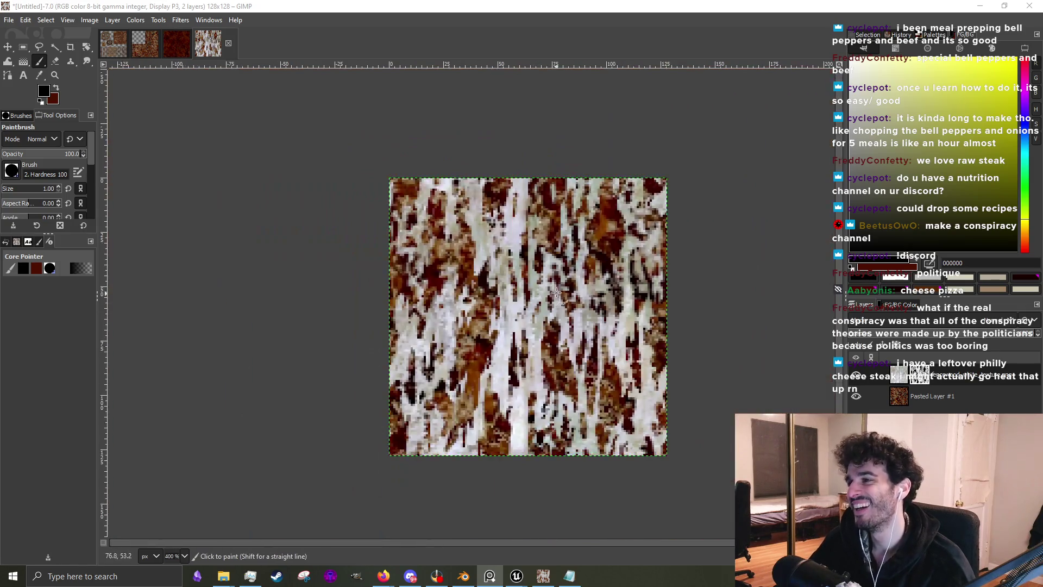
scroll(541, 296, up, 5)
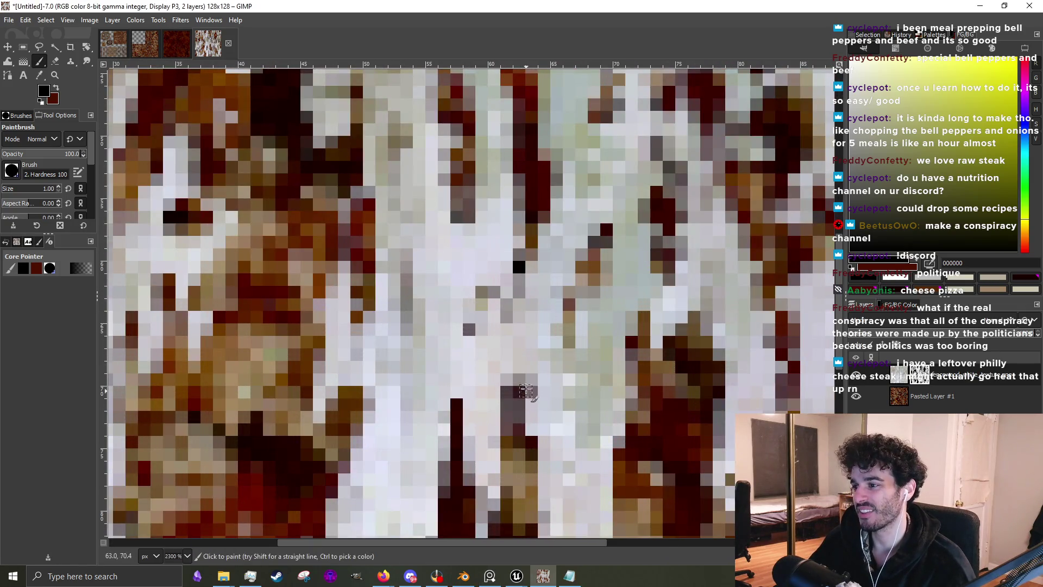
scroll(522, 432, down, 3)
scroll(510, 429, up, 2)
scroll(489, 446, up, 1)
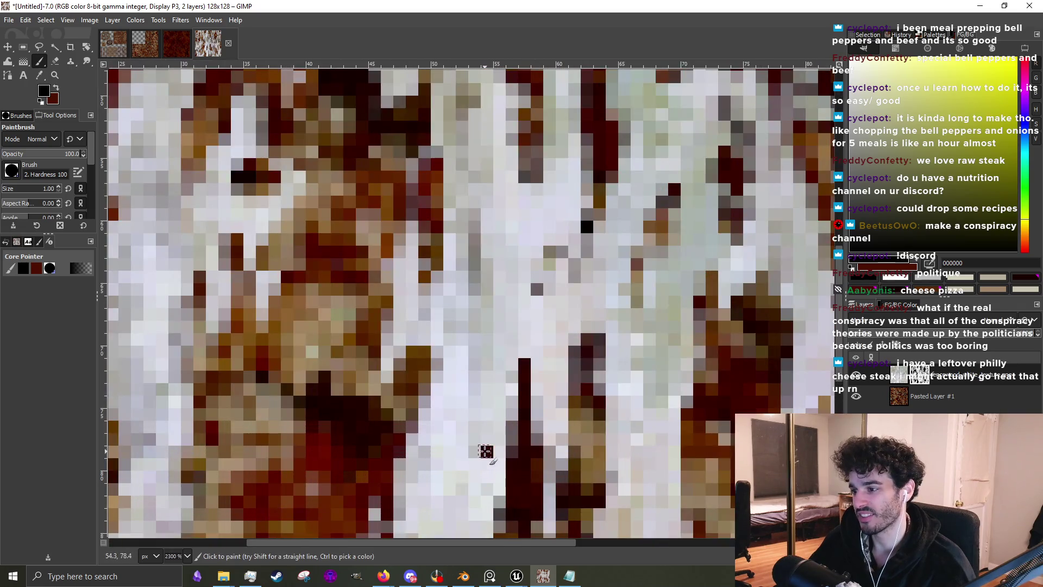
scroll(480, 401, down, 3)
scroll(480, 401, up, 4)
mouse_move(465, 356)
mouse_down()
mouse_move(456, 413)
mouse_move(459, 375)
mouse_move(447, 412)
mouse_up()
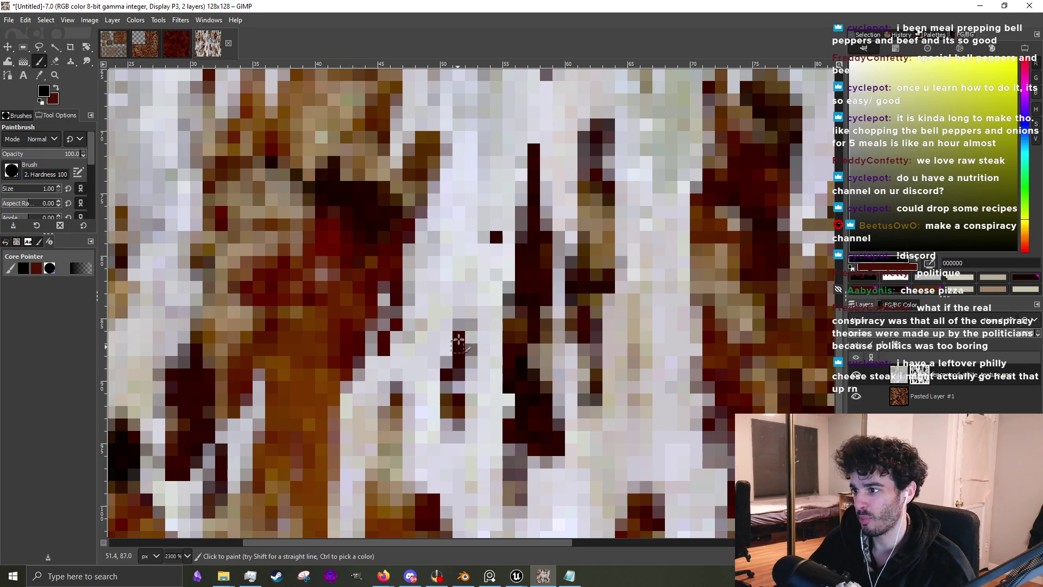
Paint dark red rust pixels into the pale patches and over greyish pixels
scroll(534, 322, down, 4)
scroll(627, 309, up, 4)
mouse_move(628, 326)
mouse_down()
mouse_move(622, 419)
mouse_move(629, 333)
mouse_move(613, 373)
mouse_up()
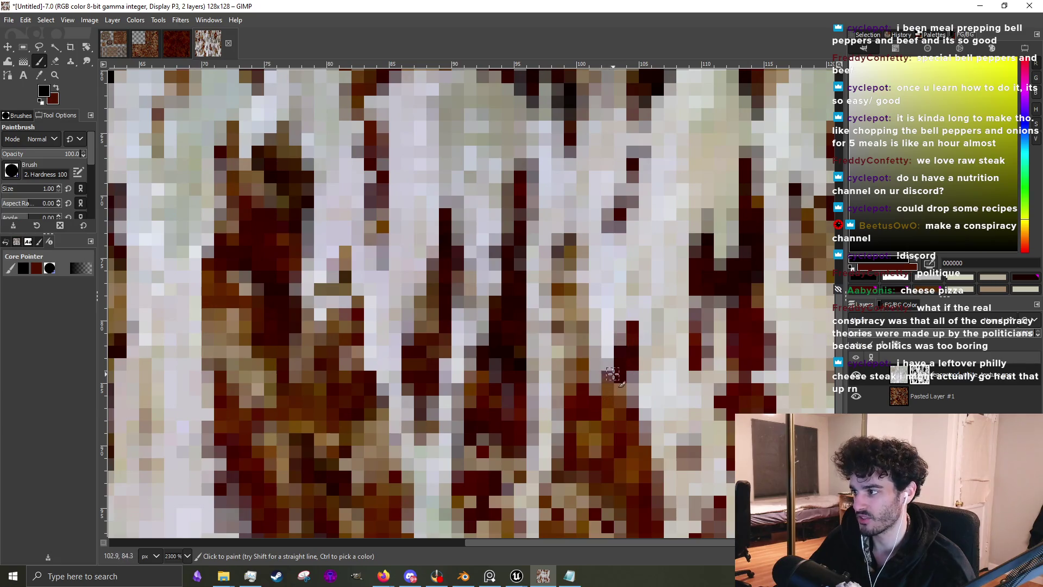
drag(702, 300, 725, 289)
drag(752, 354, 769, 354)
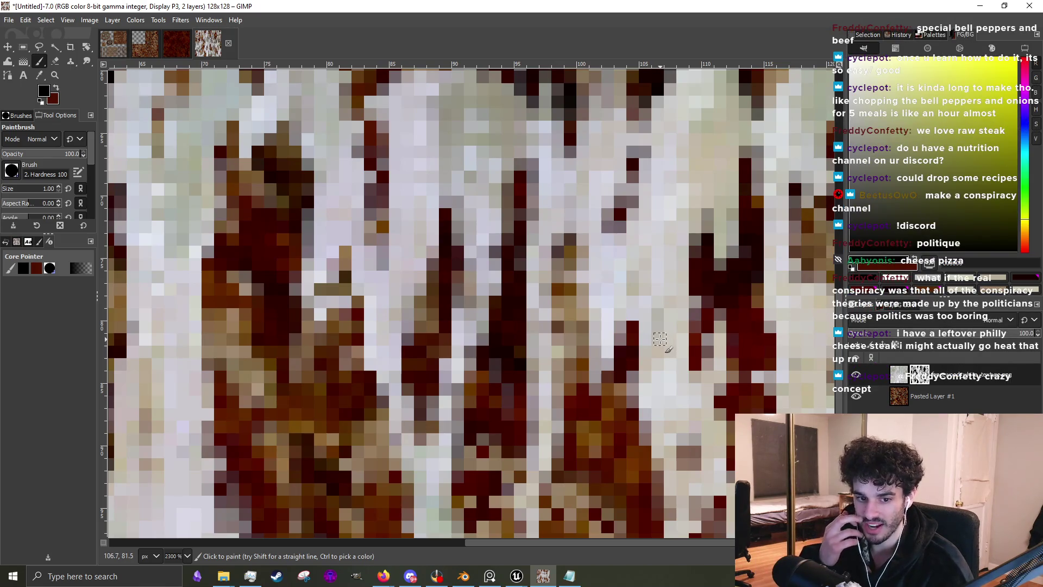
scroll(537, 331, down, 4)
scroll(528, 375, up, 4)
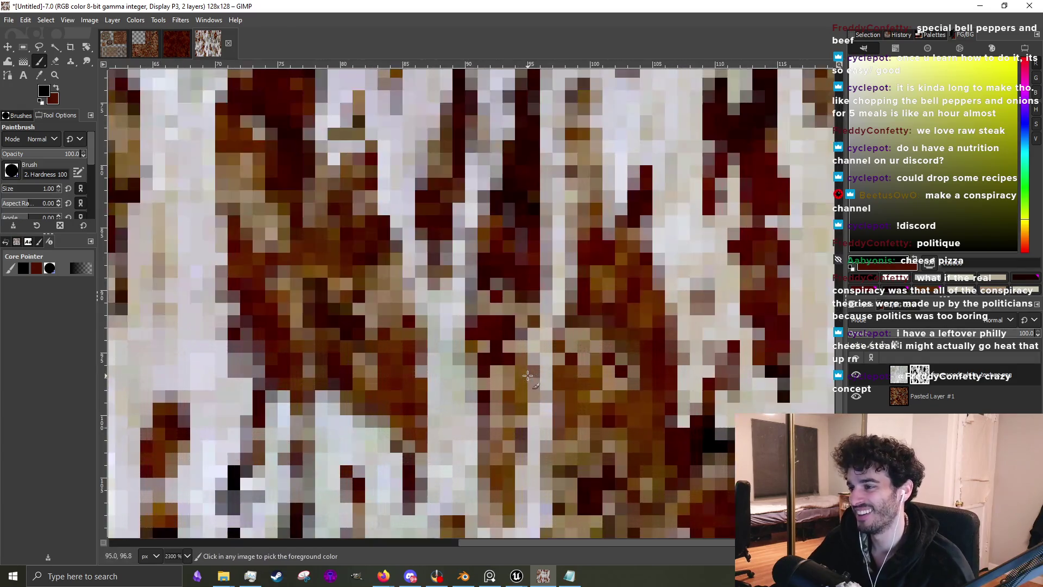
drag(498, 283, 473, 317)
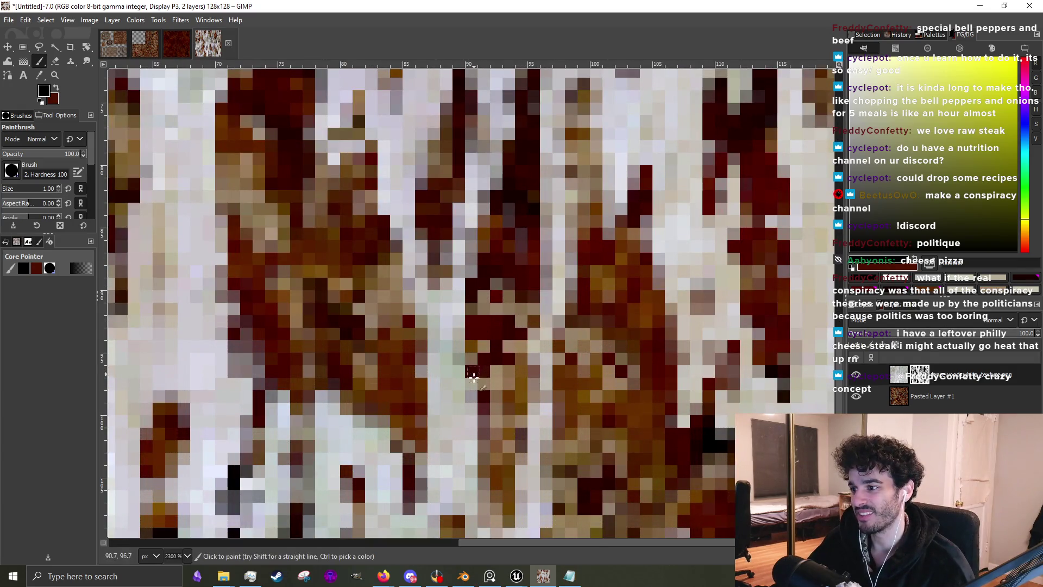
Zoom out to review the texture, then hide the white fence-wood layer
scroll(668, 438, down, 4)
scroll(688, 332, up, 3)
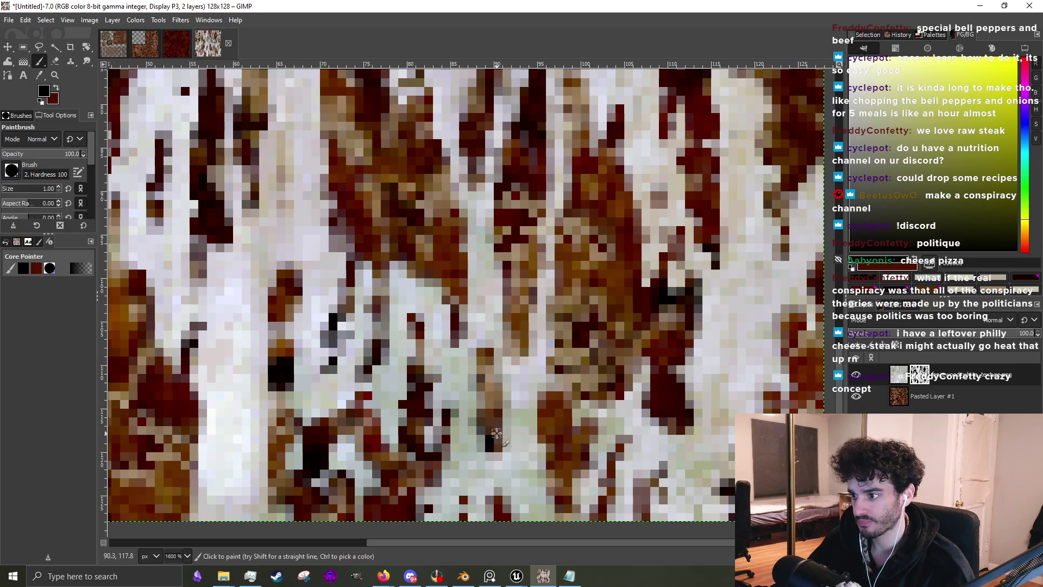
scroll(516, 396, down, 4)
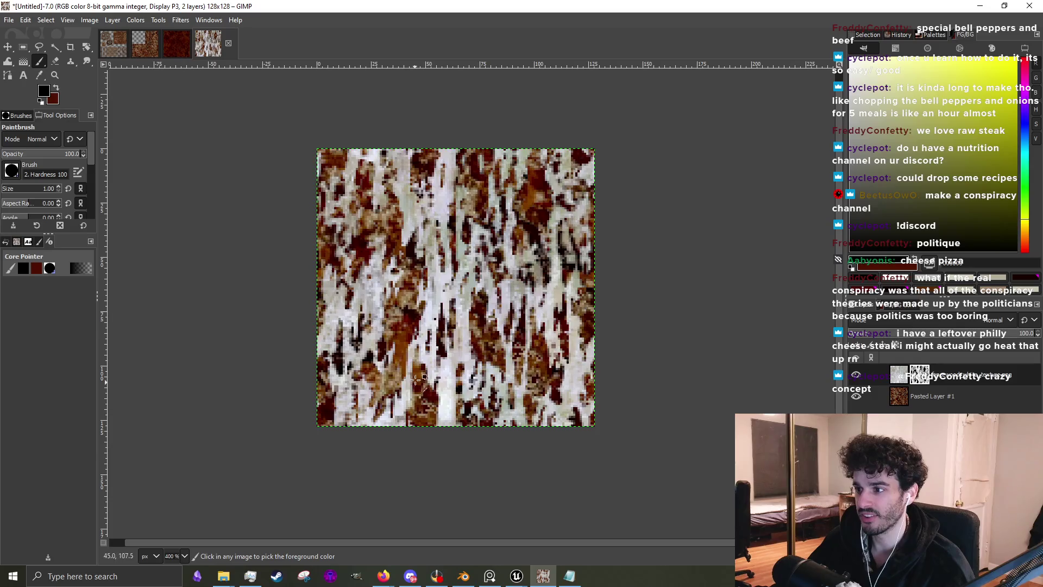
scroll(415, 382, up, 2)
scroll(304, 262, down, 1)
scroll(364, 275, up, 2)
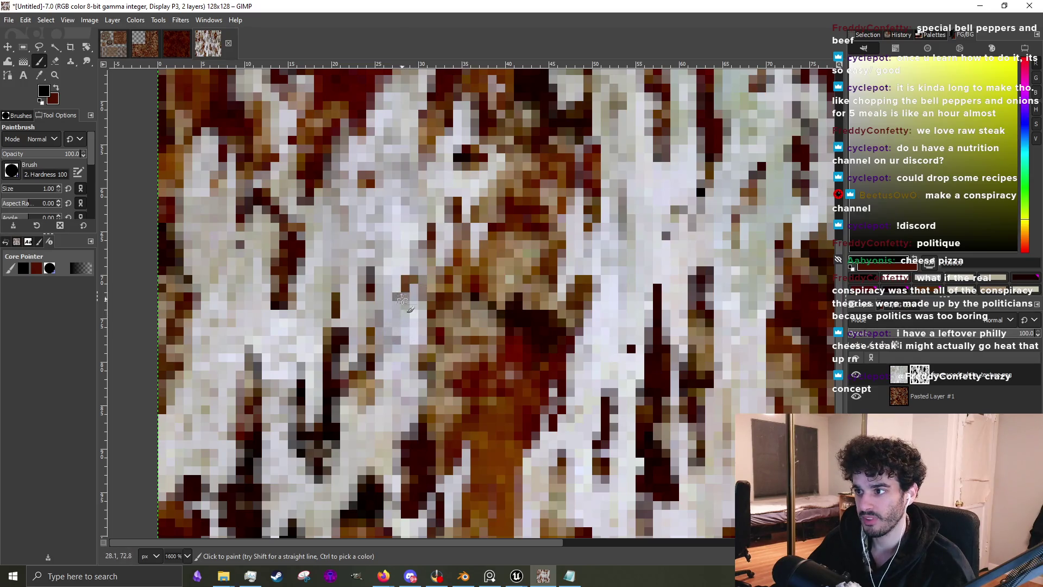
scroll(430, 278, down, 2)
scroll(531, 296, down, 1)
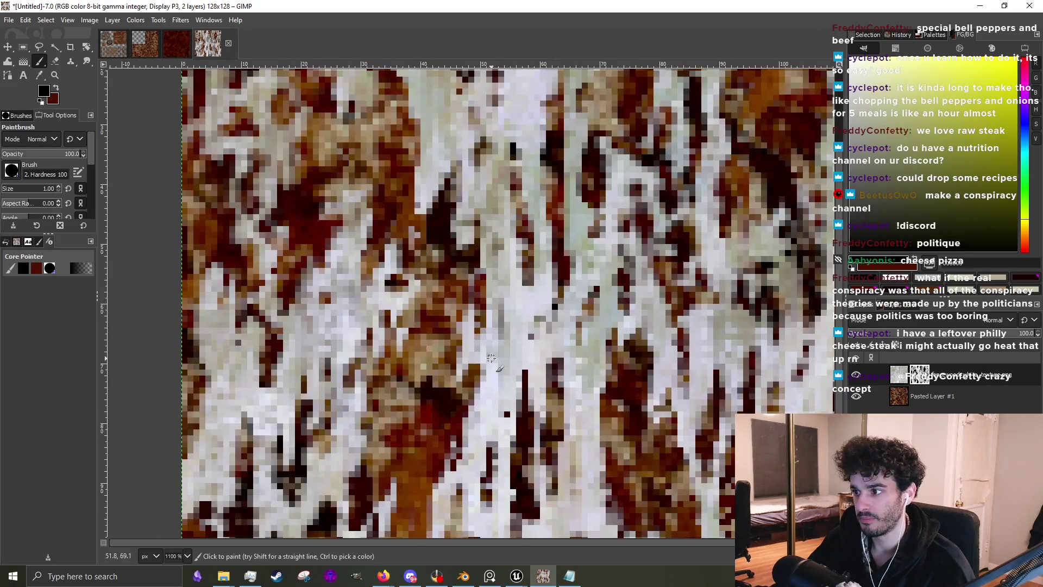
scroll(528, 316, down, 2)
scroll(540, 310, up, 3)
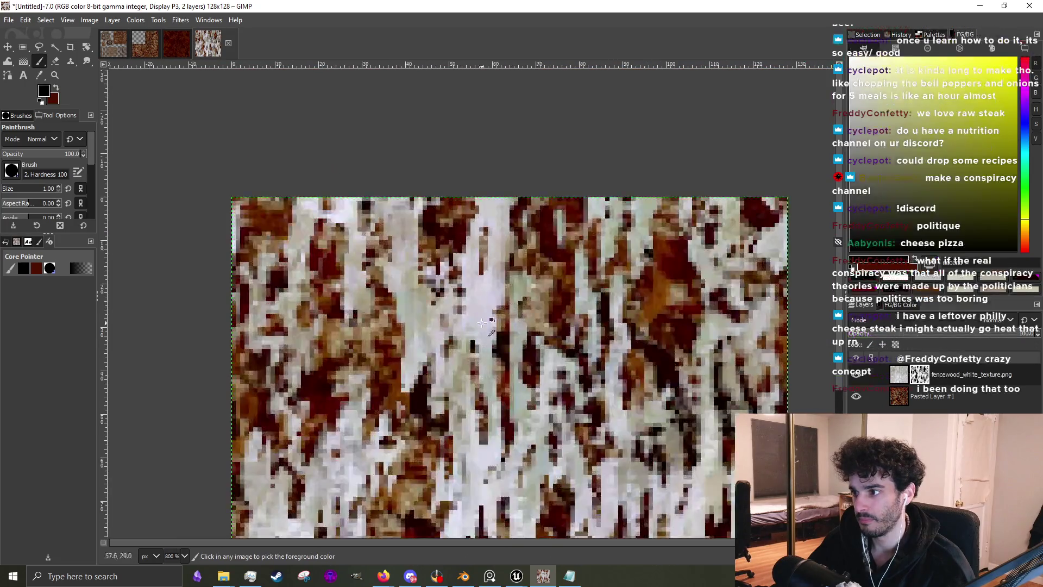
scroll(391, 407, down, 3)
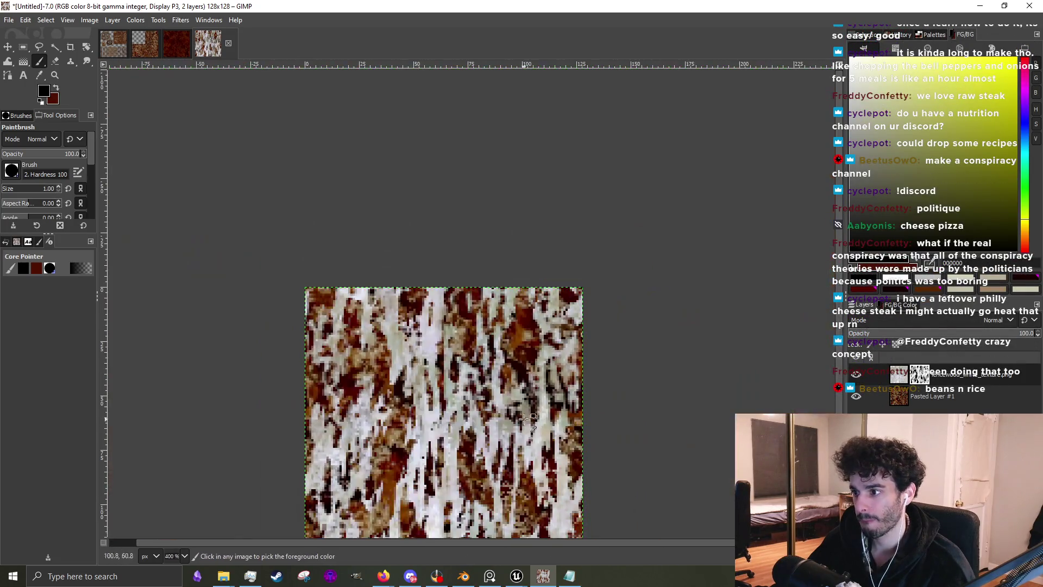
click(855, 373)
Choose the Clone tool at size 3 and make Pasted Layer #1 the active layer
scroll(560, 374, down, 2)
scroll(559, 374, up, 3)
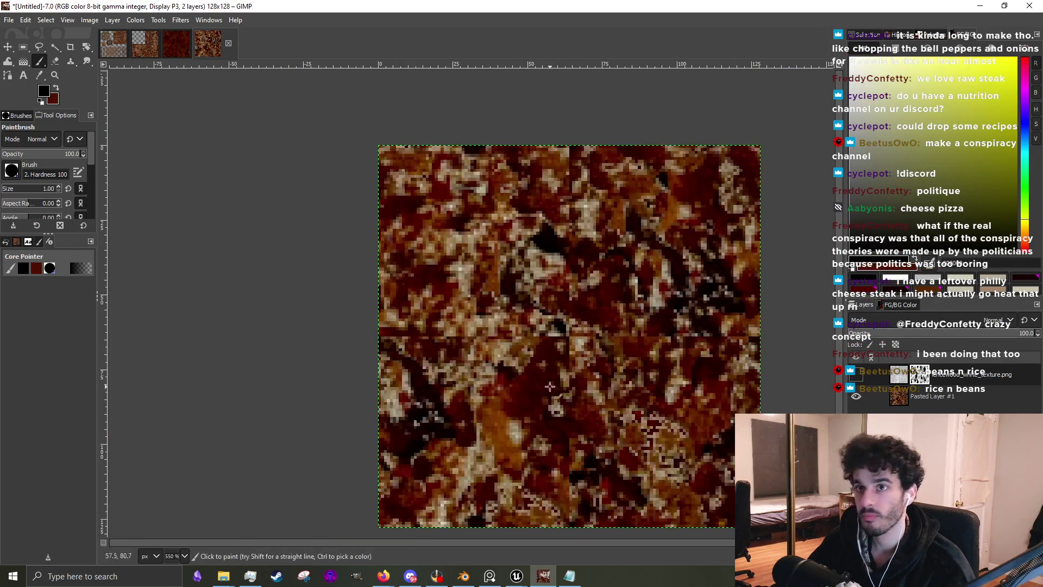
click(69, 60)
key(bracketright)
key(bracketright)
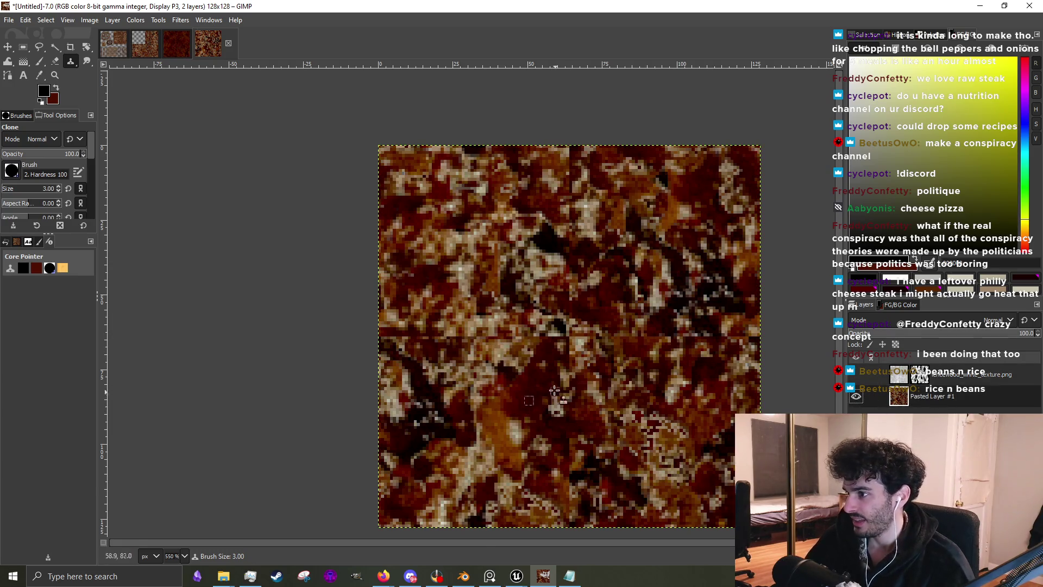
scroll(544, 380, up, 3)
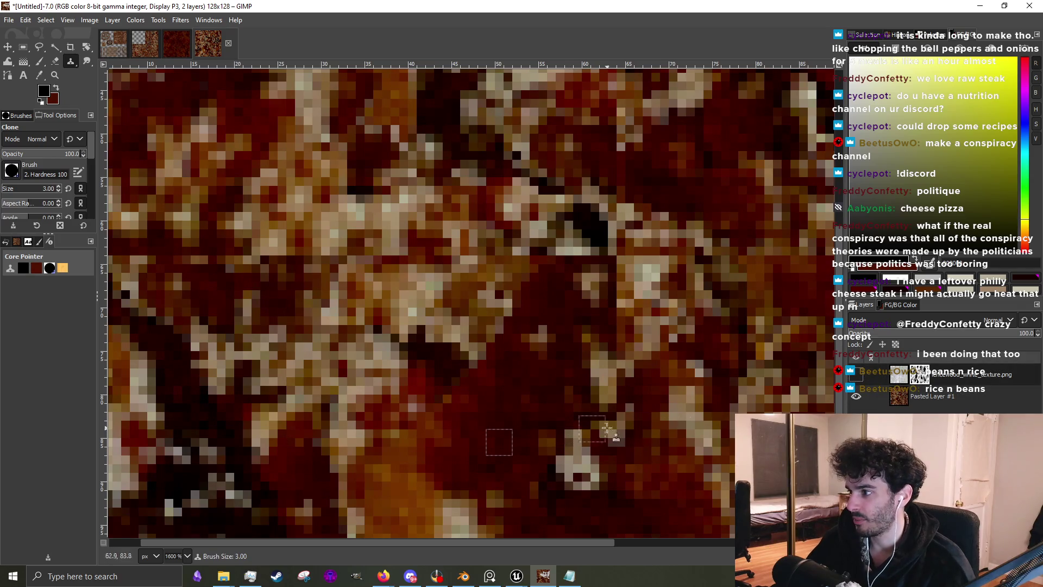
click(931, 397)
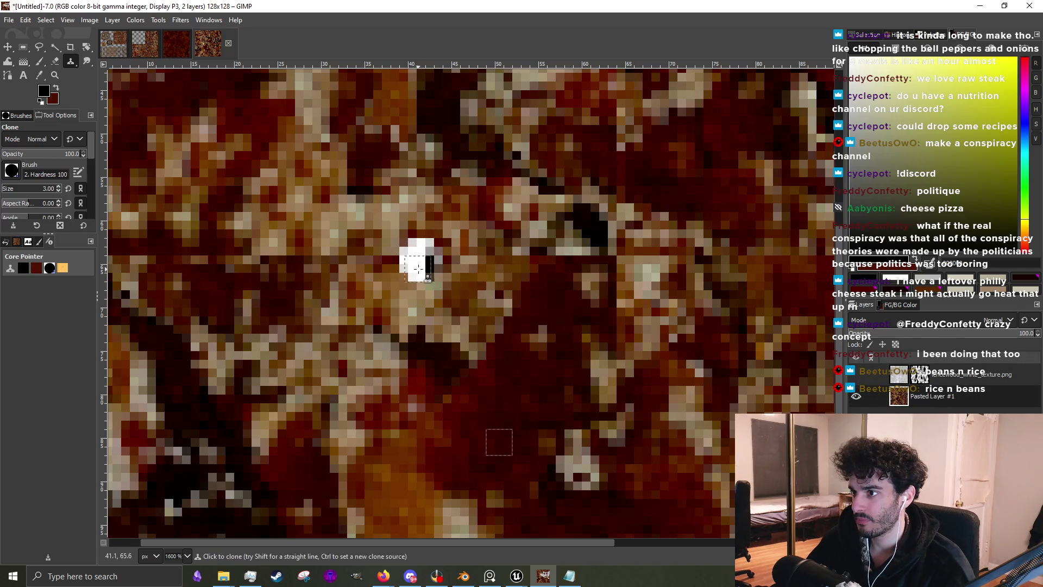
click(930, 380)
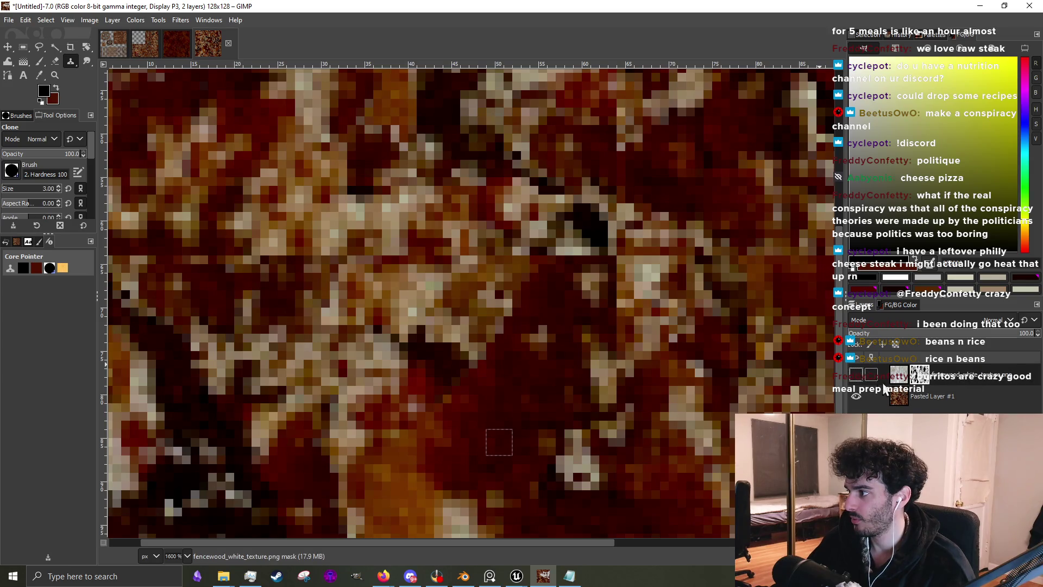
click(937, 399)
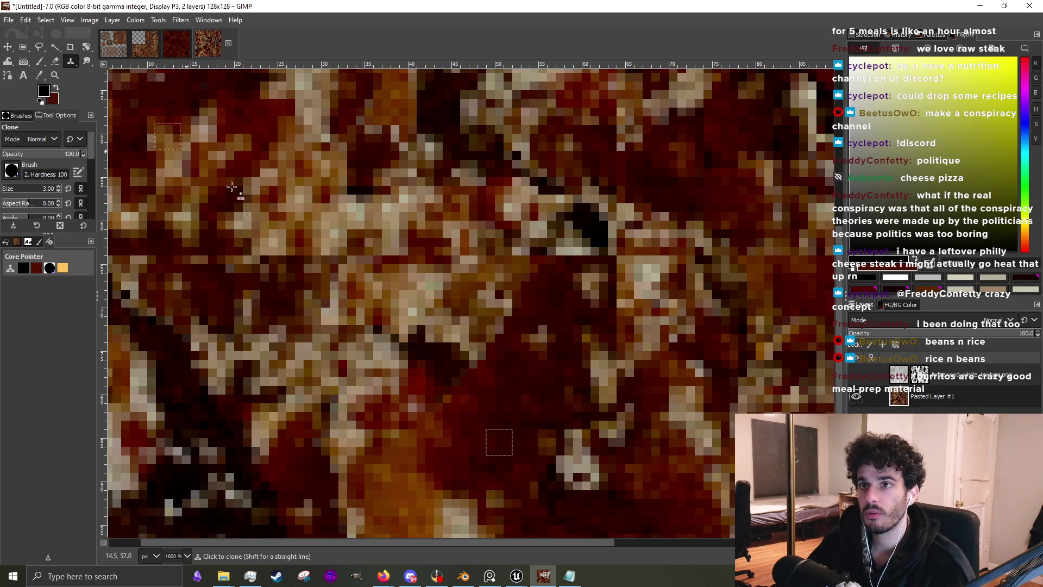
Clone dark texture over the light pixels, then orange texture over a nearby patch
ctrl+click(509, 416)
mouse_move(402, 252)
mouse_down()
mouse_move(431, 256)
mouse_move(353, 238)
mouse_move(383, 276)
mouse_move(440, 302)
mouse_move(475, 275)
mouse_move(457, 224)
mouse_up()
scroll(650, 306, down, 3)
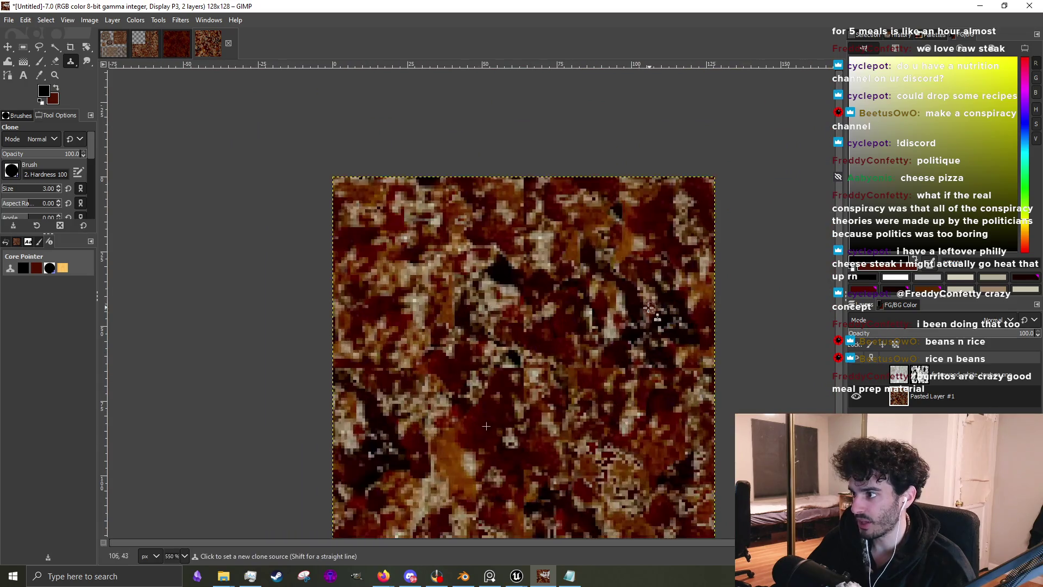
scroll(620, 390, up, 3)
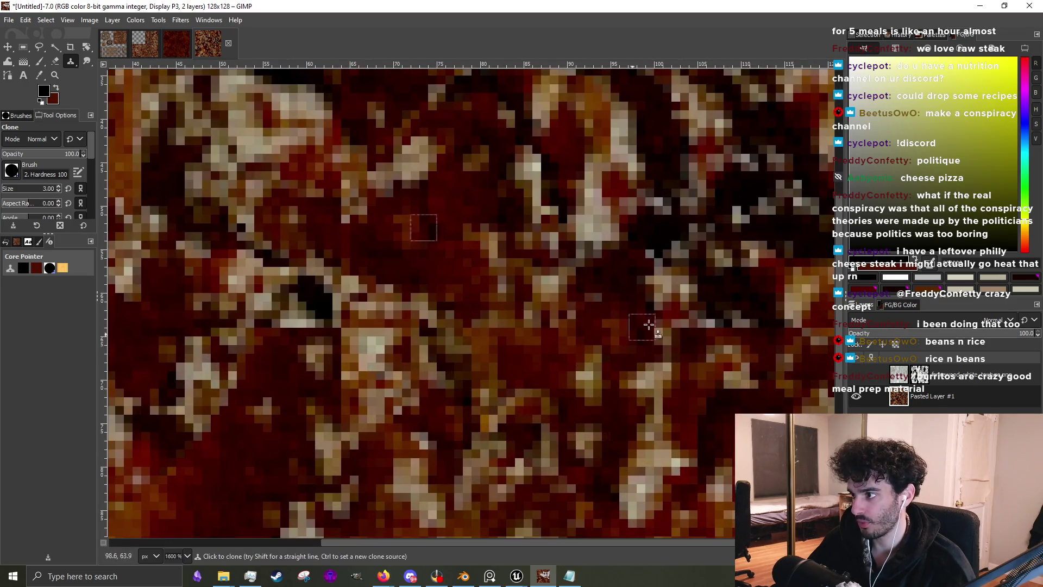
scroll(581, 326, down, 4)
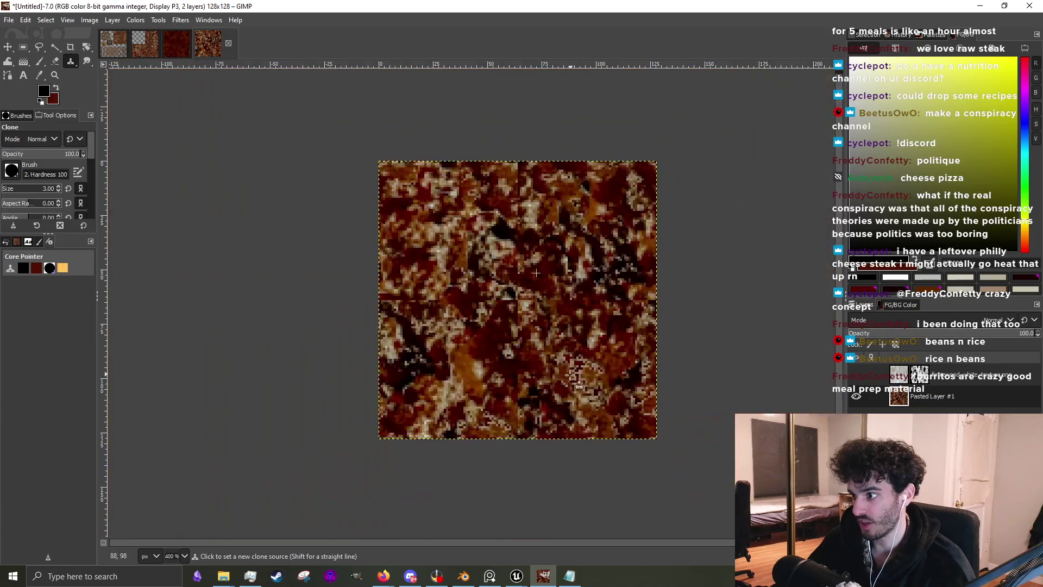
scroll(506, 358, up, 3)
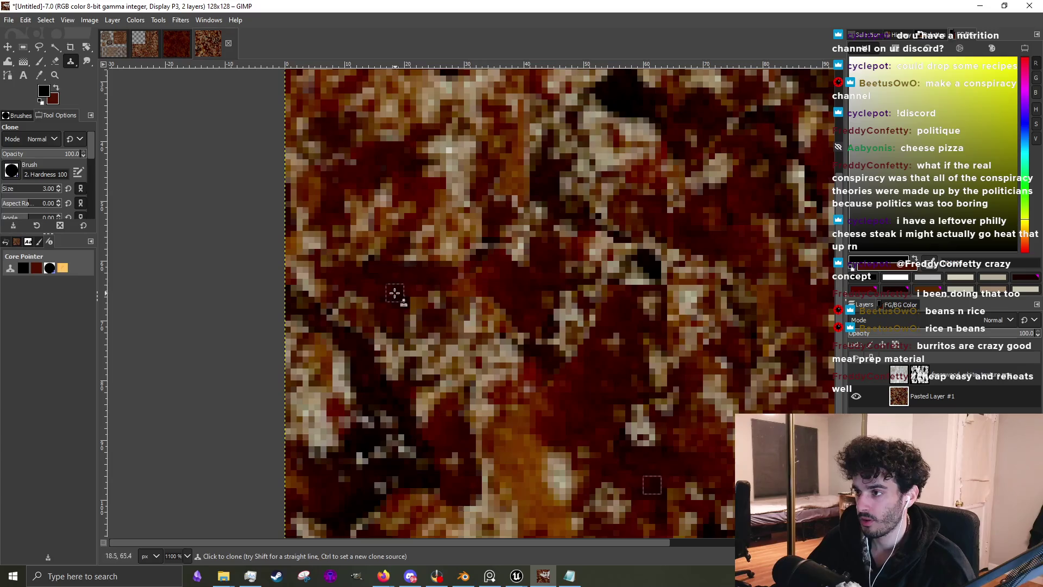
drag(380, 239, 421, 204)
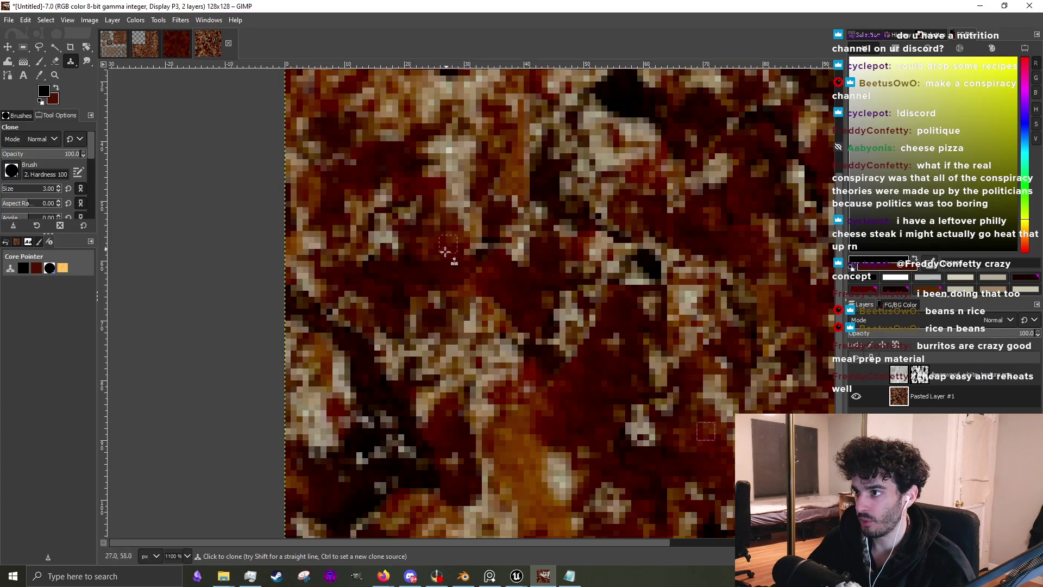
ctrl+click(520, 431)
mouse_move(475, 255)
mouse_down()
mouse_move(462, 214)
mouse_move(483, 231)
mouse_up()
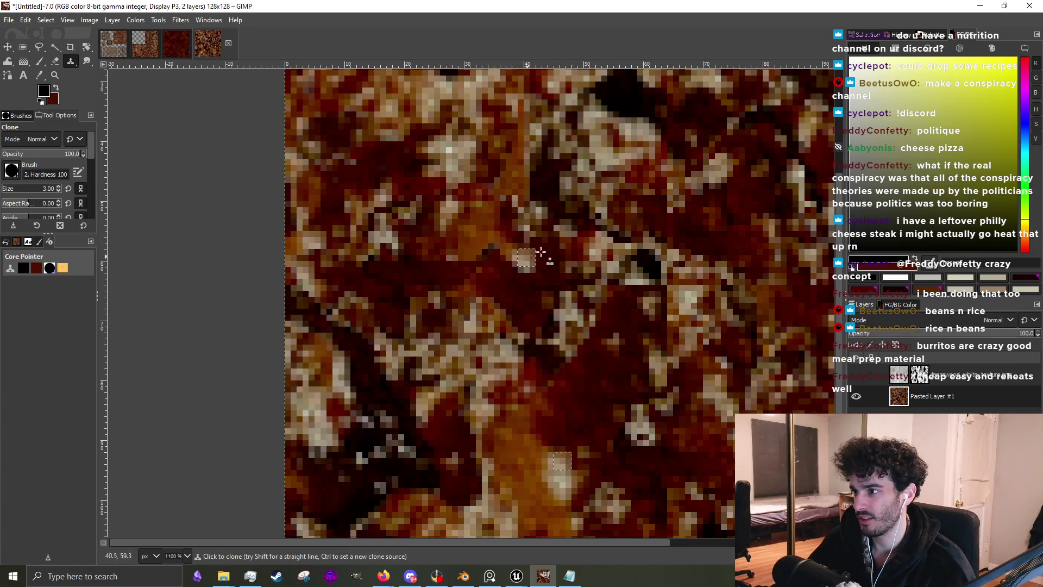
Clone darker texture over more light patches in the centre of the rust texture
ctrl+scroll(571, 268, down, 3)
ctrl+scroll(705, 161, up, 3)
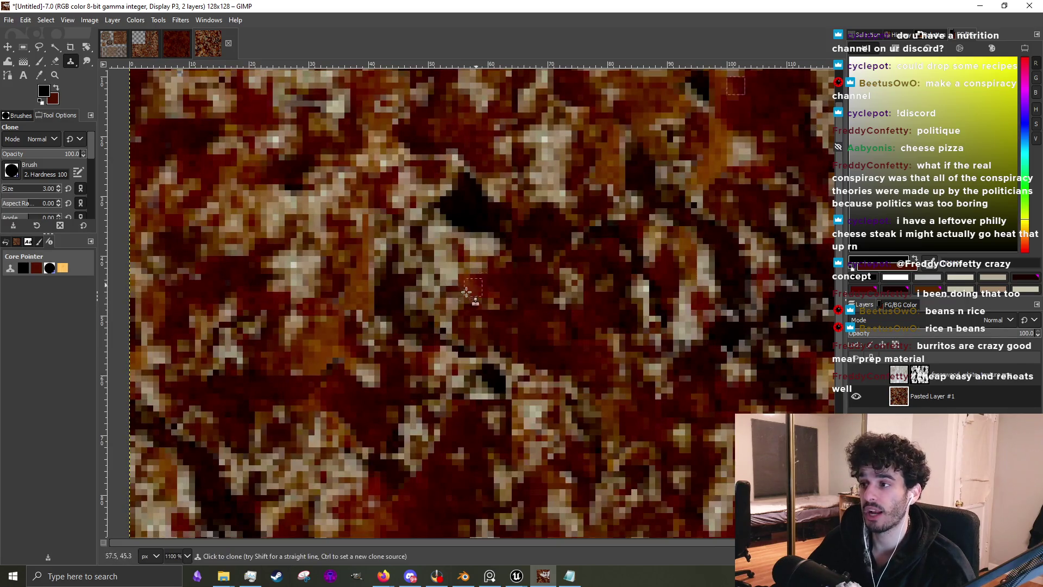
scroll(477, 295, down, 3)
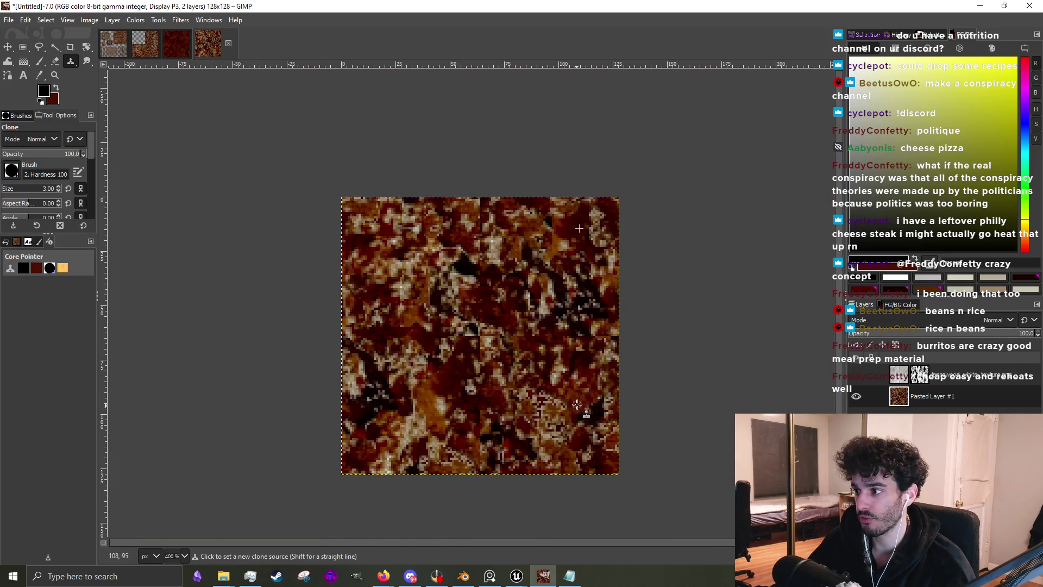
ctrl+scroll(467, 362, up, 3)
mouse_move(500, 357)
mouse_down()
mouse_move(505, 299)
mouse_move(488, 283)
mouse_move(494, 275)
mouse_move(549, 291)
mouse_move(566, 326)
mouse_move(539, 261)
mouse_up()
scroll(489, 299, down, 3)
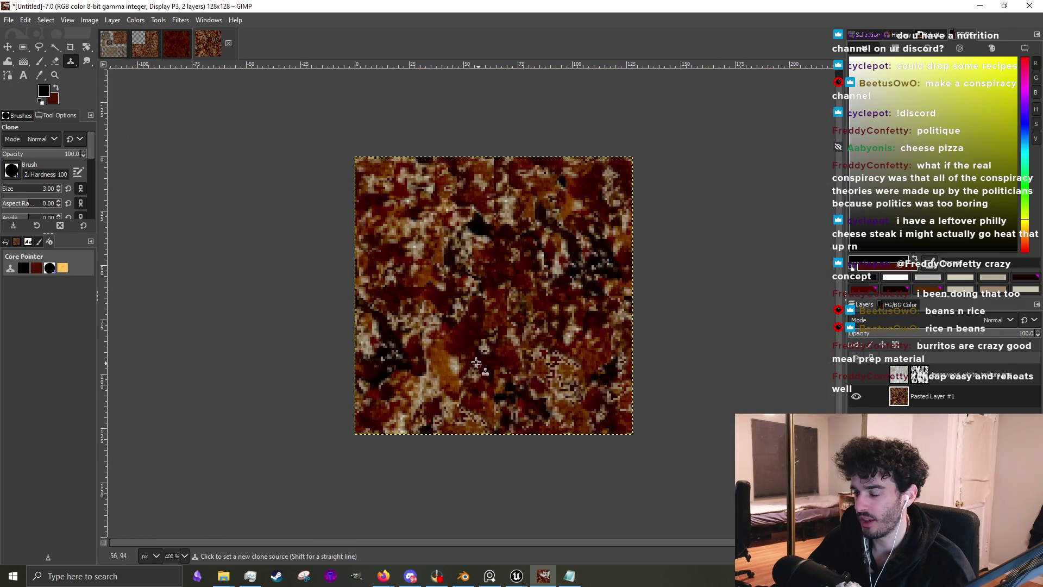
scroll(478, 363, up, 2)
mouse_move(469, 325)
mouse_down()
mouse_move(443, 293)
mouse_move(443, 326)
mouse_move(496, 307)
mouse_move(492, 288)
mouse_move(496, 295)
mouse_move(535, 269)
mouse_move(551, 235)
mouse_move(489, 240)
mouse_move(496, 228)
mouse_move(532, 229)
mouse_up()
ctrl+click(551, 399)
ctrl+click(516, 353)
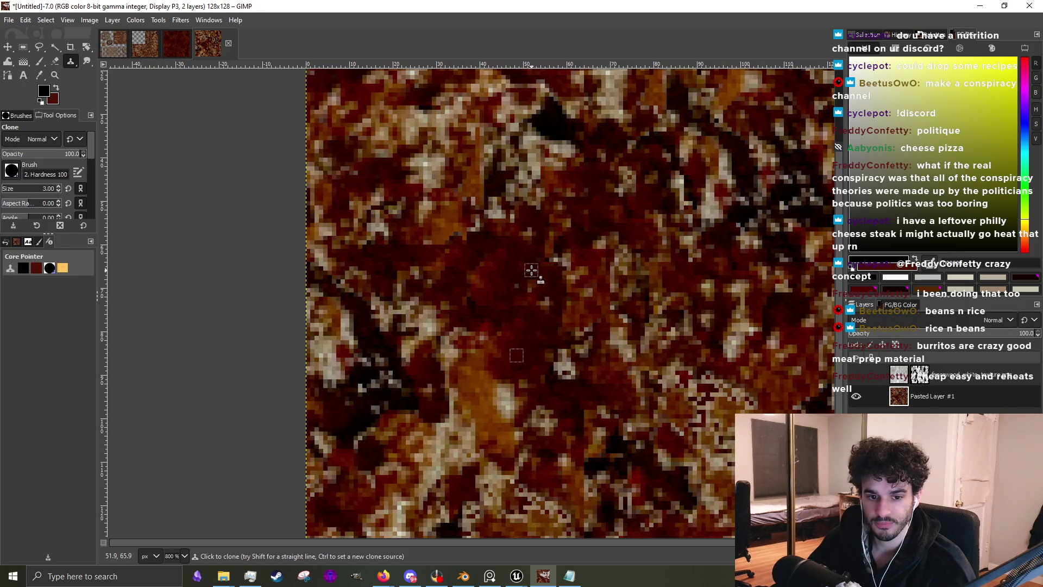
Clone dark rust texture into the lower area from a new source
scroll(531, 270, down, 2)
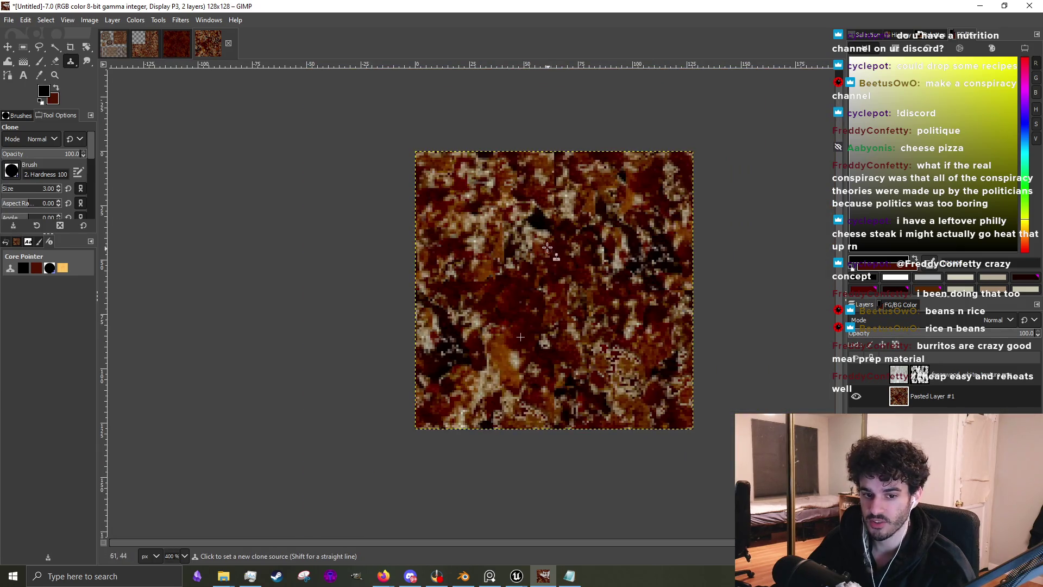
scroll(485, 247, up, 2)
scroll(457, 269, down, 2)
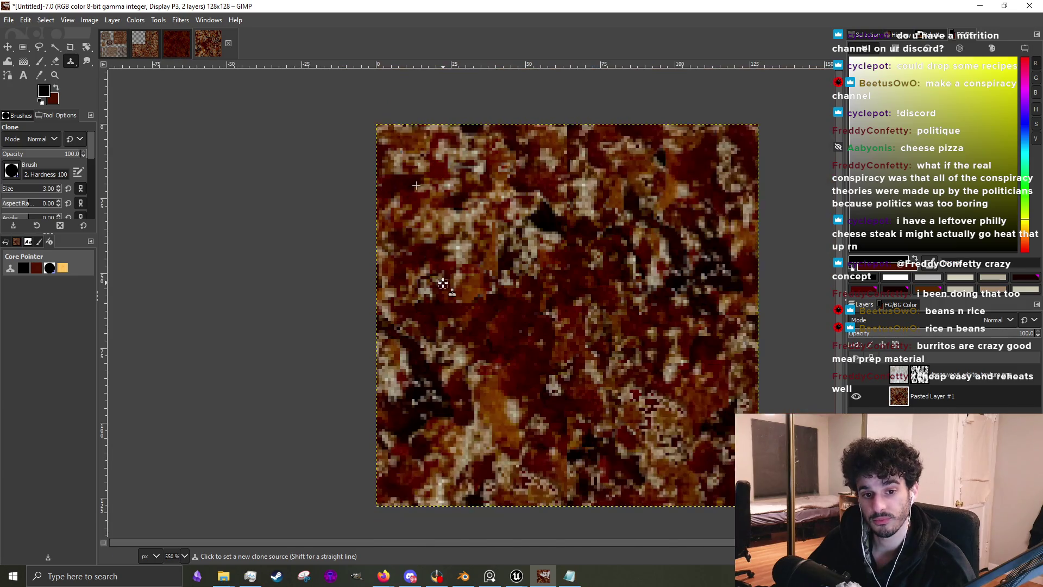
scroll(500, 296, up, 2)
scroll(513, 309, down, 2)
scroll(465, 303, up, 2)
mouse_move(437, 375)
mouse_down()
mouse_move(416, 367)
mouse_move(413, 410)
mouse_move(476, 398)
mouse_move(491, 449)
mouse_move(516, 462)
mouse_move(486, 440)
mouse_move(481, 402)
mouse_up()
ctrl+click(523, 346)
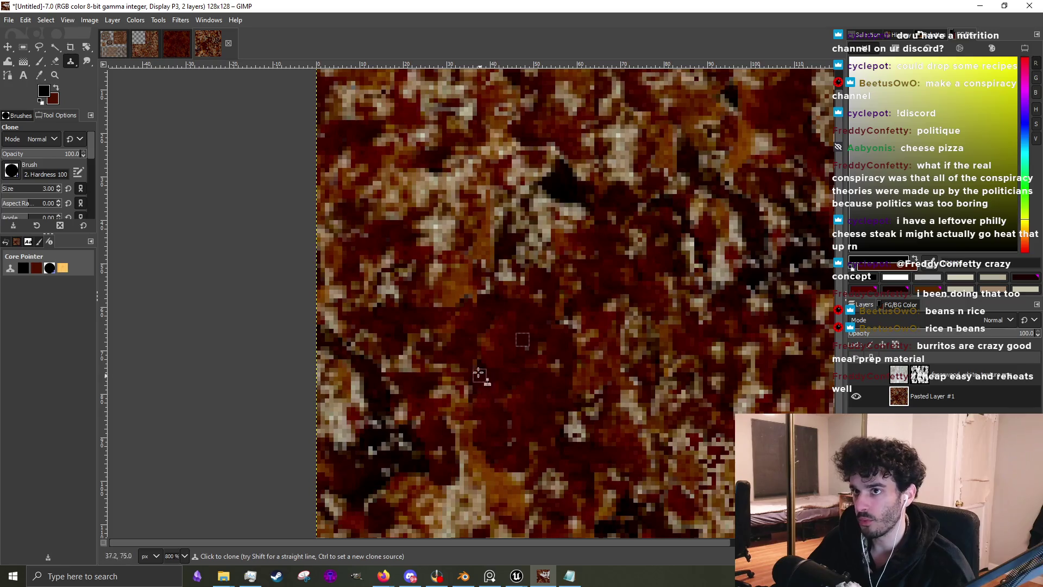
click(40, 63)
scroll(521, 353, down, 2)
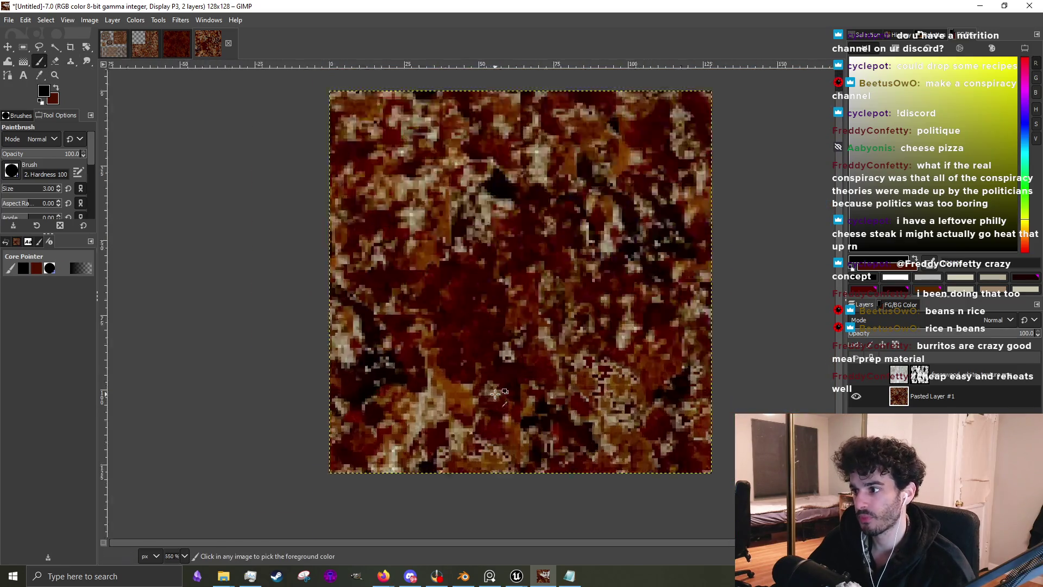
Paint a few dark pixels, shrink the brush to 2, and sample a dark red as paint colour
scroll(521, 353, up, 3)
drag(366, 407, 380, 410)
key(bracketleft)
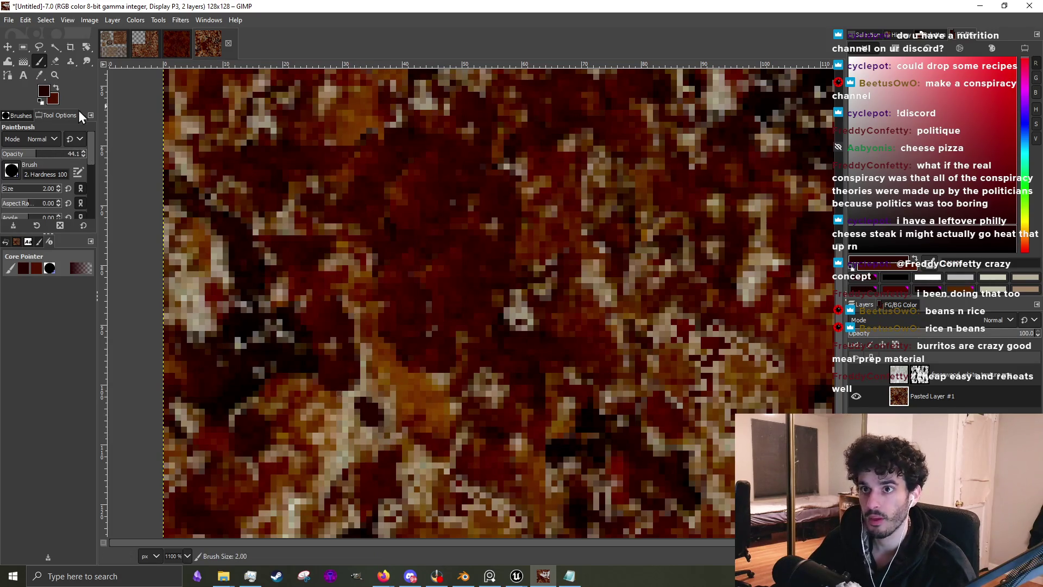
scroll(297, 467, up, 2)
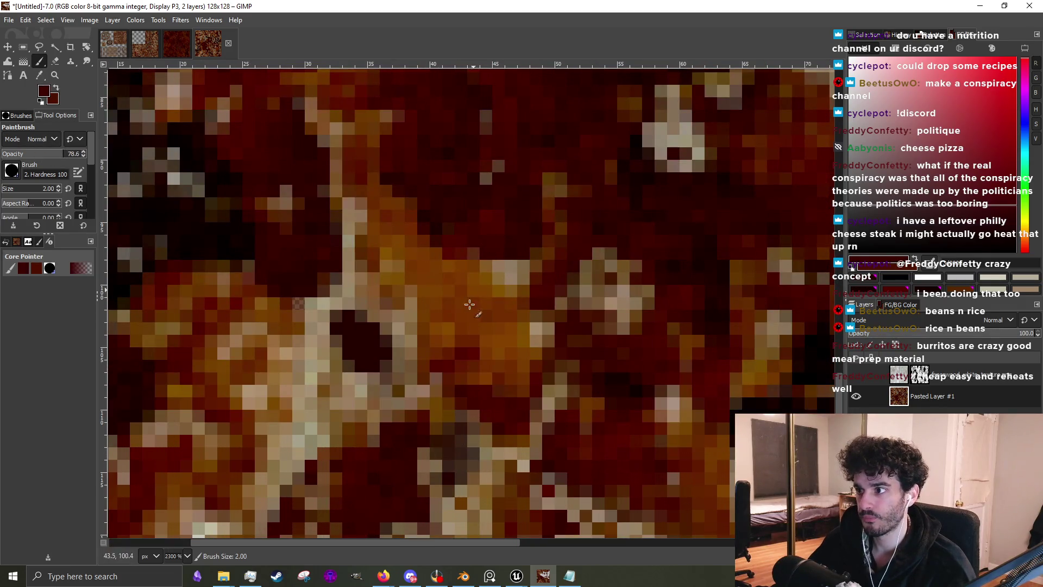
ctrl+click(442, 252)
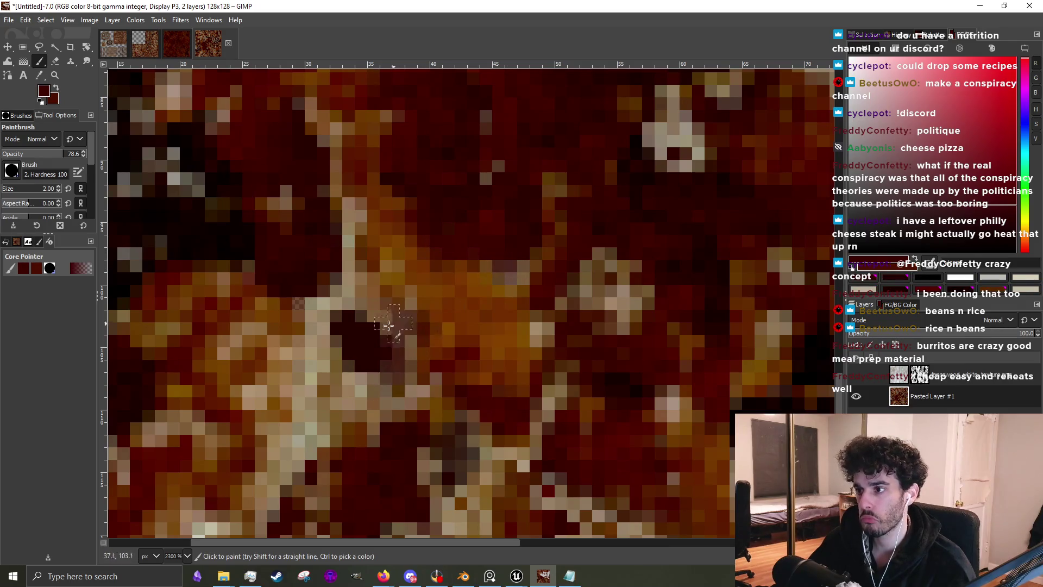